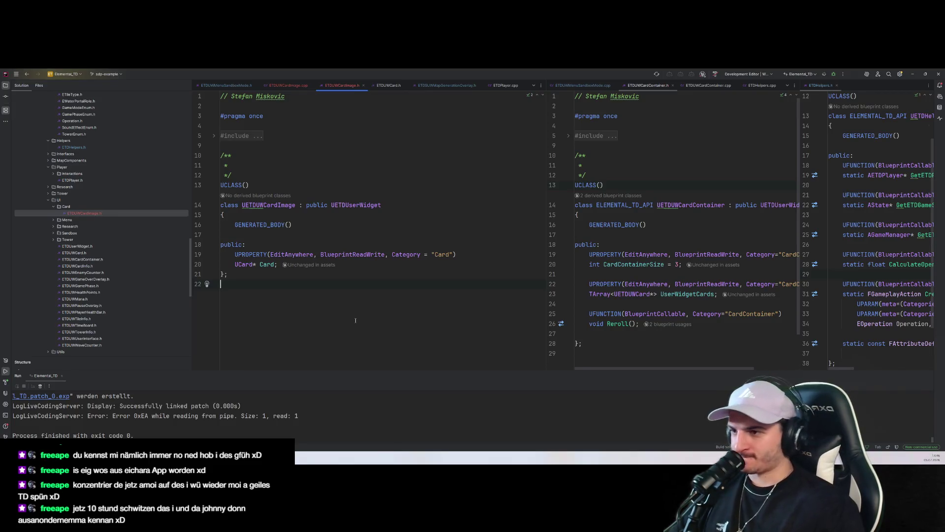
# Step: Build the Elemental_TD project in Rider and launch the Unreal Editor
pyautogui.hotkey('shift', 'F10')
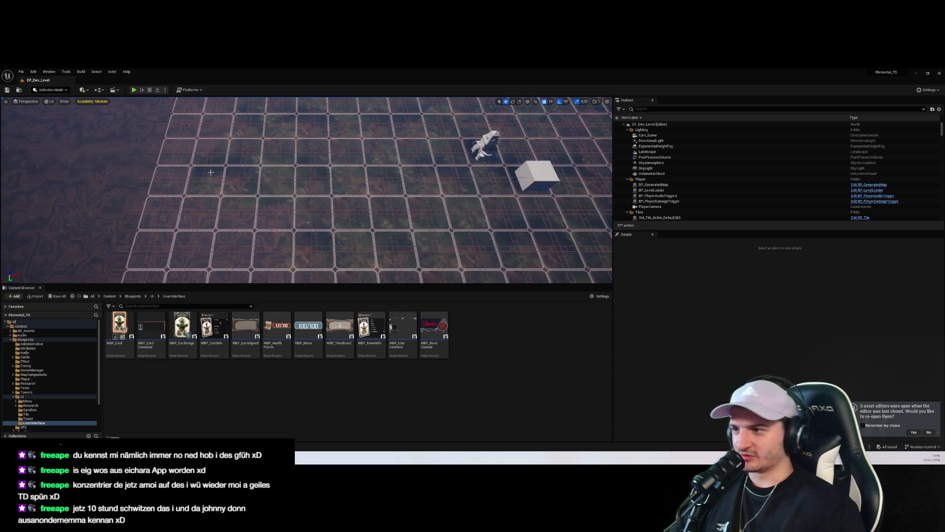
# Step: Open WBP_CardContainer to inspect it, then select WBP_Card
pyautogui.click(147, 323)
pyautogui.doubleClick(147, 322)
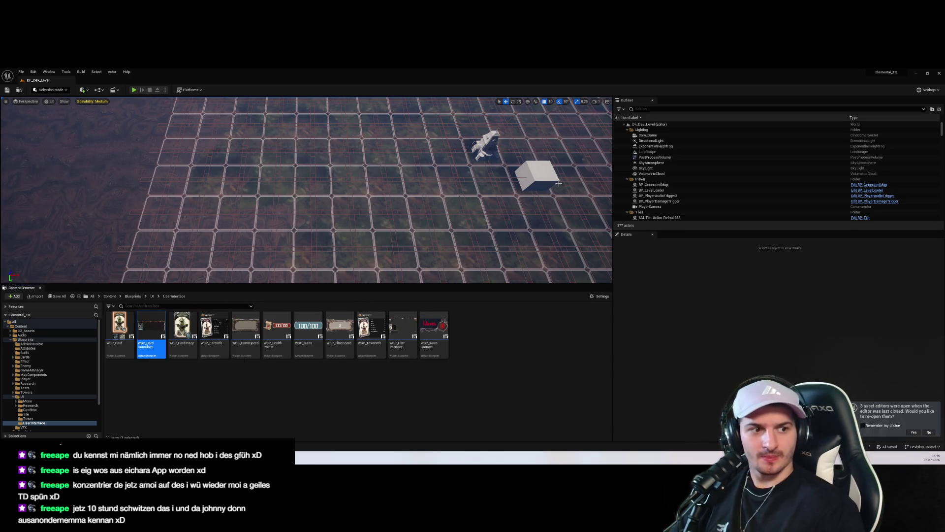
pyautogui.click(865, 215)
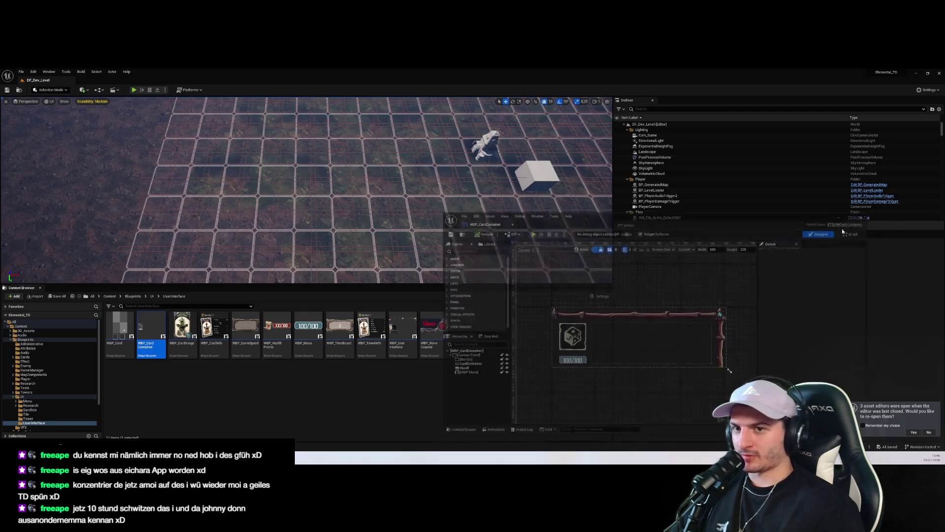
pyautogui.click(408, 376)
pyautogui.click(119, 326)
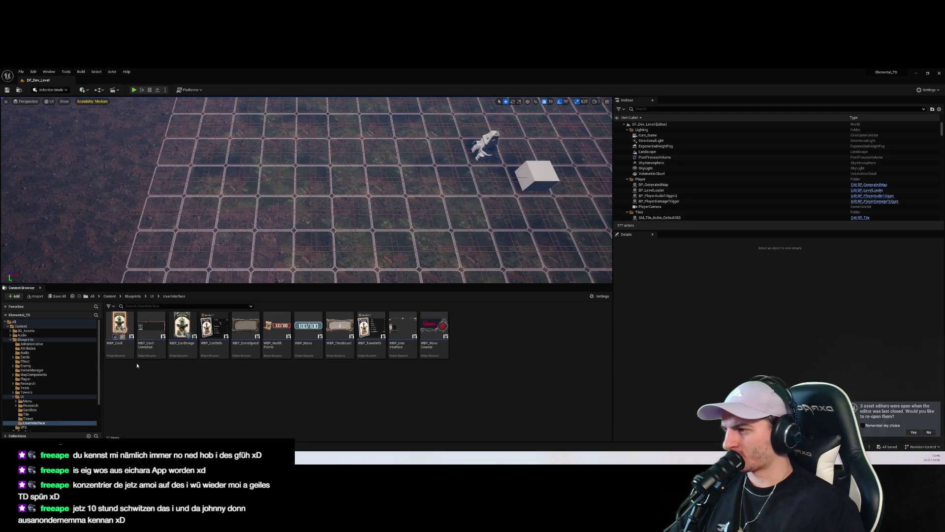
# Step: Inspect the Vertical Box layout inside WBP_CardImage
pyautogui.click(172, 336)
pyautogui.rightClick(172, 336)
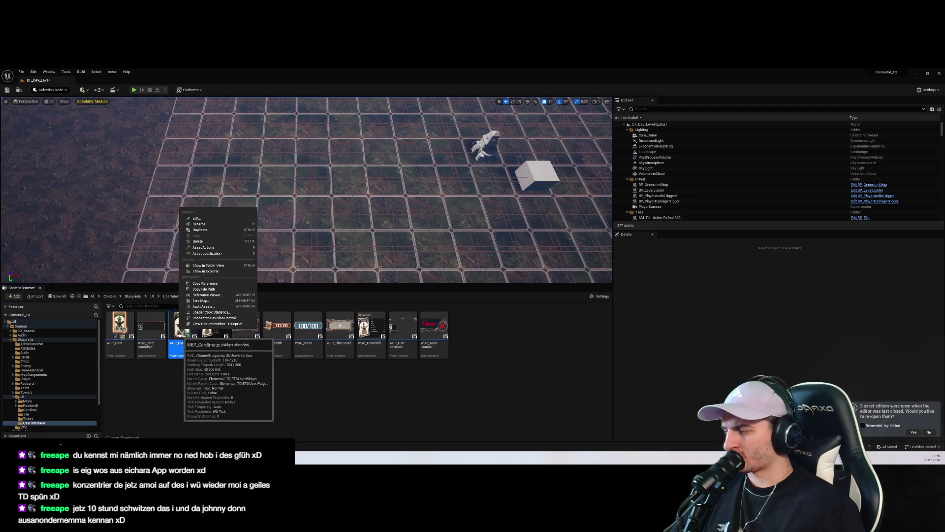
pyautogui.press('Escape')
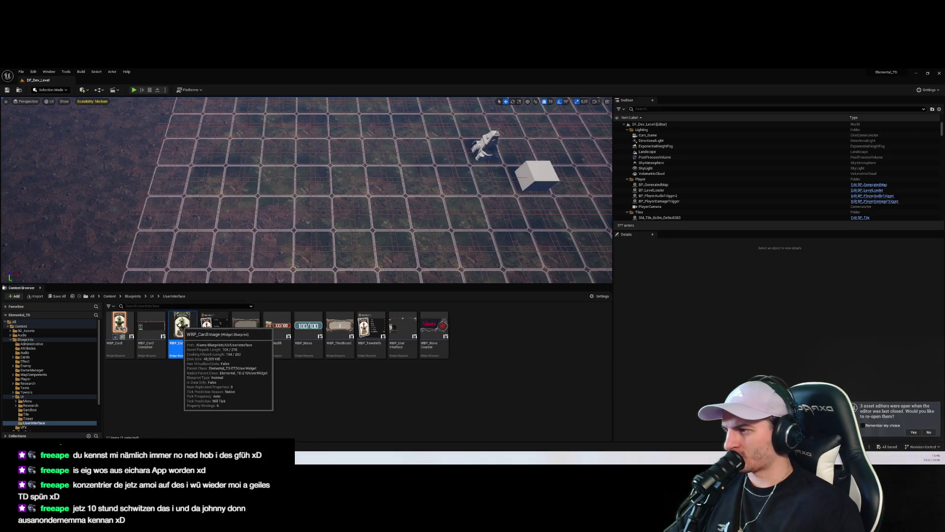
pyautogui.doubleClick(177, 336)
pyautogui.click(651, 354)
pyautogui.click(653, 357)
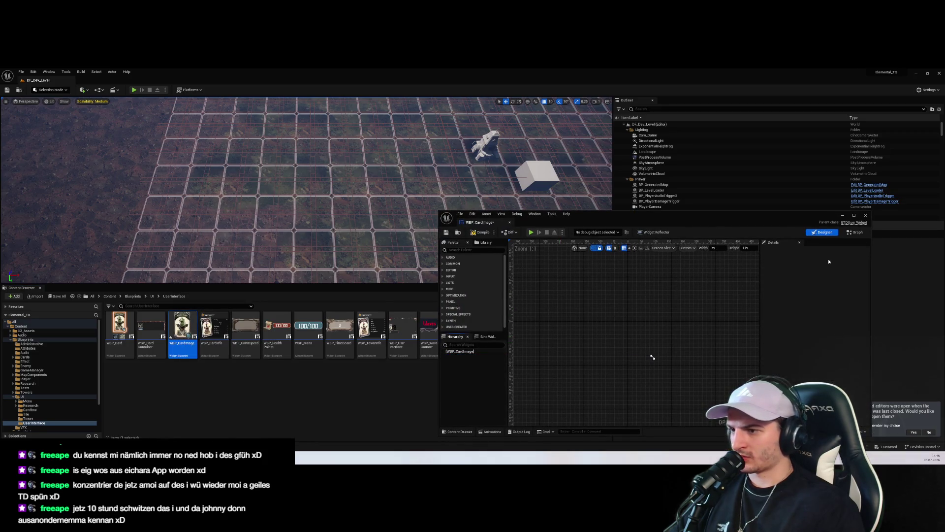
pyautogui.click(865, 215)
# Step: Force delete the WBP_CardImage widget blueprint
pyautogui.rightClick(181, 334)
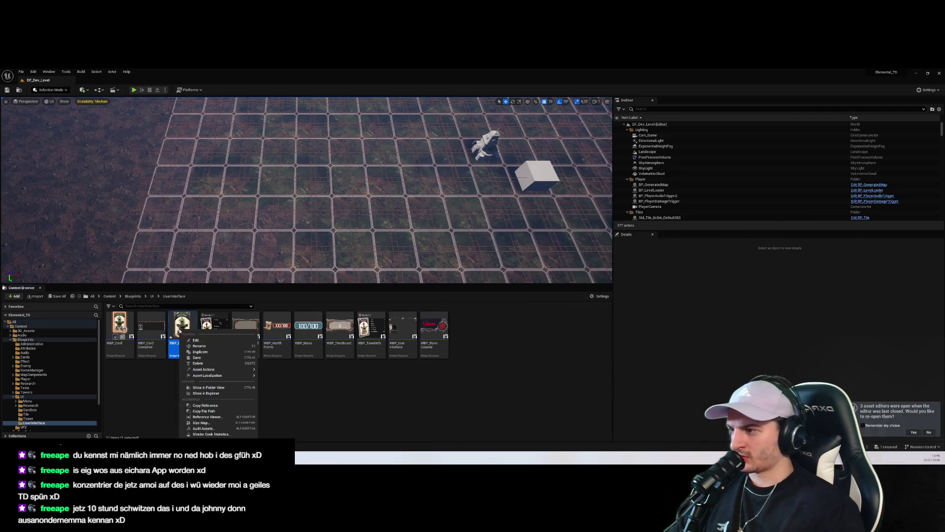
pyautogui.click(214, 363)
pyautogui.click(434, 352)
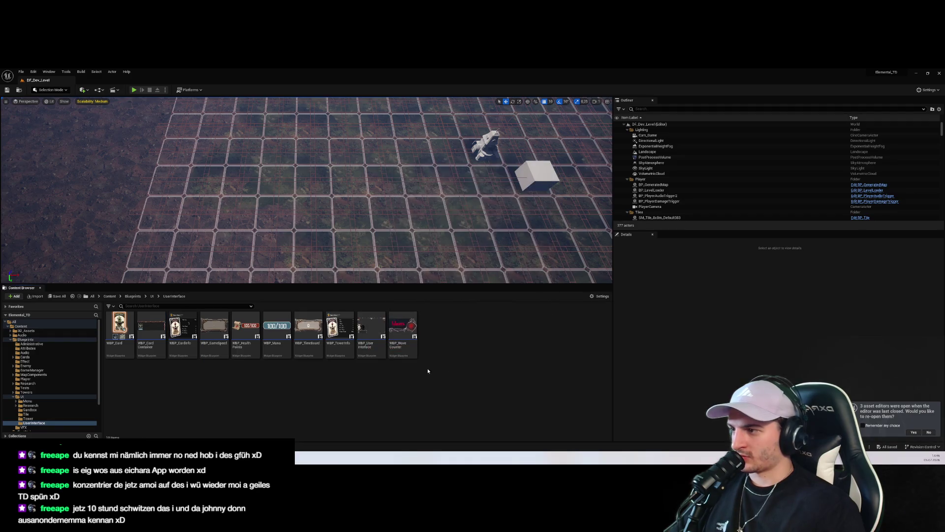
# Step: Create a new Widget Blueprint with ETDUWCardImage as its parent class
pyautogui.rightClick(449, 374)
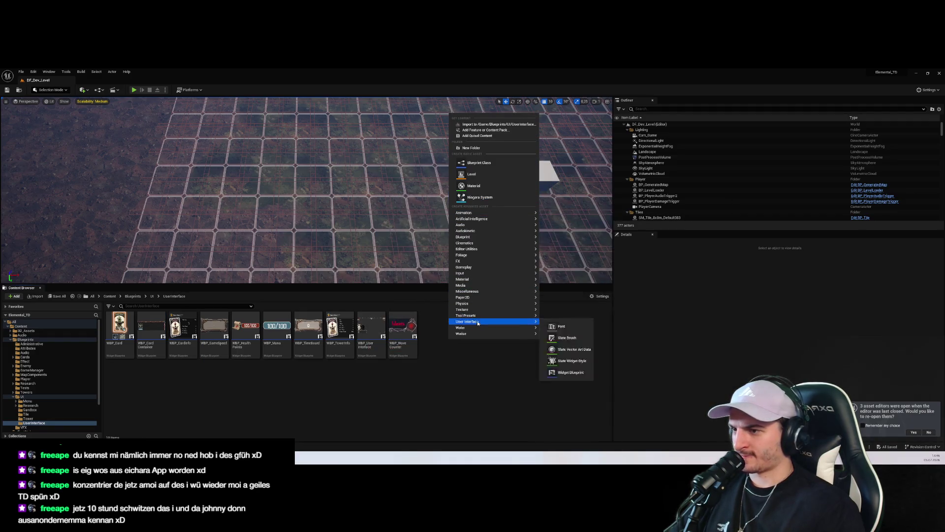
pyautogui.moveTo(517, 327)
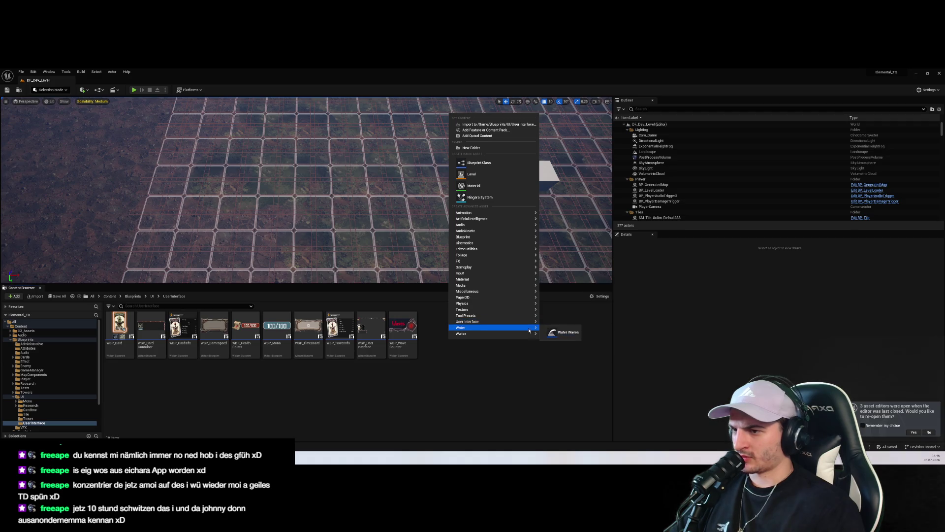
pyautogui.click(566, 372)
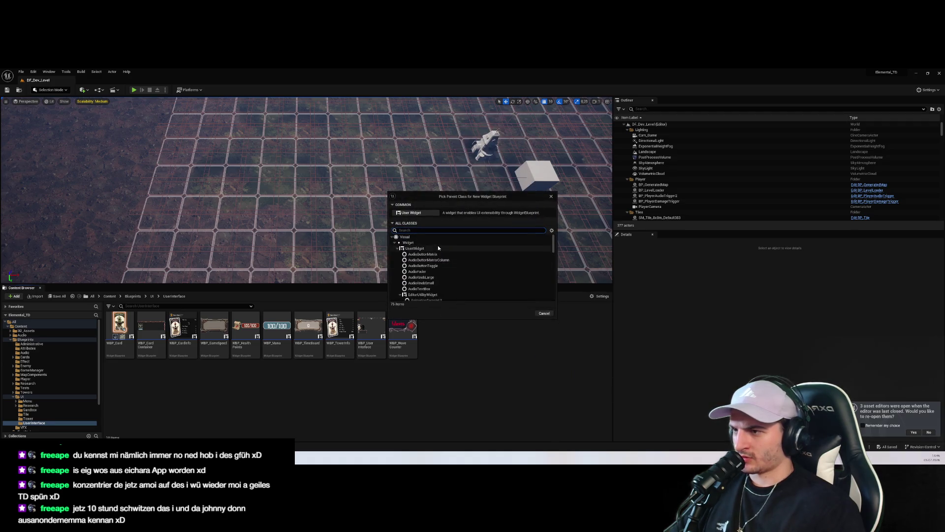
pyautogui.write('ETDUWCa')
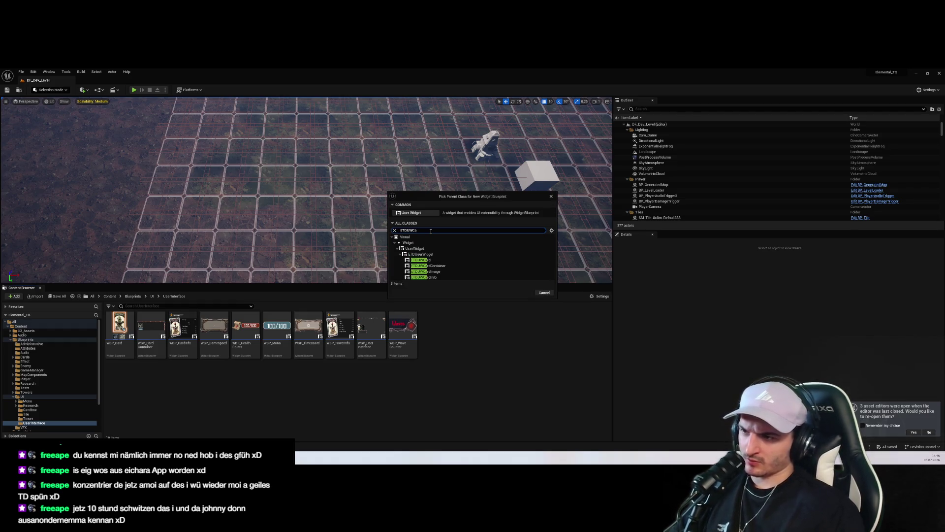
pyautogui.click(452, 271)
pyautogui.click(523, 293)
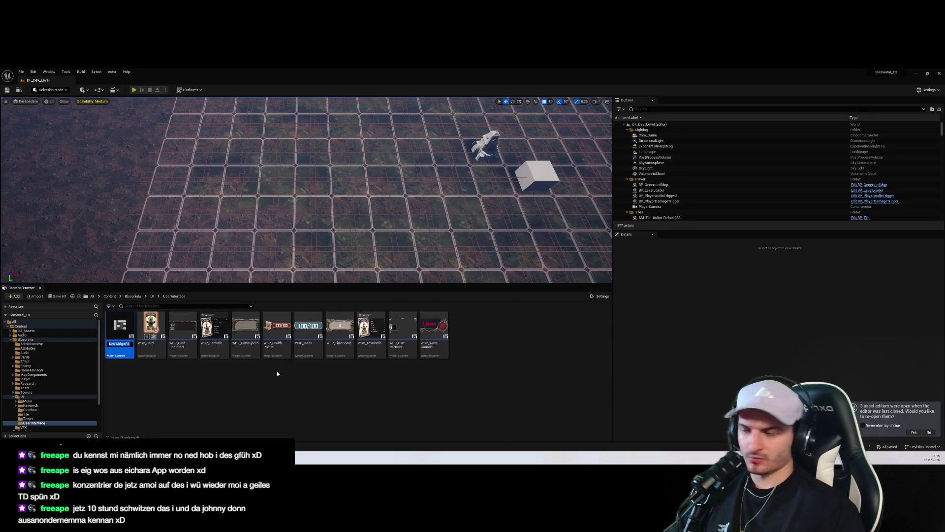
# Step: Name the new widget asset WBP_CardImage
pyautogui.write('ETD')
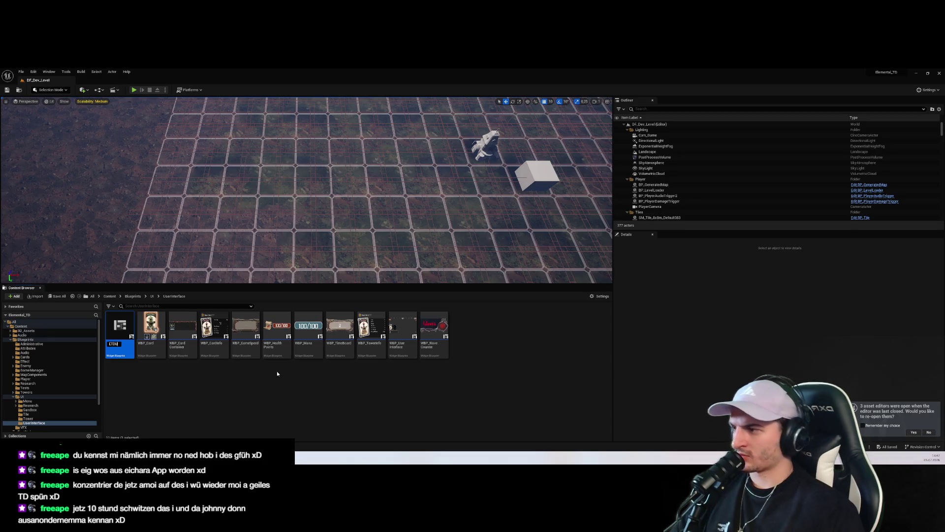
pyautogui.hotkey('ctrl', 'z')
pyautogui.write('WBP_')
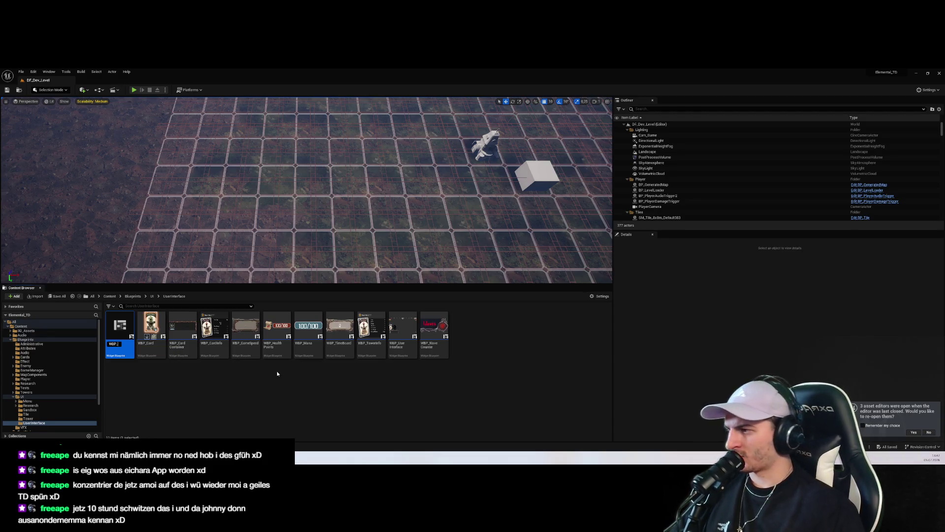
pyautogui.write('CardImage')
pyautogui.press('Return')
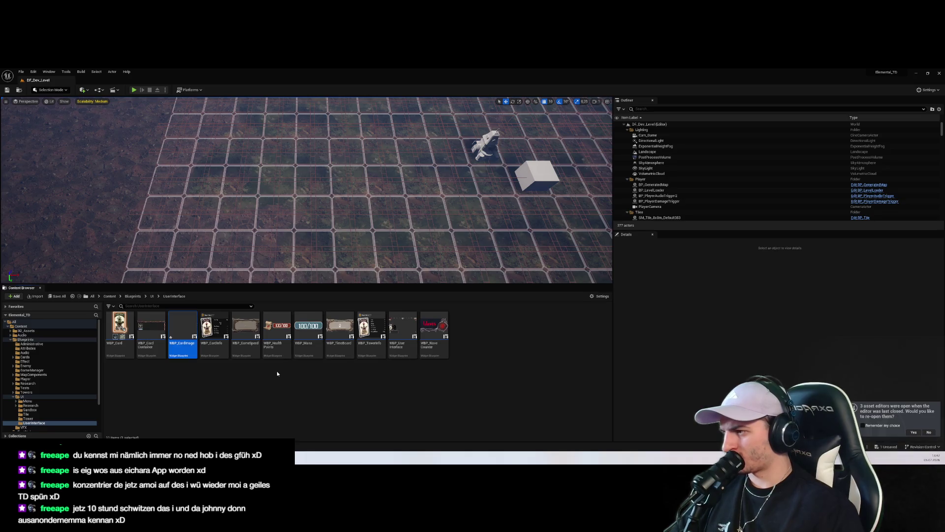
# Step: Paste the Vertical Box with CardImage into WBP_CardImage and maximize the editor
pyautogui.doubleClick(182, 327)
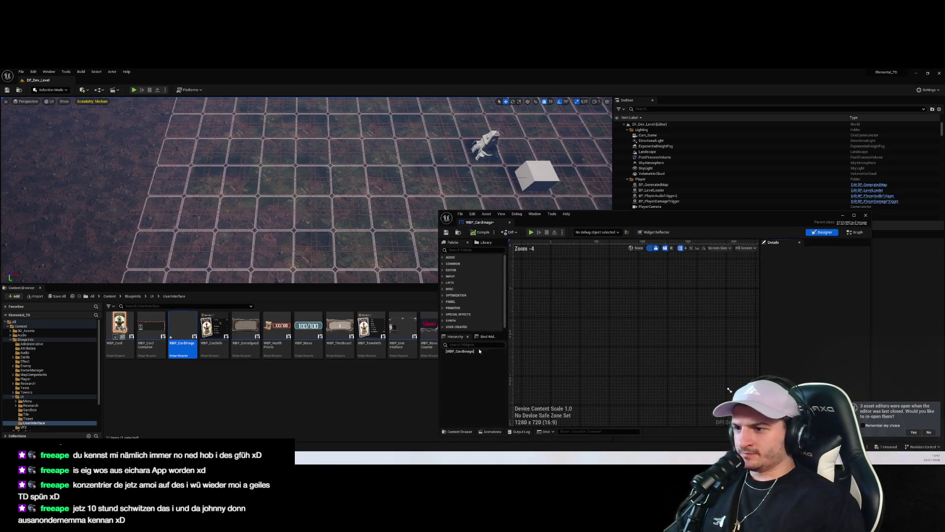
pyautogui.hotkey('ctrl', 'v')
pyautogui.moveTo(469, 355)
pyautogui.mouseDown()
pyautogui.moveTo(207, 293)
pyautogui.moveTo(208, 302)
pyautogui.mouseUp()
pyautogui.click(196, 307)
pyautogui.click(195, 303)
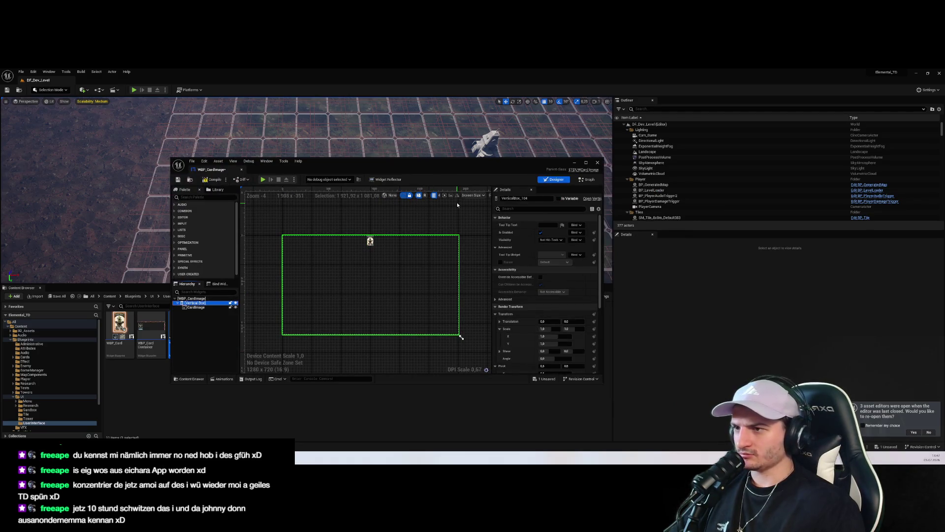
pyautogui.click(465, 195)
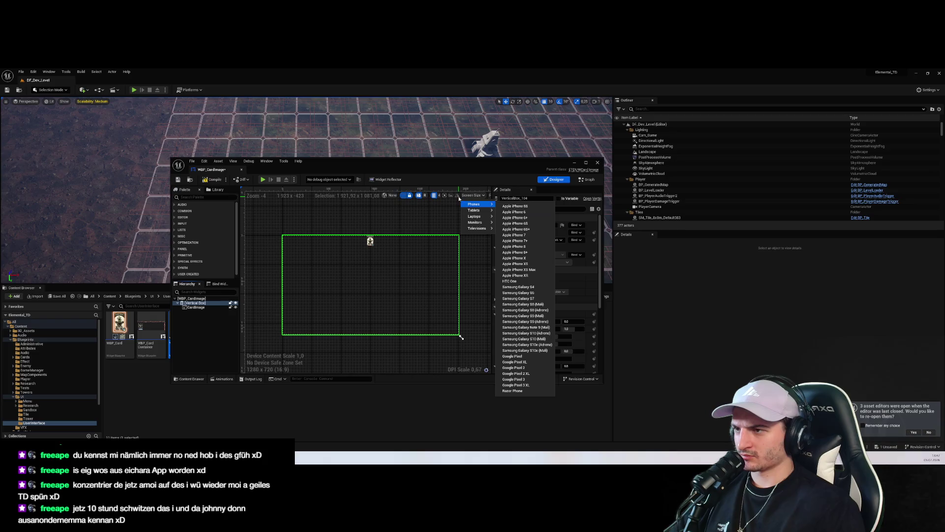
pyautogui.doubleClick(441, 162)
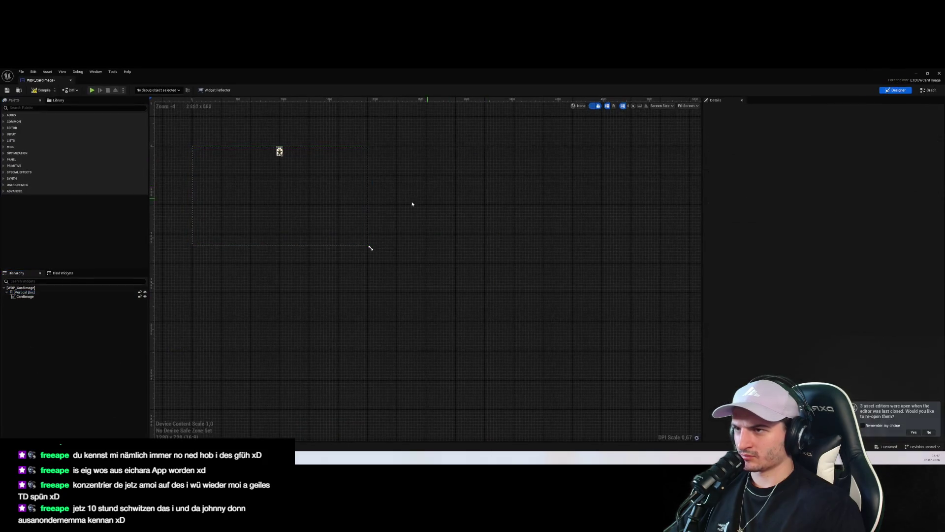
pyautogui.click(523, 246)
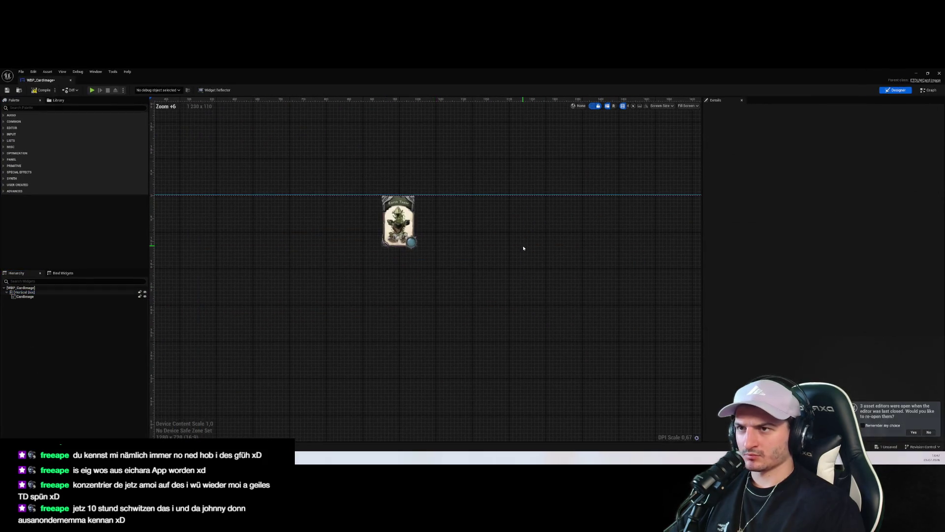
# Step: Set the preview to a custom 80 × 154 size framing the Earth Tower card
pyautogui.click(694, 106)
pyautogui.click(694, 122)
pyautogui.click(657, 106)
pyautogui.write('80')
pyautogui.press('Tab')
pyautogui.write('15')
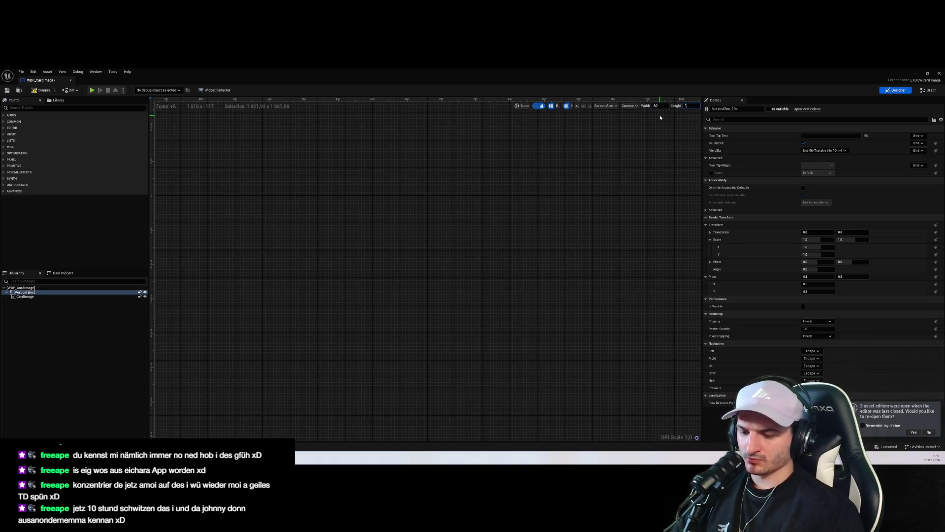
pyautogui.write('4')
pyautogui.press('Return')
pyautogui.scroll(-1, 391, 204)
pyautogui.scroll(5, 305, 224)
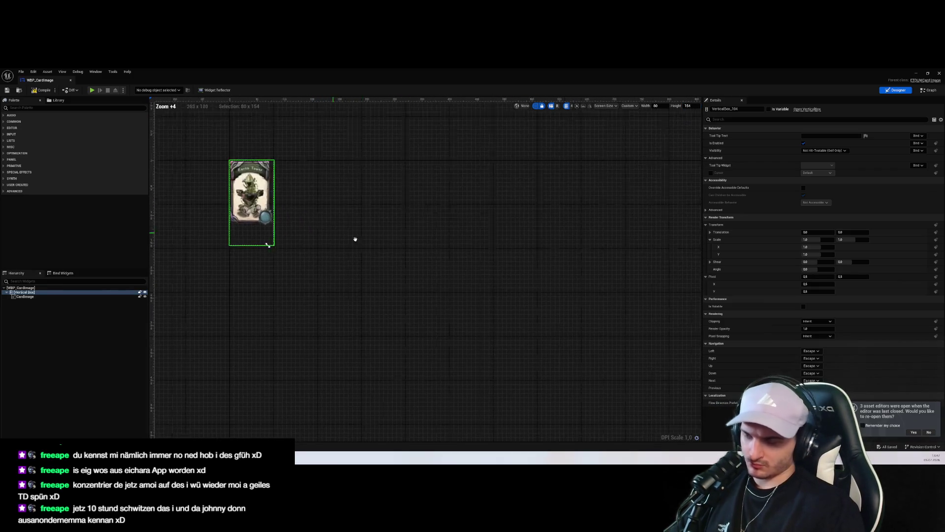
pyautogui.click(403, 306)
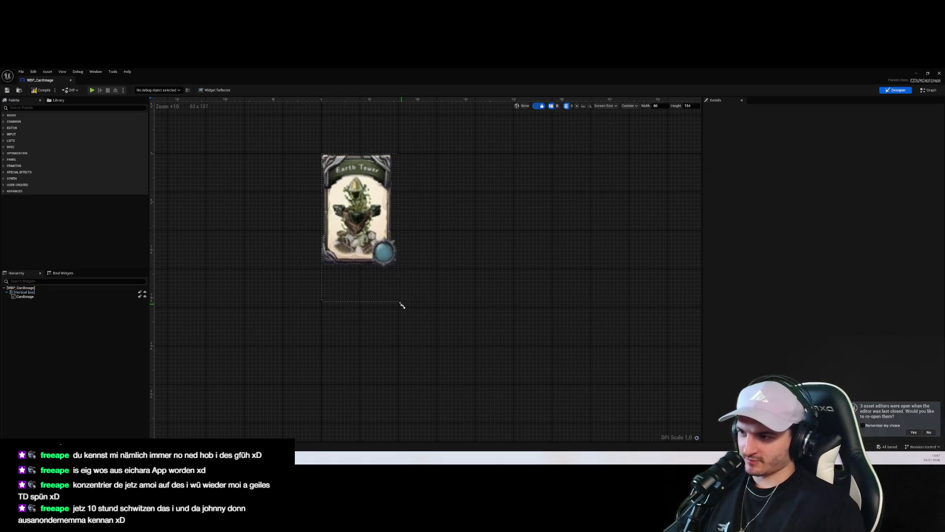
pyautogui.moveTo(402, 306)
pyautogui.mouseDown()
pyautogui.moveTo(392, 271)
pyautogui.moveTo(426, 289)
pyautogui.moveTo(425, 278)
pyautogui.mouseUp()
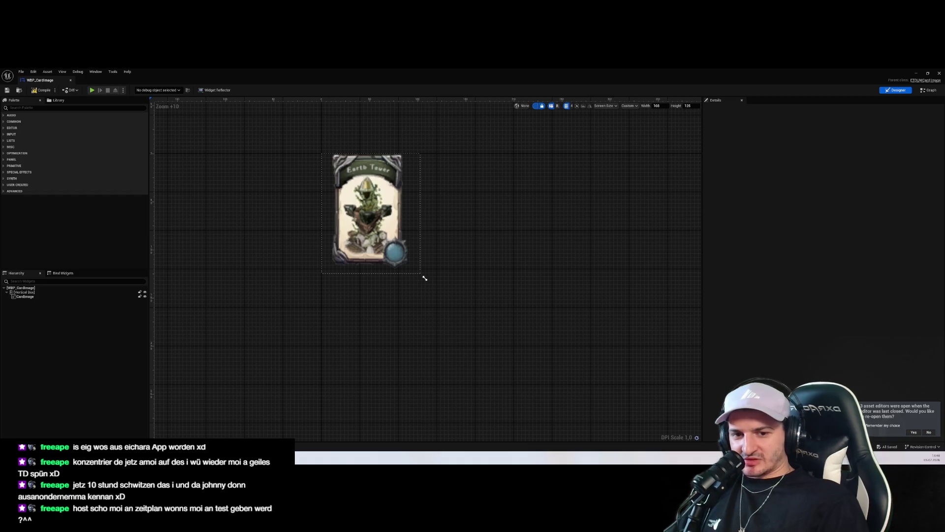
# Step: Browse the Elemental TD Miro board and zoom in on the top-down tower-scene screenshot
pyautogui.hotkey('alt', 'Tab')
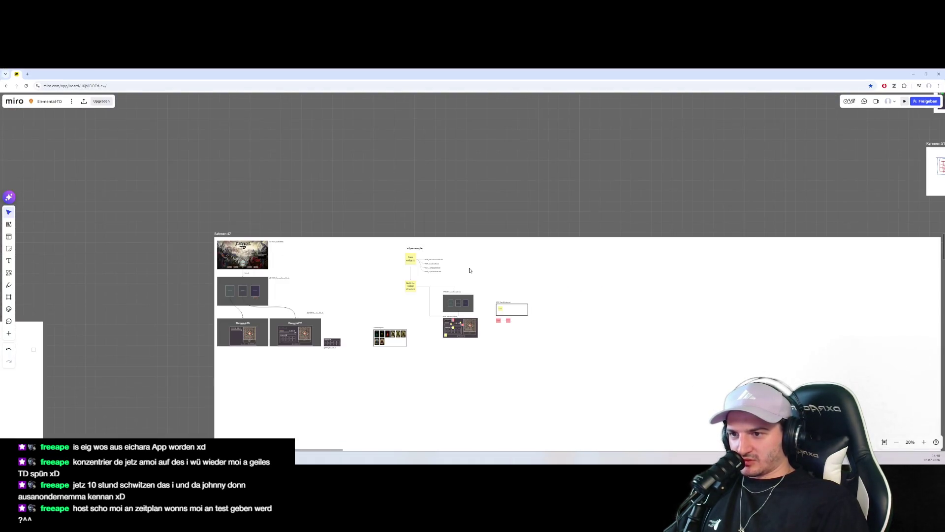
pyautogui.scroll(-5, 486, 279)
pyautogui.scroll(3, 450, 225)
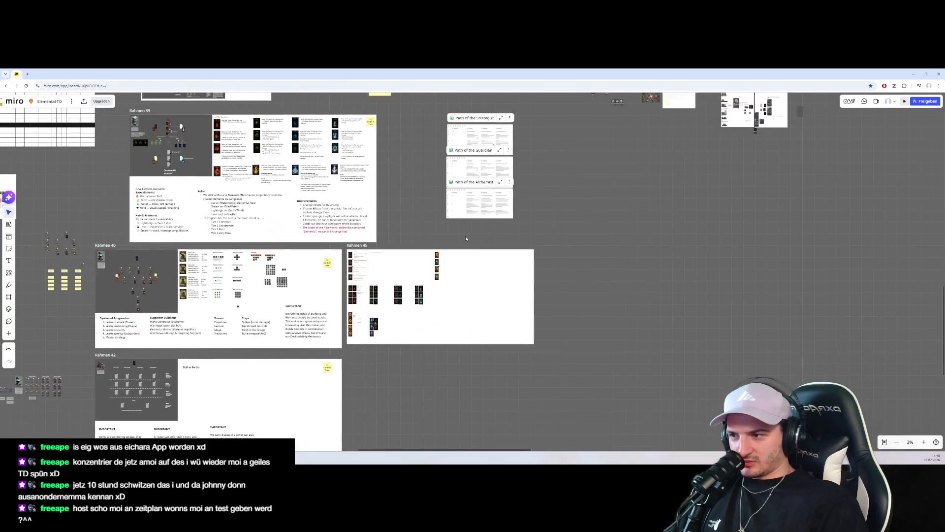
pyautogui.scroll(-5, 449, 224)
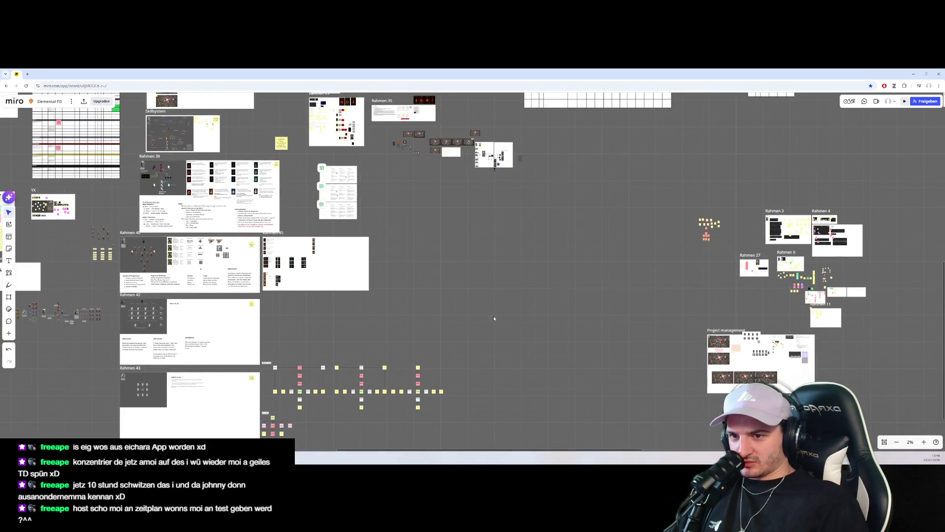
pyautogui.scroll(-2, 498, 285)
pyautogui.moveTo(506, 254)
pyautogui.mouseDown()
pyautogui.moveTo(528, 323)
pyautogui.moveTo(341, 204)
pyautogui.mouseUp()
pyautogui.scroll(10, 341, 203)
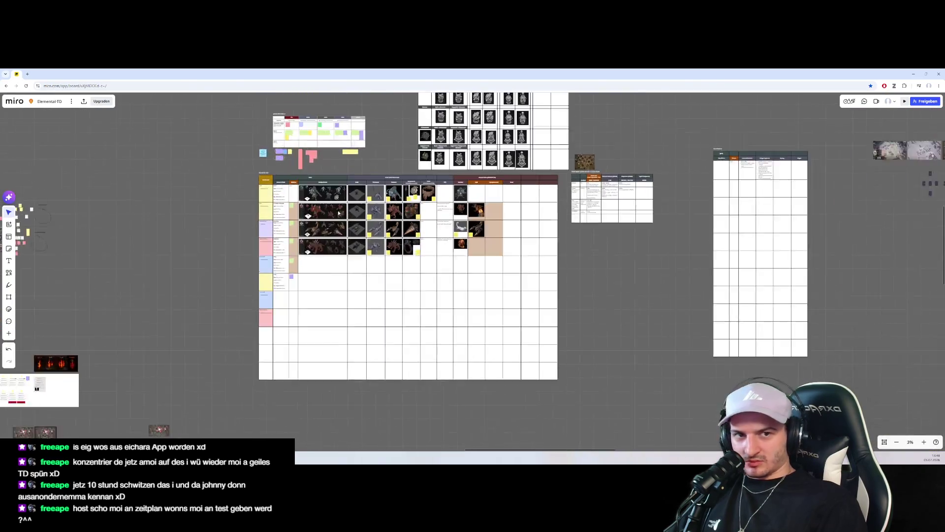
pyautogui.scroll(-3, 572, 219)
pyautogui.scroll(5, 552, 236)
pyautogui.scroll(3, 537, 250)
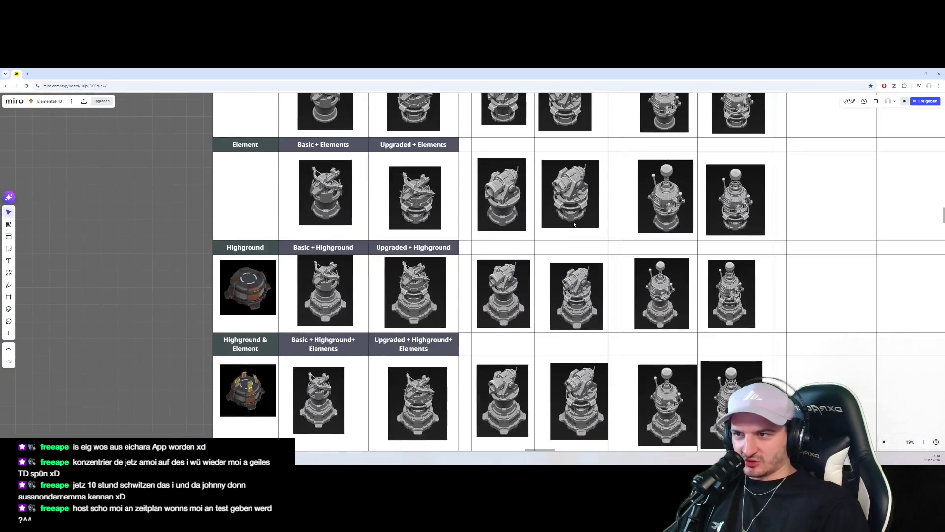
pyautogui.scroll(-3, 565, 246)
pyautogui.hscroll(6, 565, 246)
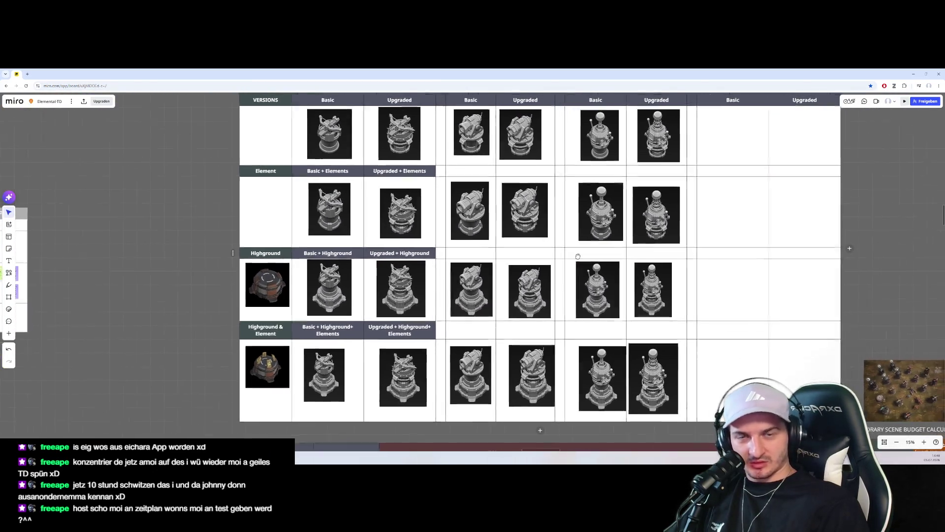
pyautogui.scroll(10, 568, 272)
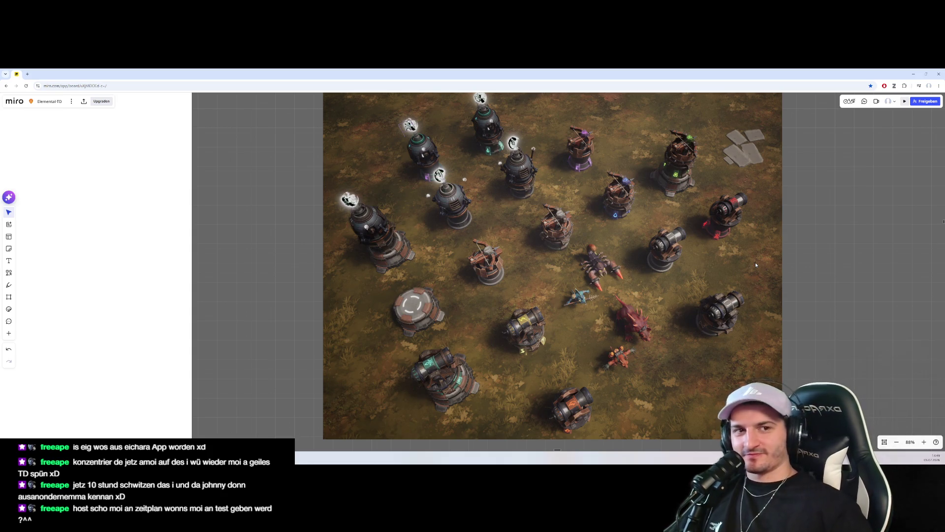
pyautogui.scroll(-2, 755, 265)
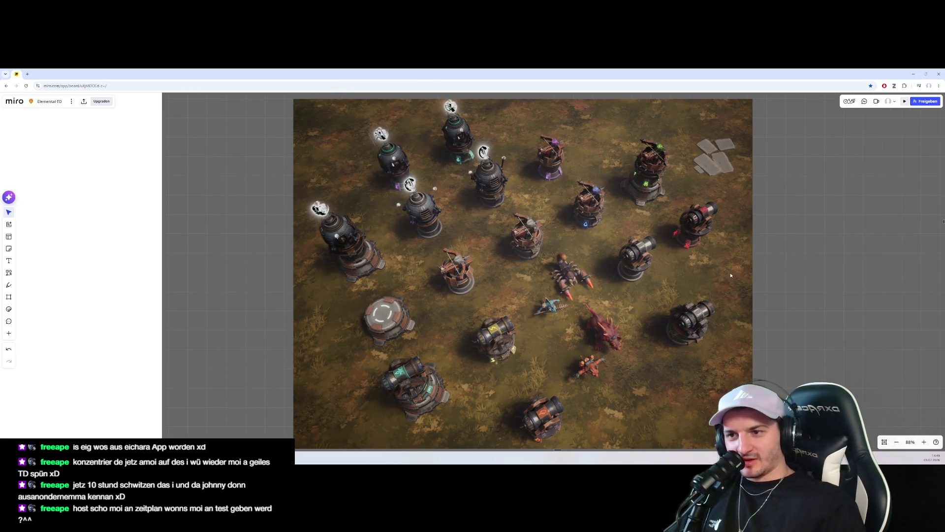
pyautogui.scroll(-1, 732, 265)
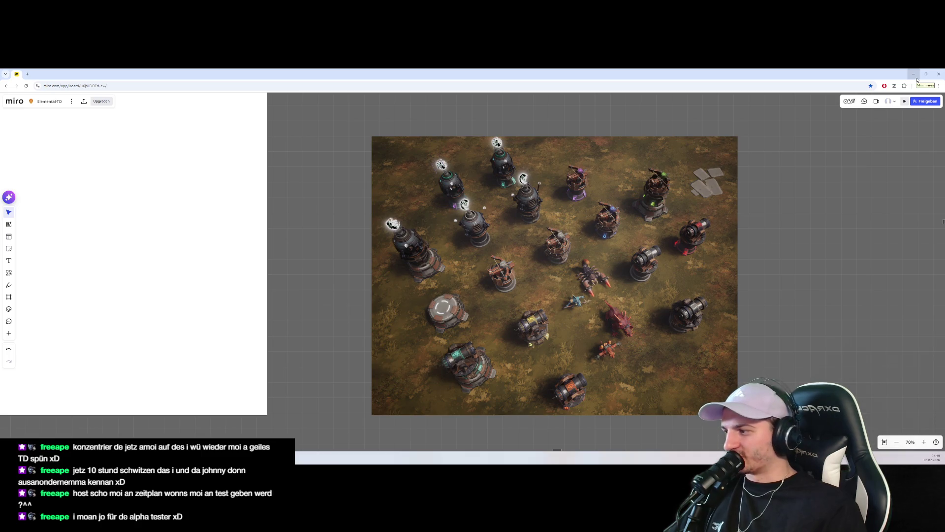
# Step: Switch WBP_CardImage to its Graph view and discard an accidentally added Set Card node
pyautogui.click(916, 77)
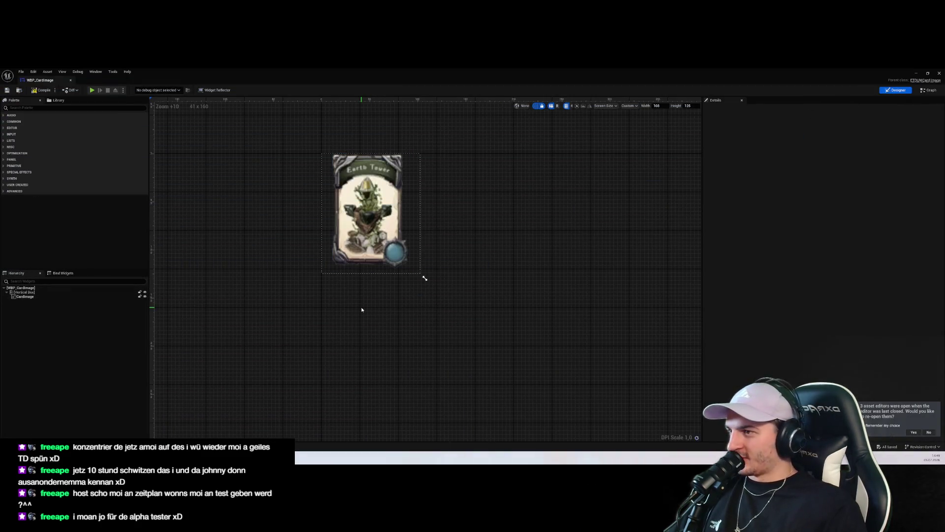
pyautogui.click(920, 91)
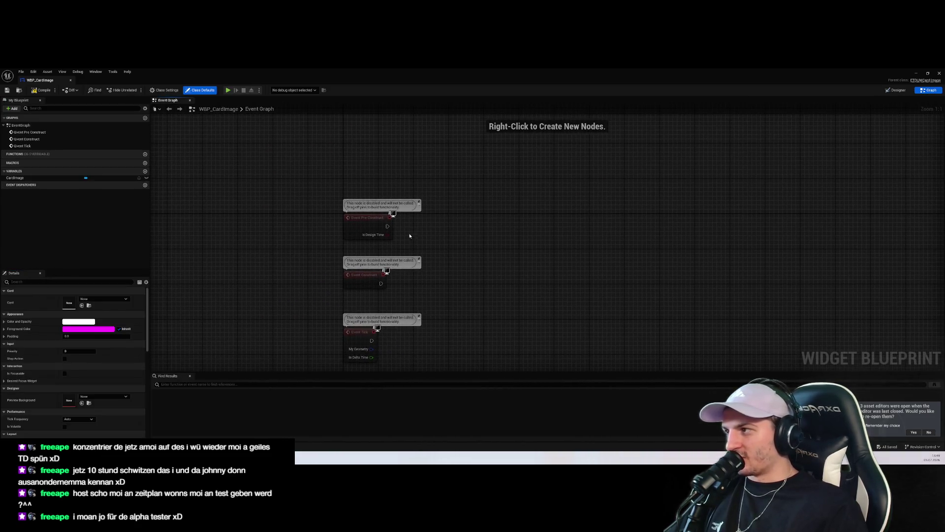
pyautogui.rightClick(434, 239)
pyautogui.write('card')
pyautogui.scroll(-5, 478, 291)
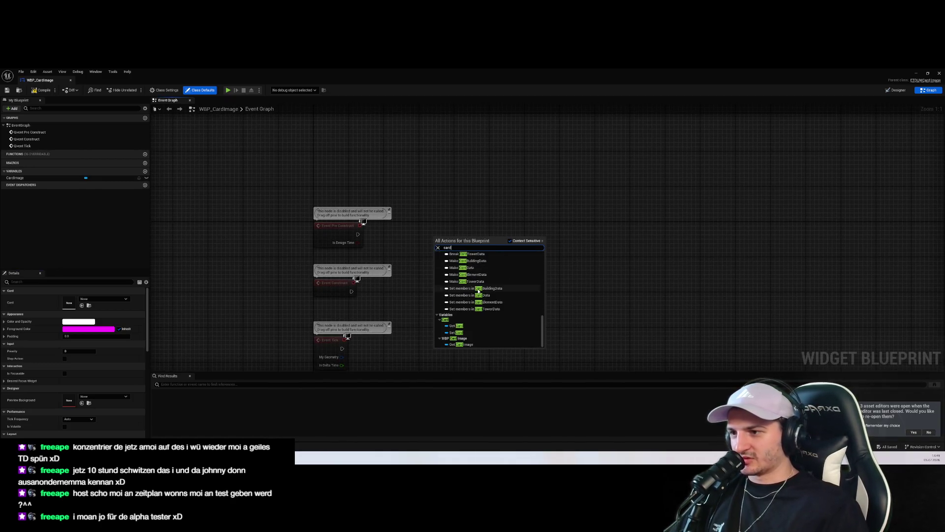
pyautogui.click(473, 332)
pyautogui.moveTo(453, 243); pyautogui.dragTo(488, 284)
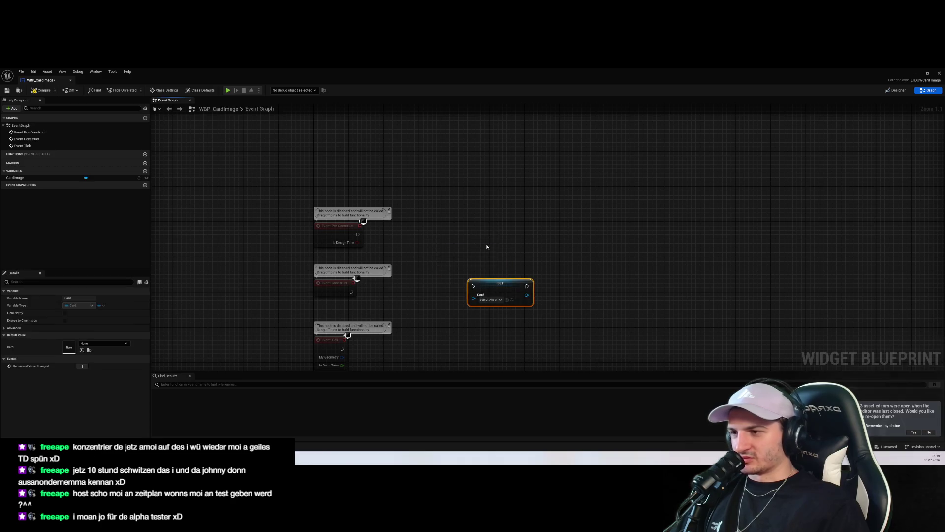
pyautogui.press('Delete')
# Step: Add a Get Card node and arrange it beside Event Construct
pyautogui.rightClick(500, 238)
pyautogui.write('ge')
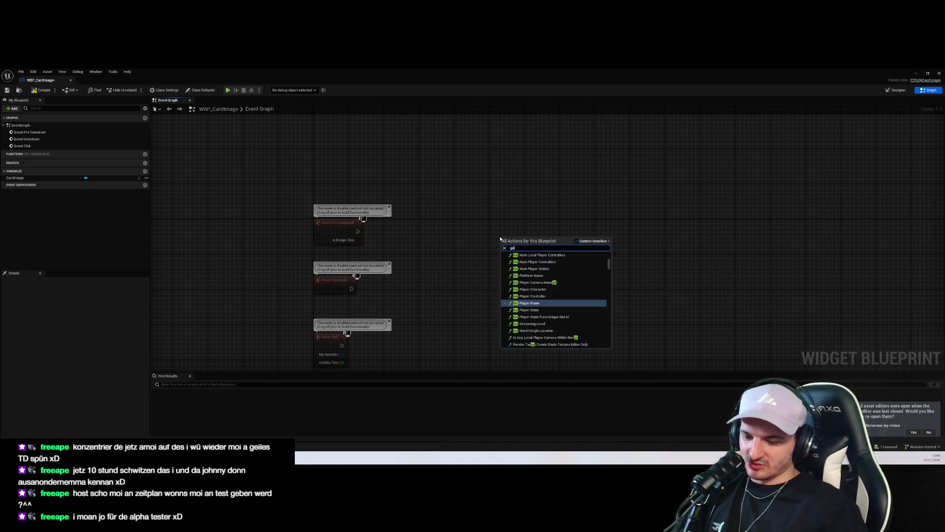
pyautogui.write('t card')
pyautogui.click(522, 314)
pyautogui.rightClick(510, 238)
pyautogui.press('Escape')
pyautogui.moveTo(512, 235); pyautogui.dragTo(420, 260)
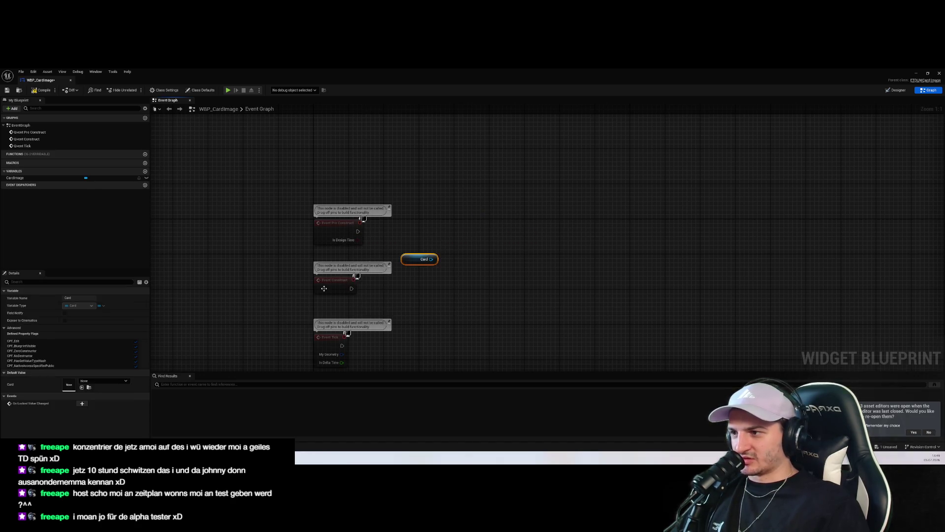
pyautogui.moveTo(335, 280); pyautogui.dragTo(467, 192)
pyautogui.moveTo(411, 262); pyautogui.dragTo(463, 249)
# Step: Add a CardImage getter and a Set Brush from Texture node targeting it
pyautogui.moveTo(483, 201); pyautogui.dragTo(525, 205)
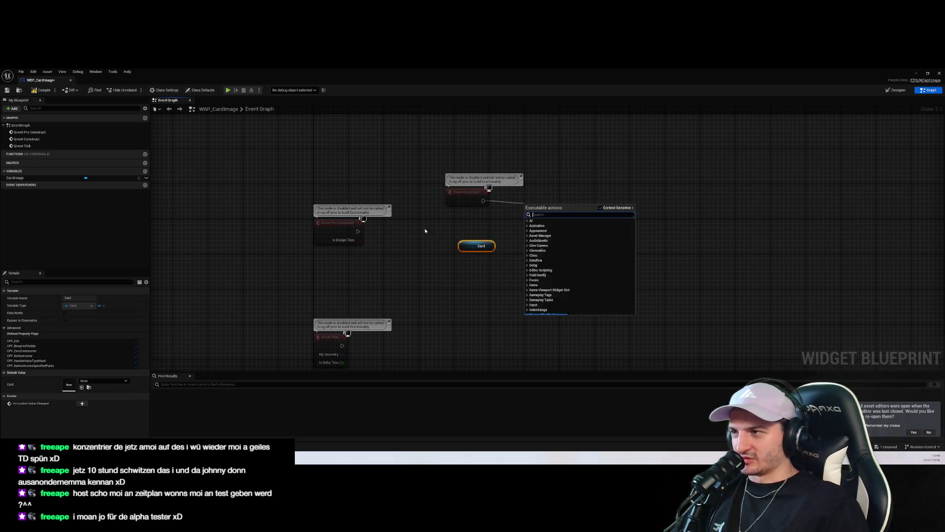
pyautogui.click(445, 223)
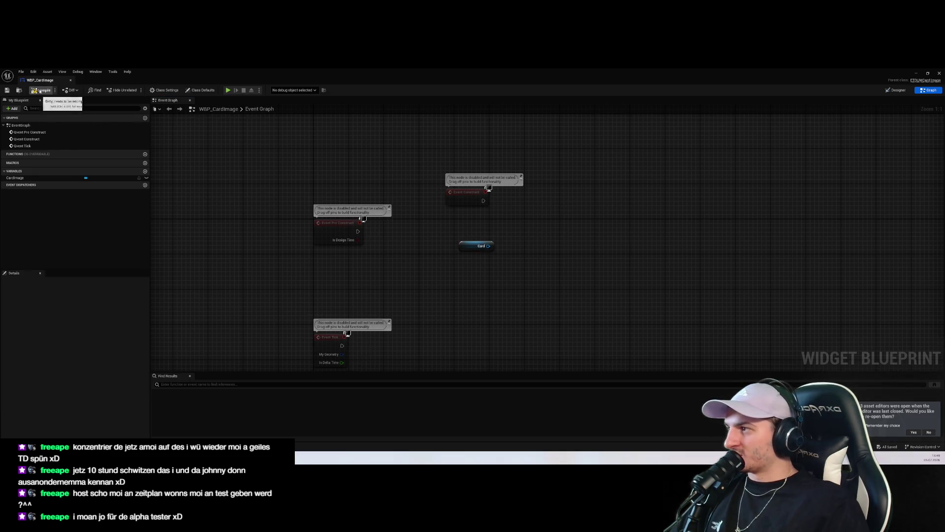
pyautogui.moveTo(15, 178); pyautogui.dragTo(528, 186)
pyautogui.click(540, 192)
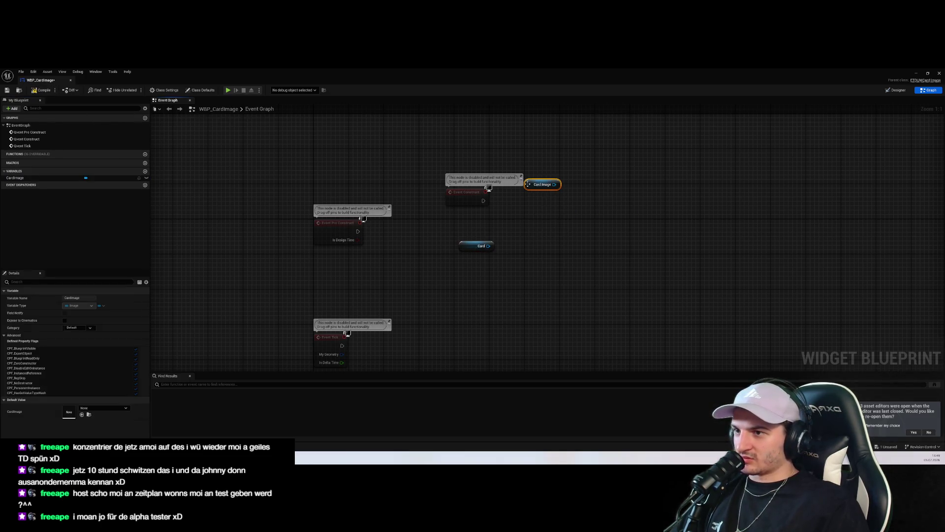
pyautogui.moveTo(599, 198); pyautogui.dragTo(600, 199)
pyautogui.write('set brush')
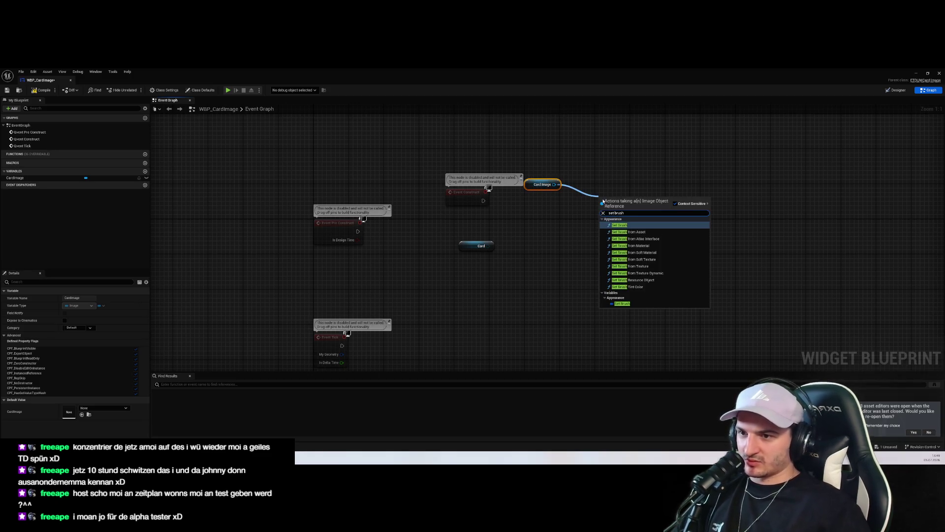
pyautogui.press('Down')
pyautogui.press('Down')
pyautogui.press('Down')
pyautogui.write('Tex')
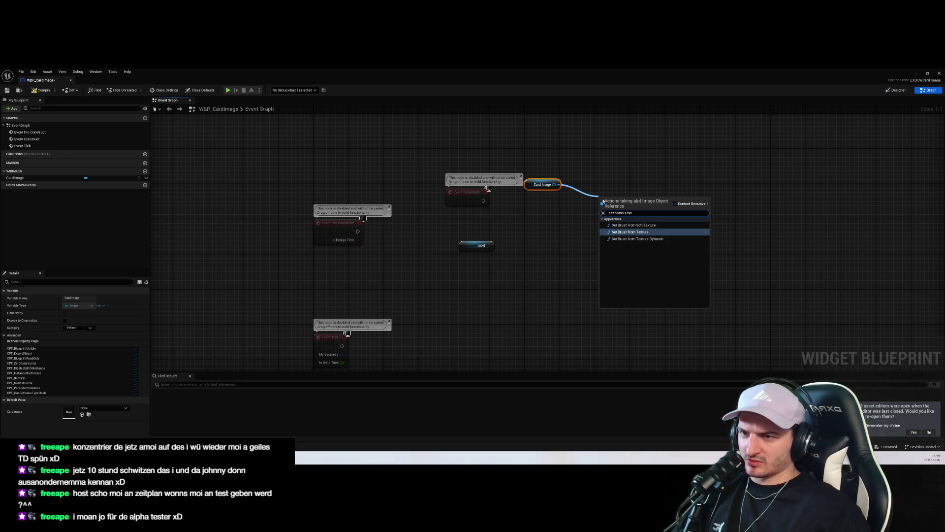
pyautogui.press('Return')
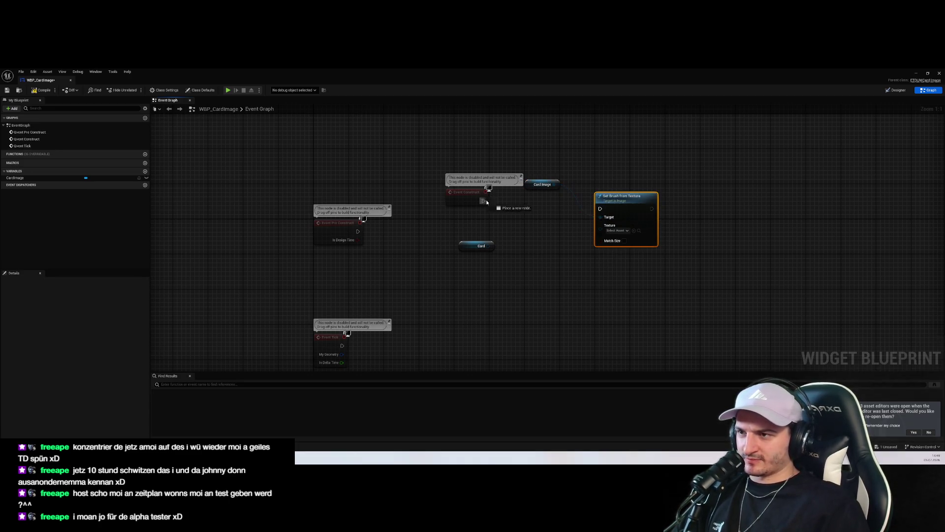
# Step: Wire Event Construct into Set Brush from Texture and feed it the Card's Card Image
pyautogui.moveTo(594, 210); pyautogui.dragTo(600, 209)
pyautogui.click(523, 159)
pyautogui.moveTo(542, 184); pyautogui.dragTo(533, 219)
pyautogui.moveTo(488, 245)
pyautogui.mouseDown()
pyautogui.moveTo(604, 231)
pyautogui.moveTo(493, 257)
pyautogui.moveTo(531, 248)
pyautogui.mouseUp()
pyautogui.write('get ima')
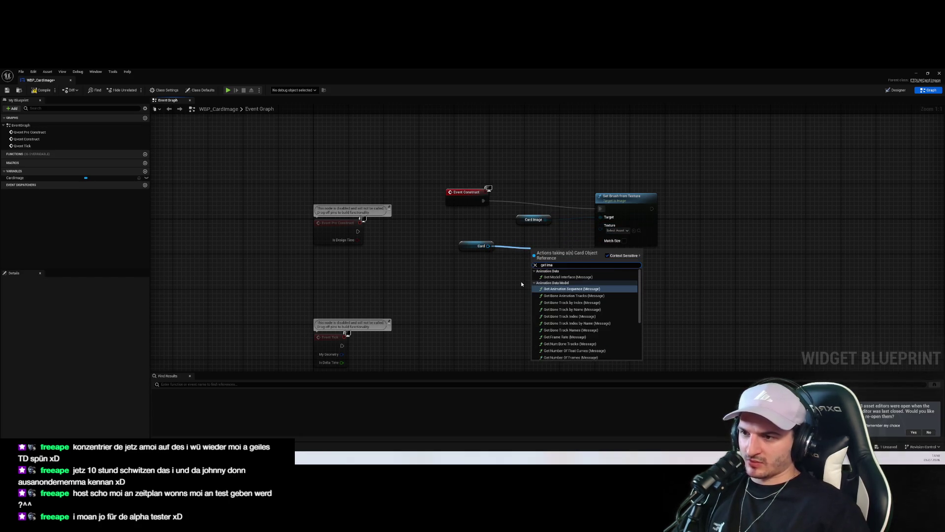
pyautogui.click(571, 349)
pyautogui.moveTo(581, 255)
pyautogui.mouseDown()
pyautogui.moveTo(547, 264)
pyautogui.moveTo(600, 225)
pyautogui.mouseUp()
pyautogui.click(595, 296)
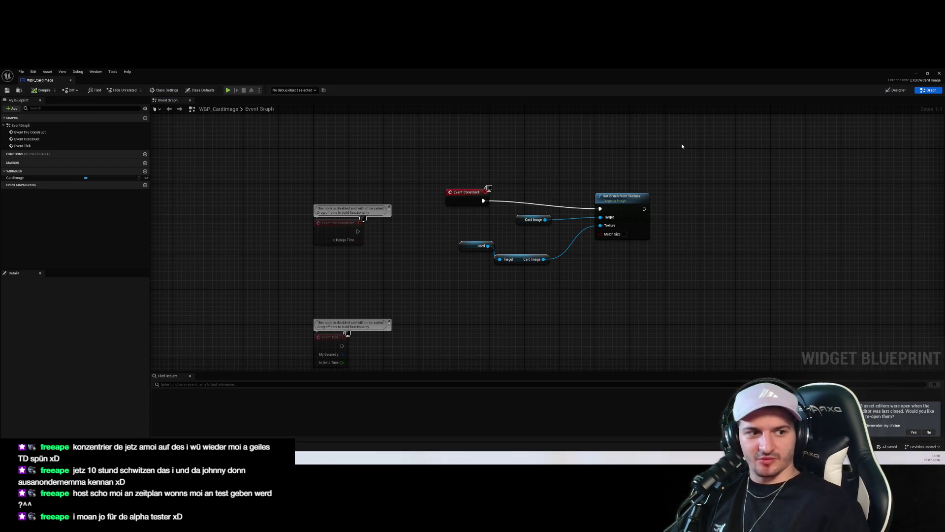
# Step: Close the card widget, open the ETD_MainMenu level from Content/Levels, and play-test it
pyautogui.click(918, 75)
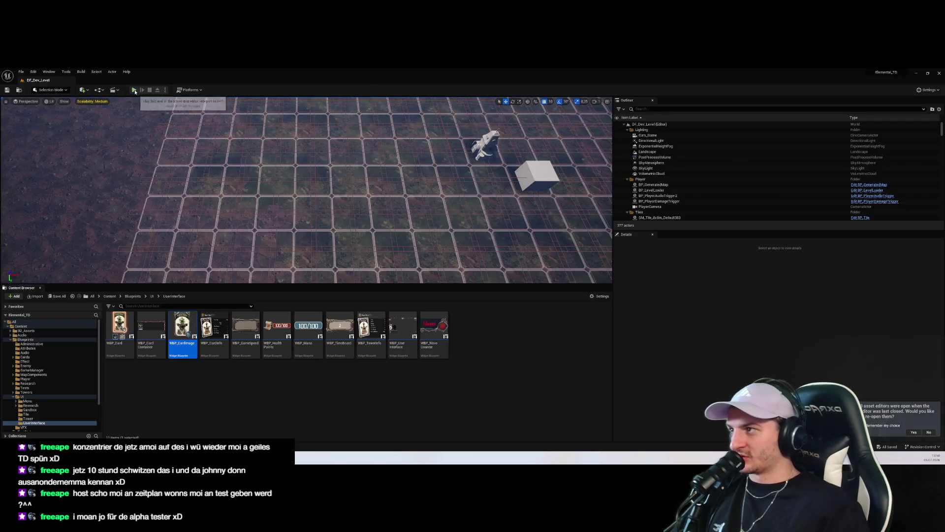
pyautogui.click(36, 339)
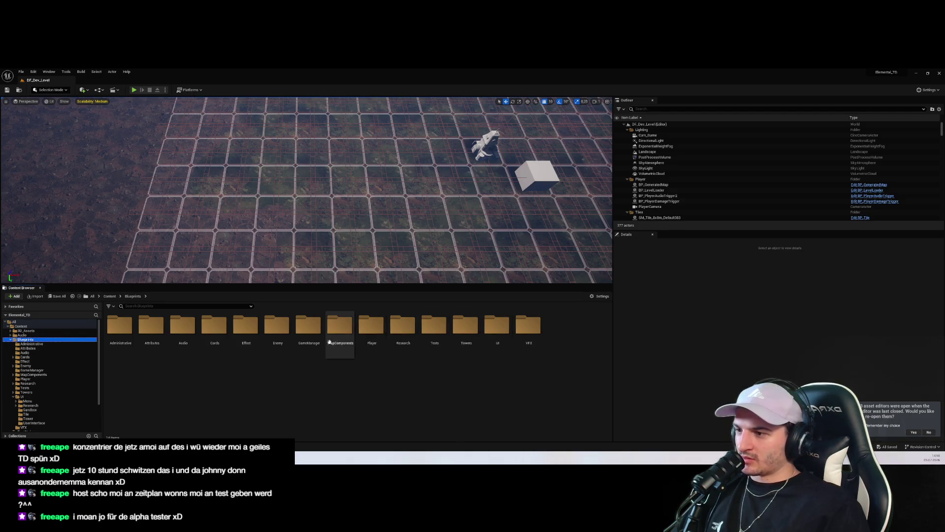
pyautogui.doubleClick(340, 326)
pyautogui.click(23, 326)
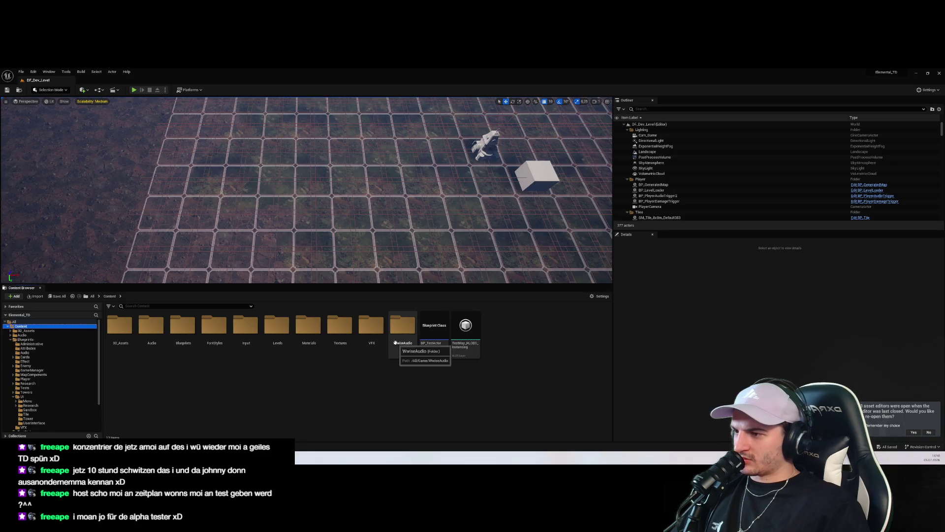
pyautogui.doubleClick(277, 326)
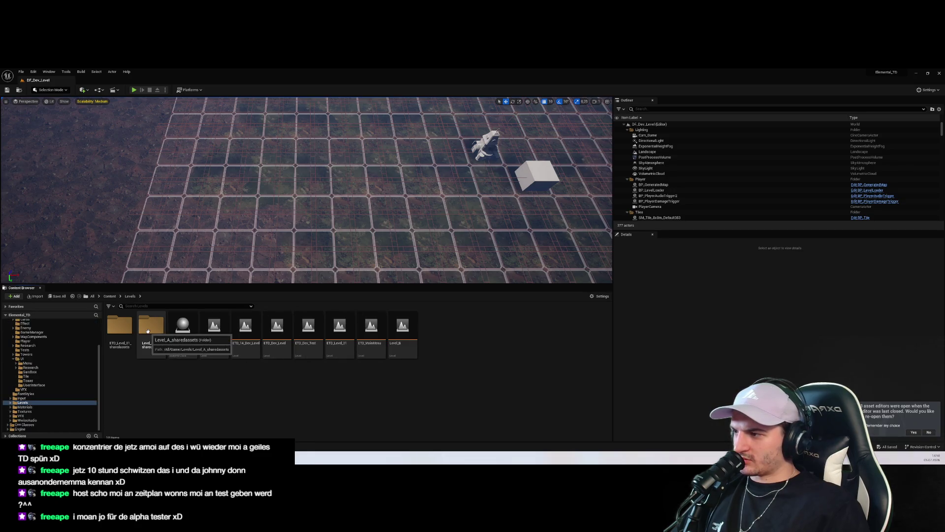
pyautogui.click(361, 326)
pyautogui.doubleClick(361, 326)
pyautogui.hotkey('alt', 'p')
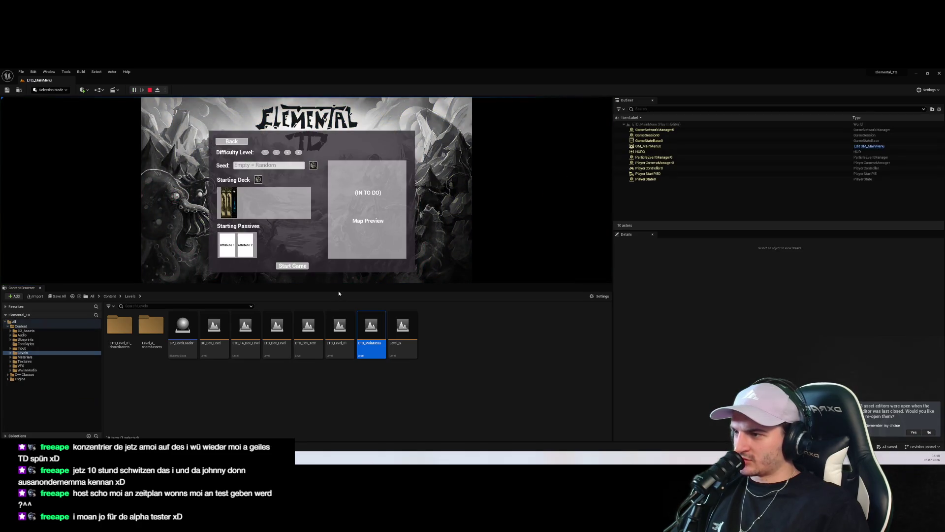
pyautogui.press('Escape')
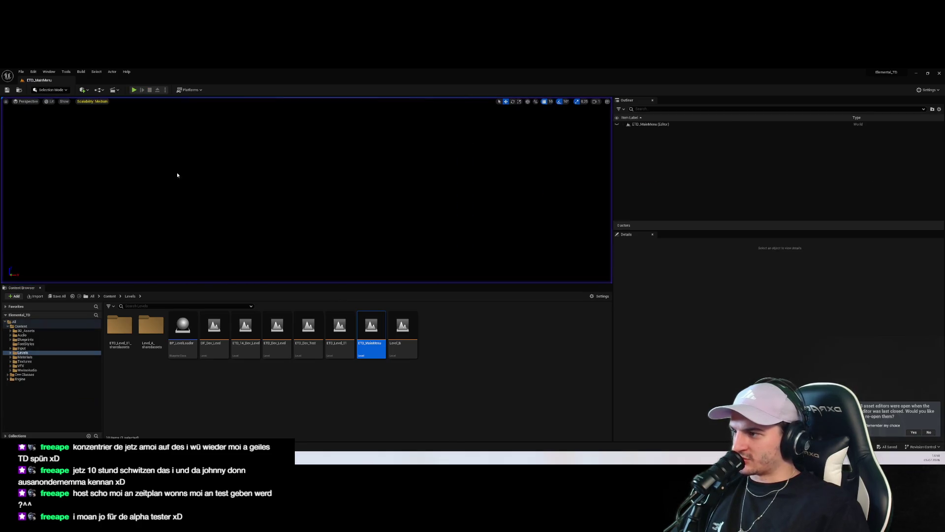
# Step: Open WBP_SandboxMode from Blueprints/UI/Menu on its Event Graph
pyautogui.click(34, 363)
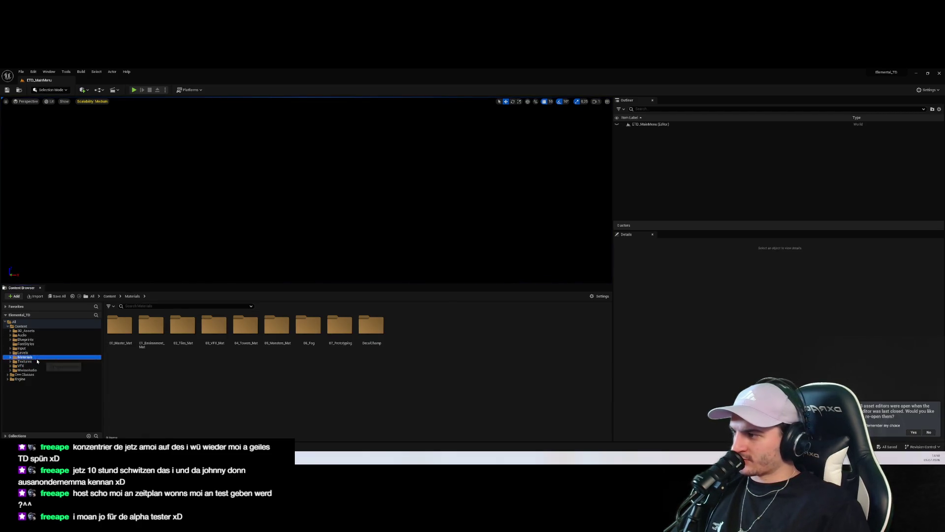
pyautogui.click(57, 353)
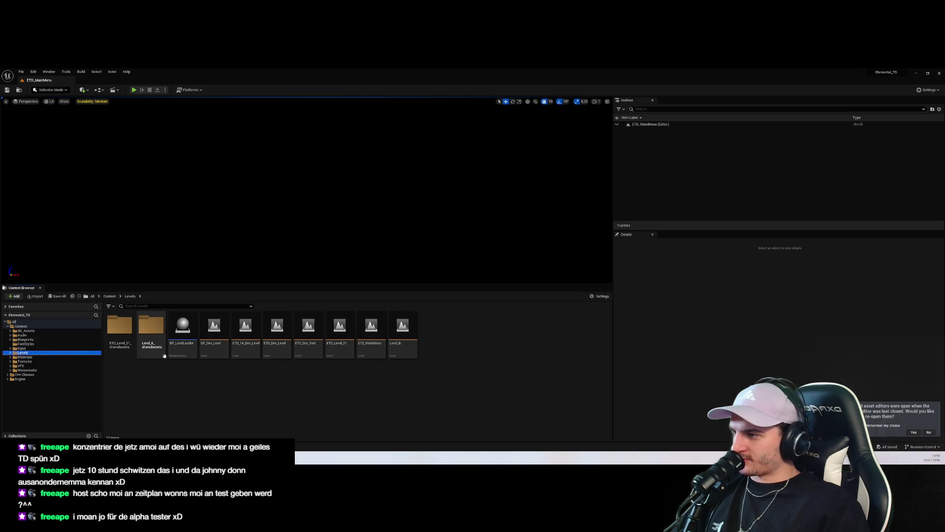
pyautogui.click(27, 340)
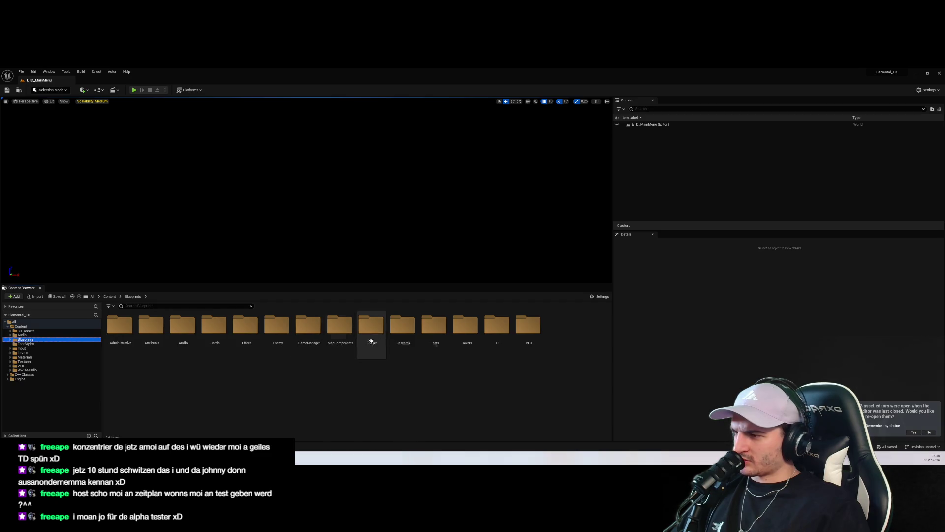
pyautogui.doubleClick(498, 339)
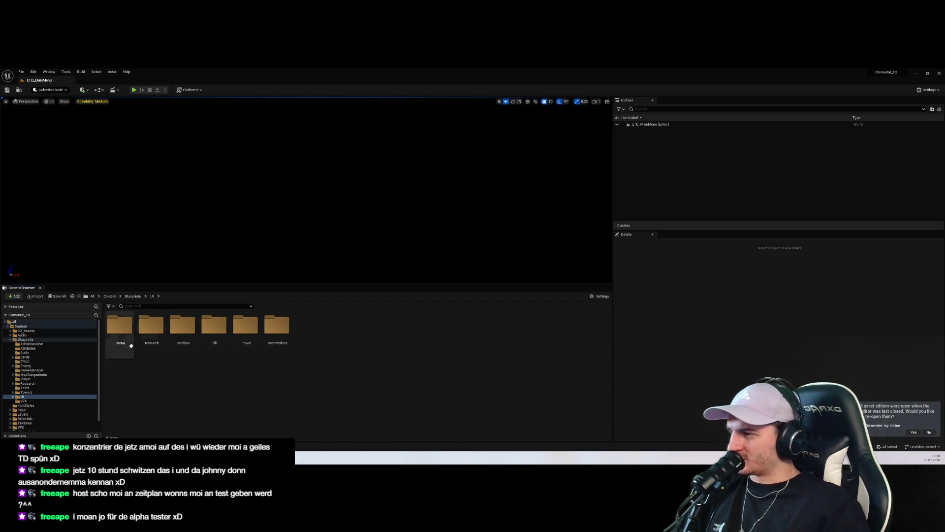
pyautogui.doubleClick(129, 341)
pyautogui.doubleClick(152, 330)
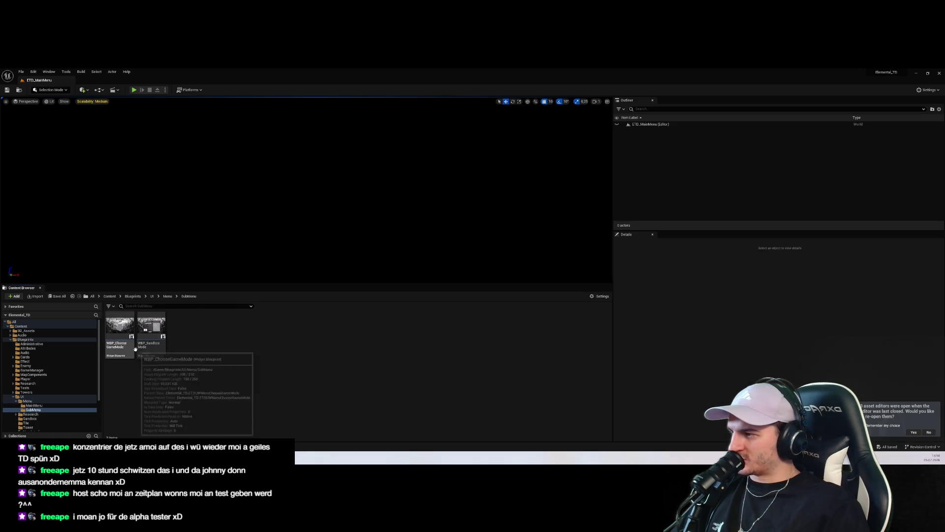
pyautogui.doubleClick(150, 330)
pyautogui.click(929, 90)
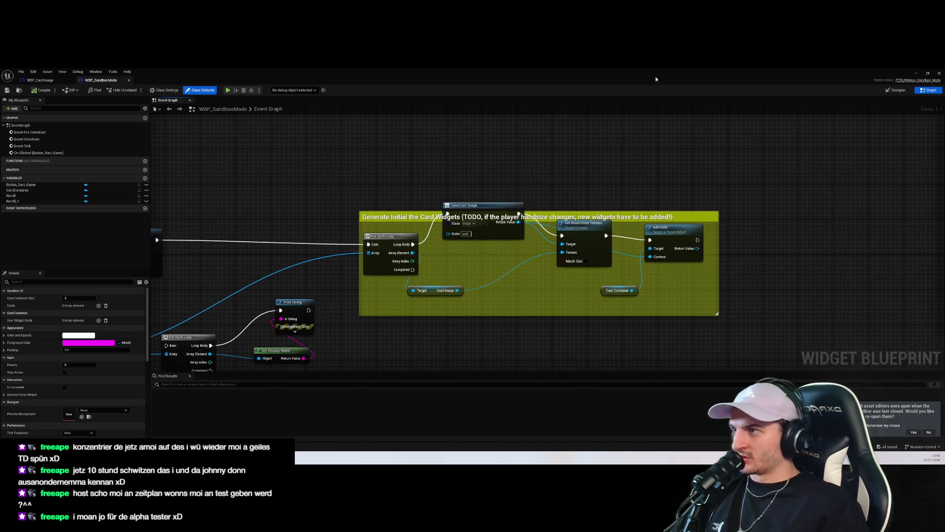
# Step: Delete the old Card Image and Set Brush from Texture nodes from the card loop
pyautogui.click(425, 293)
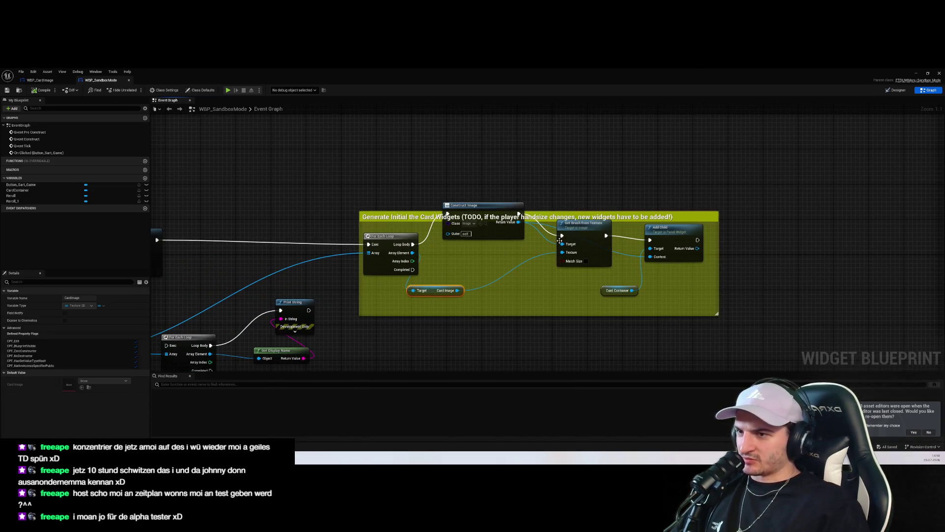
pyautogui.keyDown('ctrl'); pyautogui.click(586, 246); pyautogui.keyUp('ctrl')
pyautogui.click(594, 243)
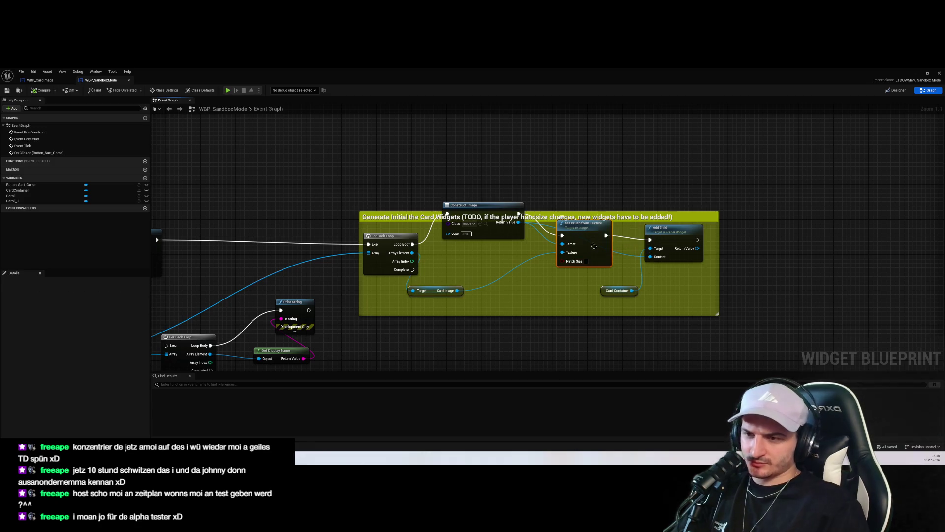
pyautogui.press('Delete')
pyautogui.click(433, 293)
pyautogui.press('Delete')
pyautogui.moveTo(473, 206)
pyautogui.mouseDown()
pyautogui.moveTo(485, 266)
pyautogui.moveTo(485, 241)
pyautogui.mouseUp()
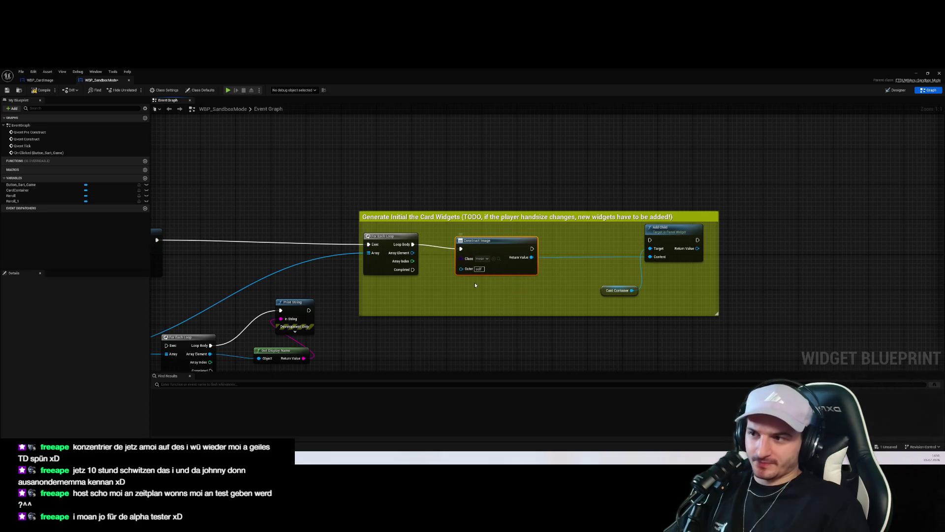
pyautogui.moveTo(413, 253); pyautogui.dragTo(423, 273)
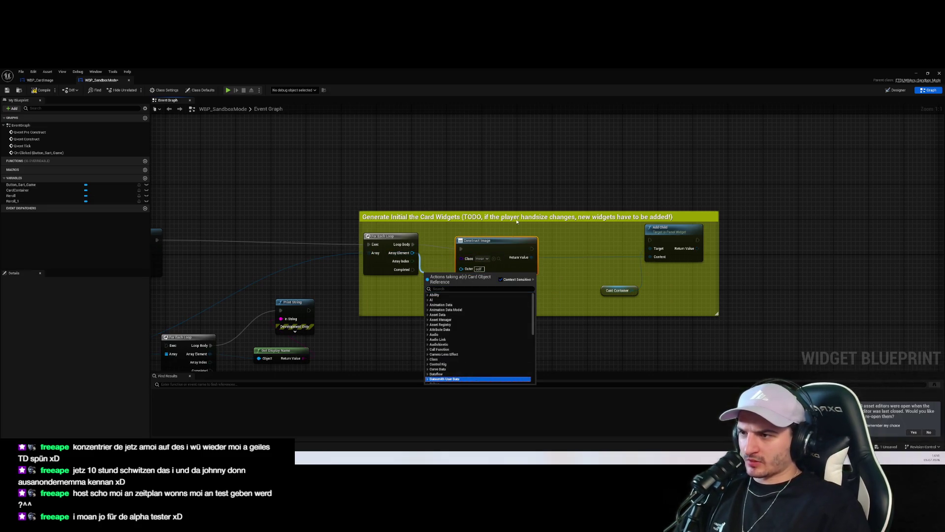
pyautogui.press('Escape')
pyautogui.moveTo(513, 263)
pyautogui.mouseDown()
pyautogui.moveTo(505, 241)
pyautogui.moveTo(524, 262)
pyautogui.mouseUp()
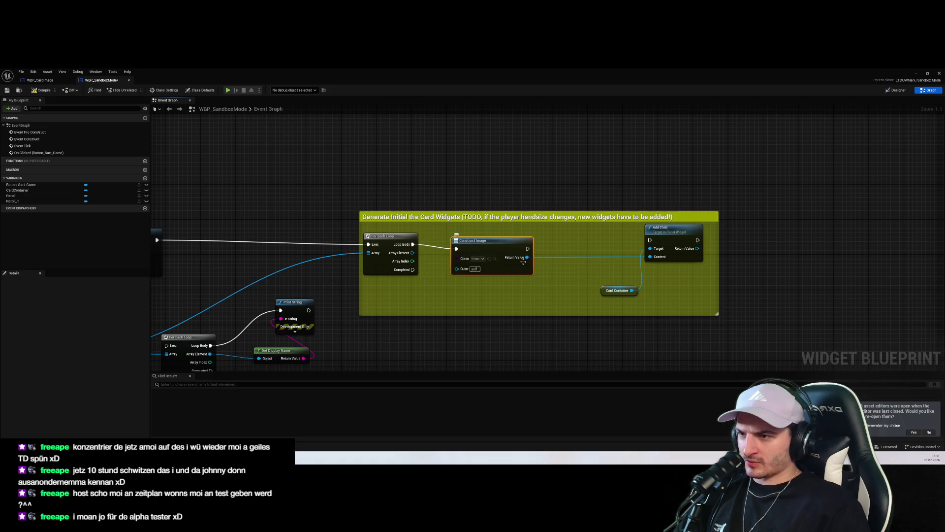
# Step: Make the Construct node build WBP_CardImage and set its Card from the loop's Array Element
pyautogui.click(479, 259)
pyautogui.write('Card')
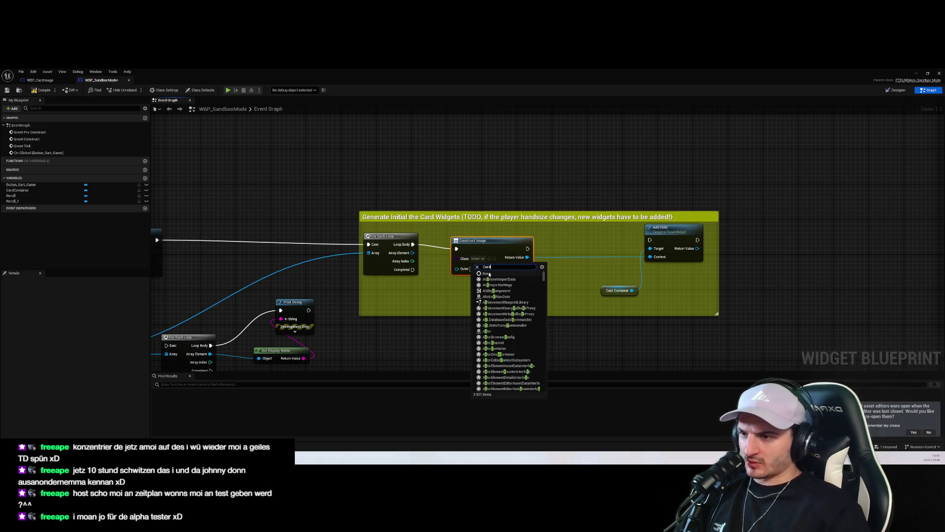
pyautogui.write('_Im')
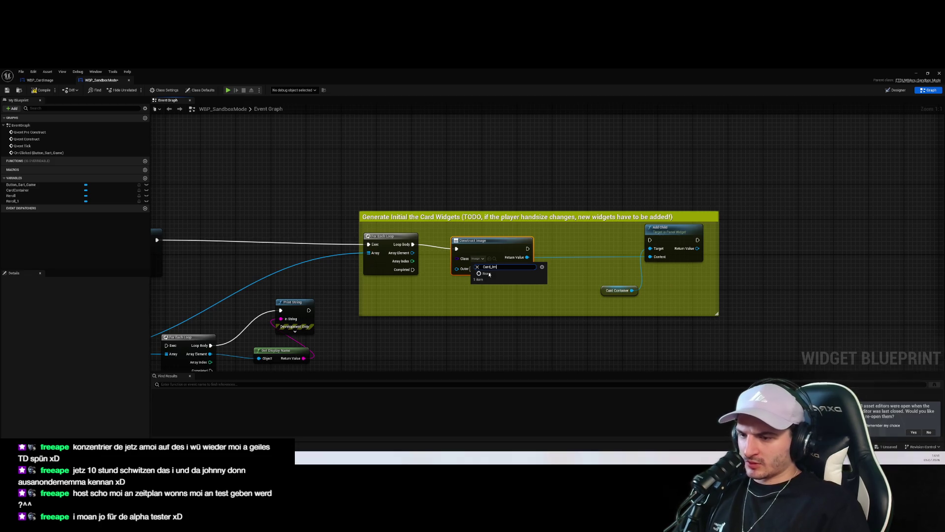
pyautogui.write('WBP_Ca')
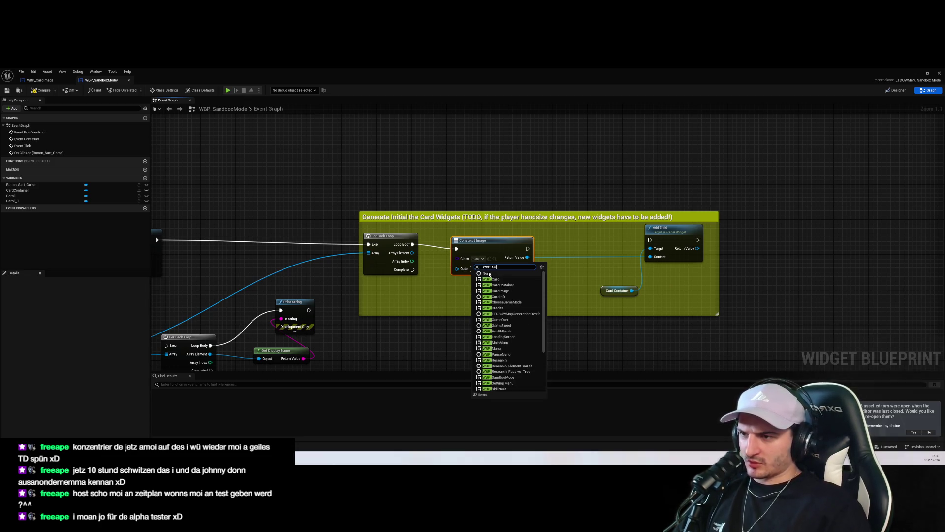
pyautogui.click(500, 290)
pyautogui.moveTo(412, 252)
pyautogui.mouseDown()
pyautogui.moveTo(454, 273)
pyautogui.moveTo(498, 239)
pyautogui.moveTo(564, 254)
pyautogui.mouseUp()
pyautogui.write('get card')
pyautogui.write('set card')
pyautogui.click(586, 288)
pyautogui.moveTo(492, 235); pyautogui.dragTo(505, 205)
pyautogui.moveTo(567, 269); pyautogui.dragTo(608, 253)
pyautogui.click(431, 272)
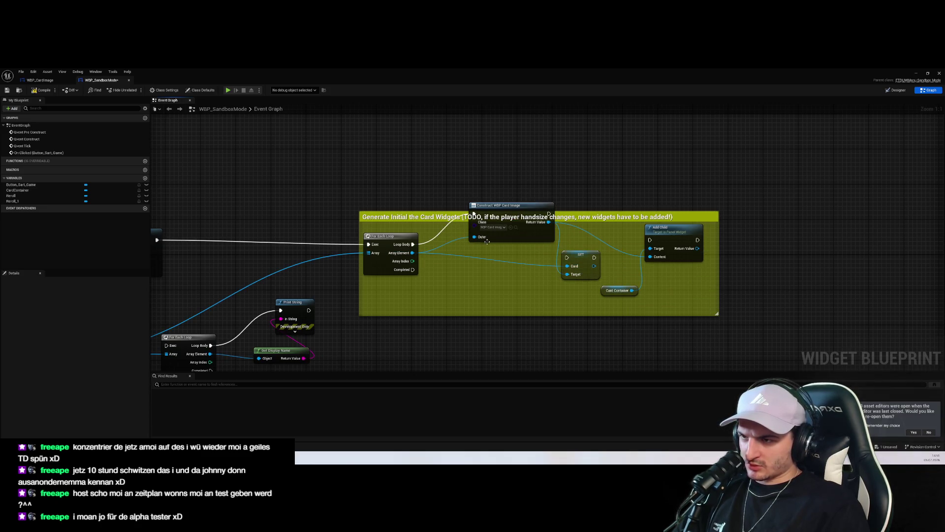
# Step: Chain the Construct, SET Card and Add Child execution pins and tidy the nodes
pyautogui.moveTo(497, 205)
pyautogui.mouseDown()
pyautogui.moveTo(487, 209)
pyautogui.moveTo(497, 250)
pyautogui.moveTo(605, 274)
pyautogui.mouseUp()
pyautogui.moveTo(475, 265); pyautogui.dragTo(476, 279)
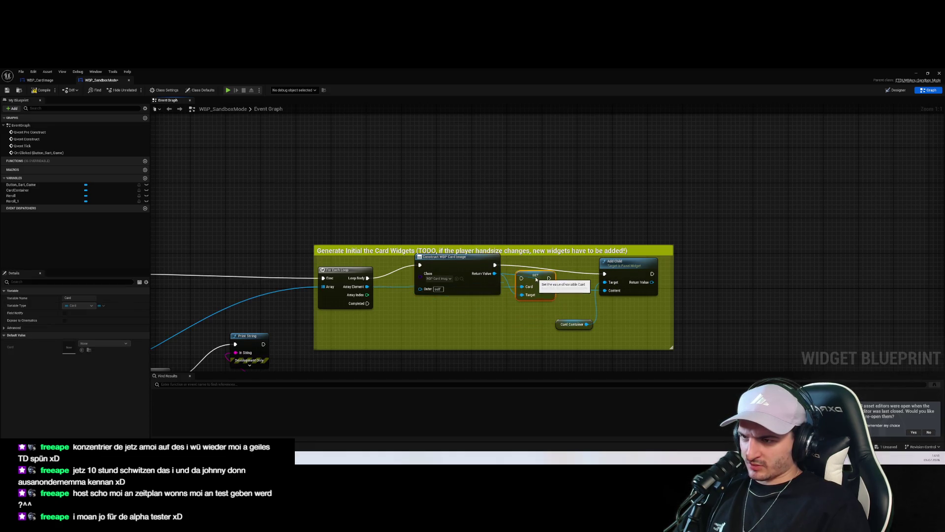
pyautogui.click(765, 270)
pyautogui.moveTo(494, 263)
pyautogui.mouseDown()
pyautogui.moveTo(521, 291)
pyautogui.moveTo(604, 273)
pyautogui.mouseUp()
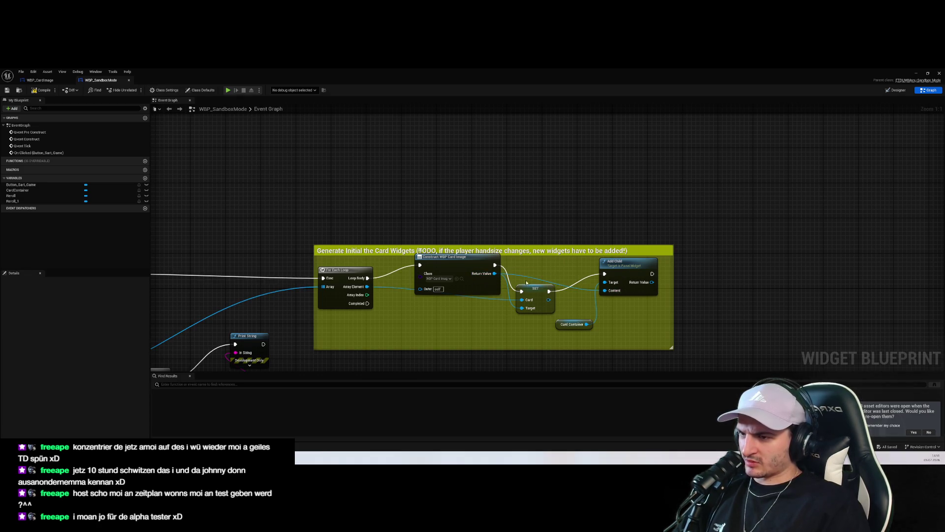
pyautogui.moveTo(461, 263); pyautogui.dragTo(496, 237)
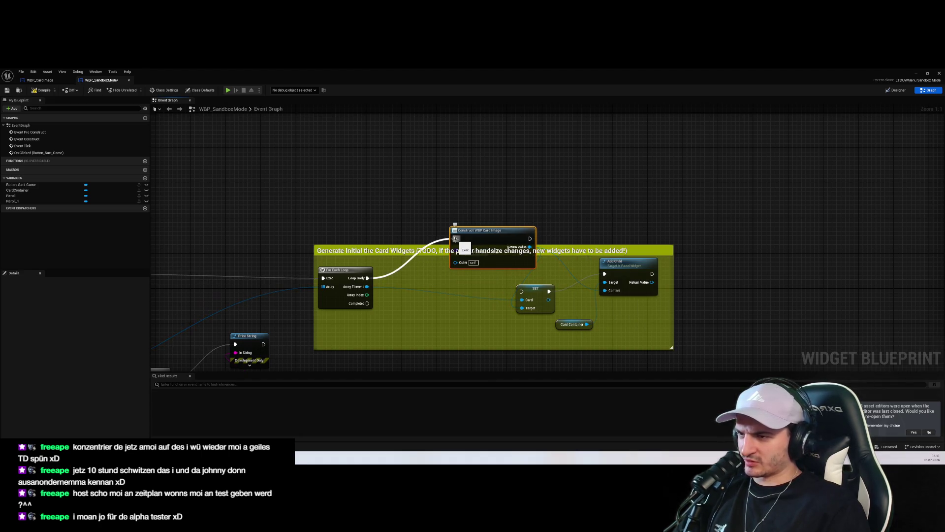
pyautogui.hotkey('ctrl', 'z')
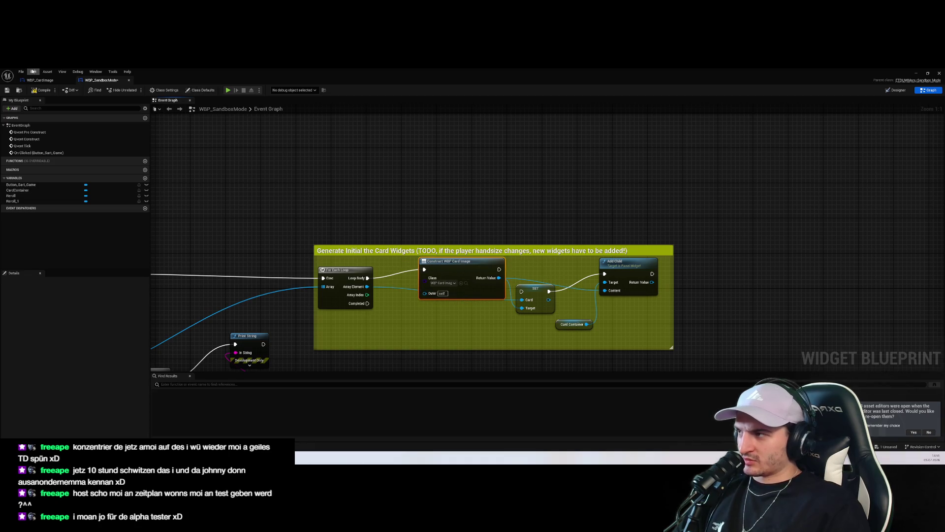
pyautogui.click(41, 80)
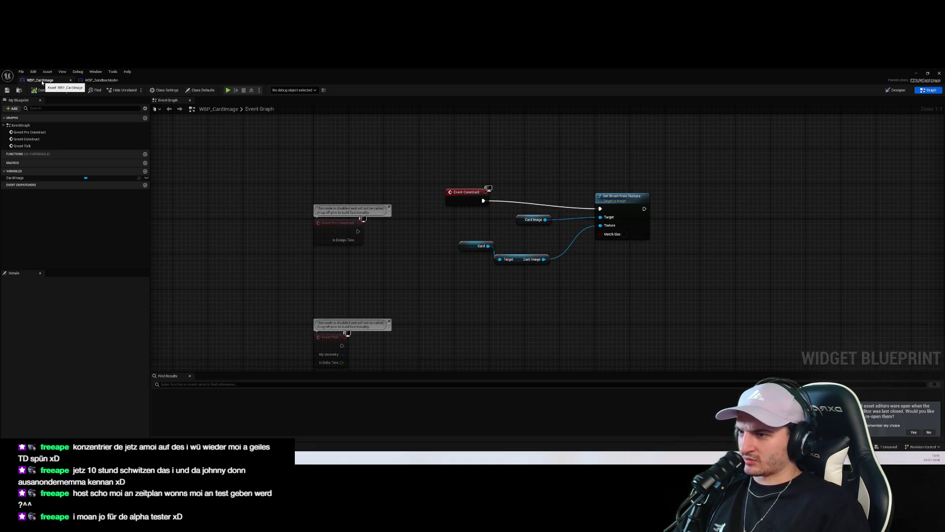
pyautogui.click(88, 81)
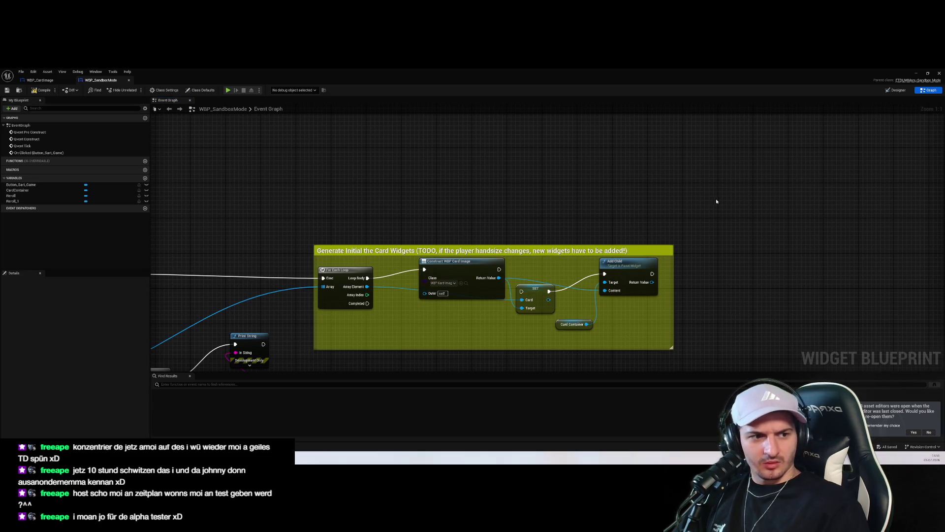
pyautogui.click(917, 74)
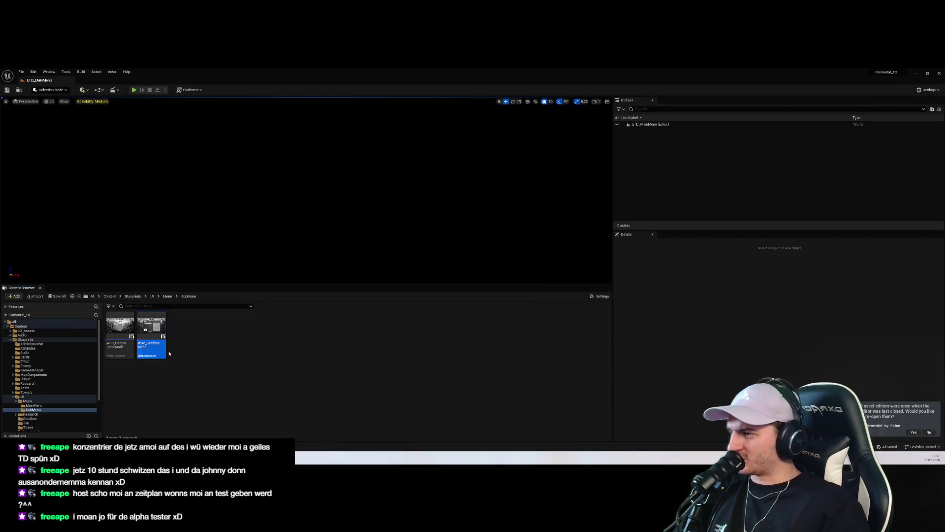
# Step: Open WBP_CardContainer for comparison and move its SET Card node beside Create WBP Card Widget
pyautogui.scroll(-2, 56, 401)
pyautogui.click(49, 396)
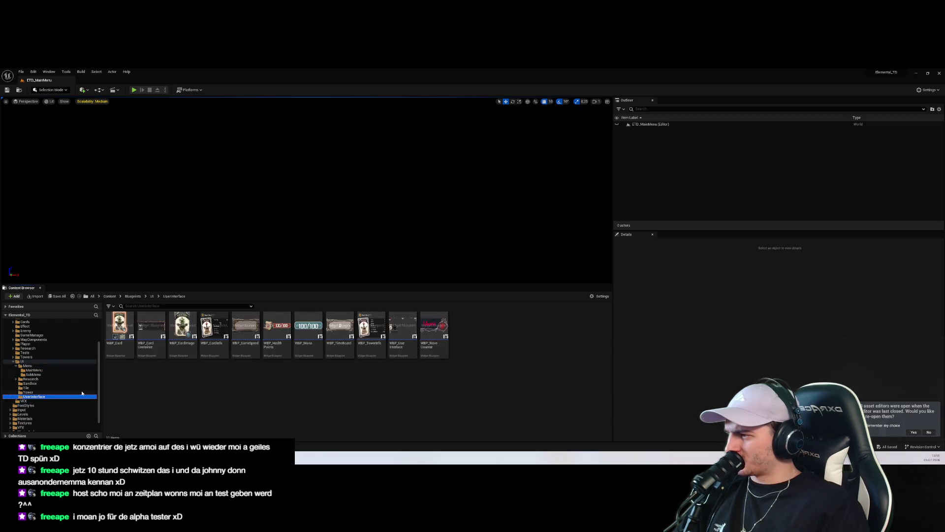
pyautogui.doubleClick(151, 326)
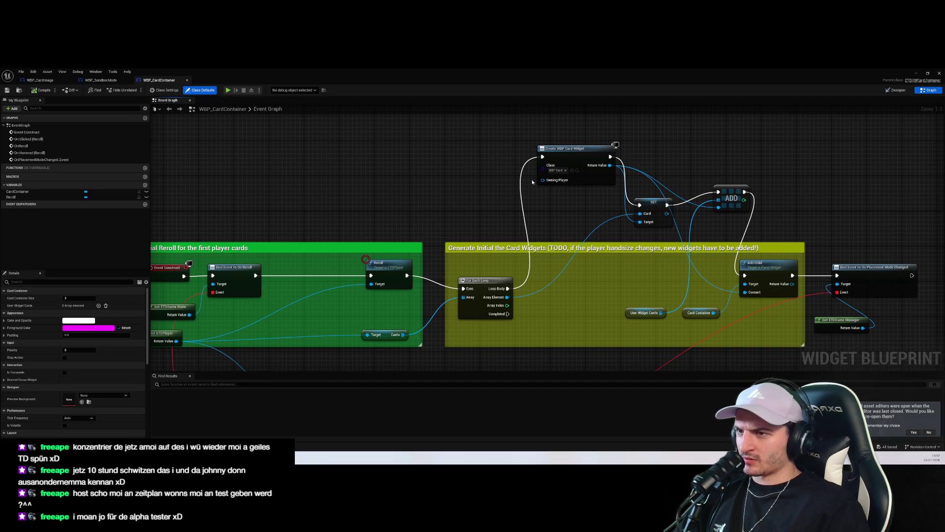
pyautogui.moveTo(657, 204)
pyautogui.mouseDown()
pyautogui.moveTo(666, 147)
pyautogui.moveTo(706, 143)
pyautogui.mouseUp()
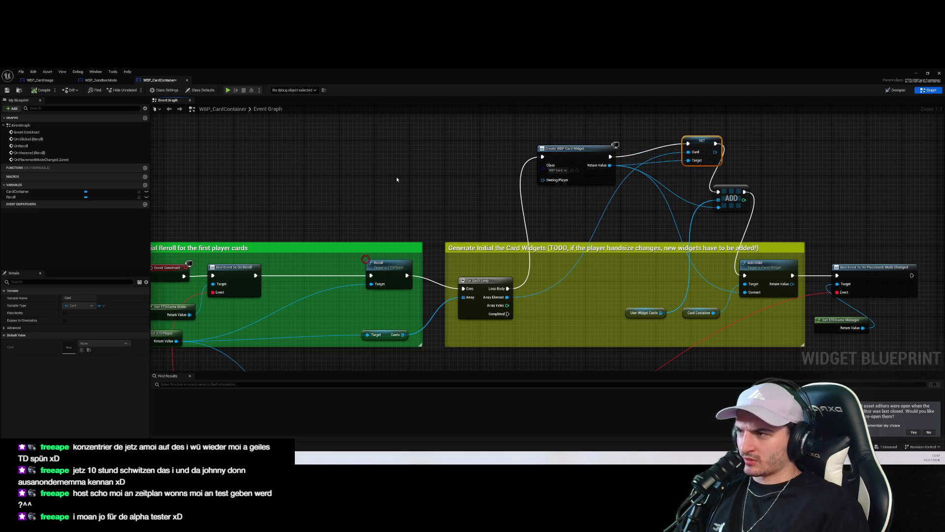
# Step: In WBP_SandboxMode, wire Construct WBP Card Image's exec into SET Card and launch play-in-editor
pyautogui.click(101, 80)
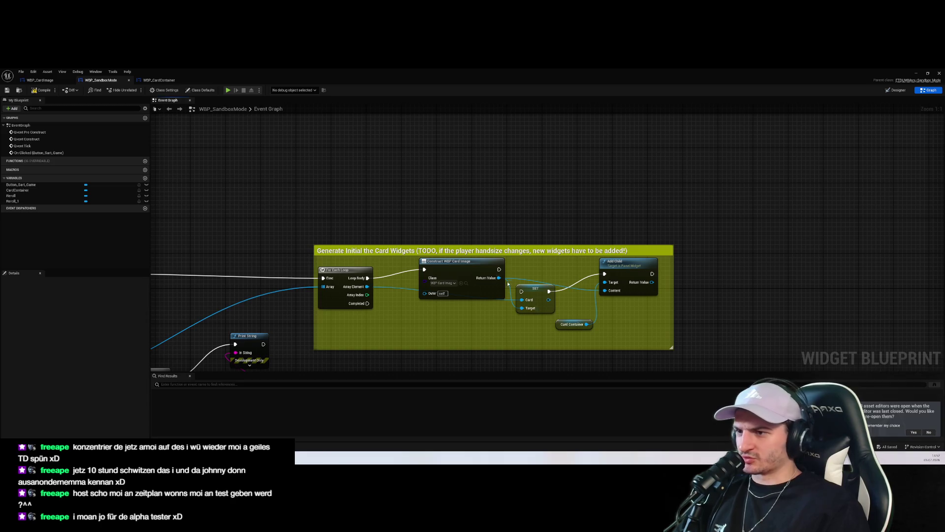
pyautogui.moveTo(498, 269); pyautogui.dragTo(521, 291)
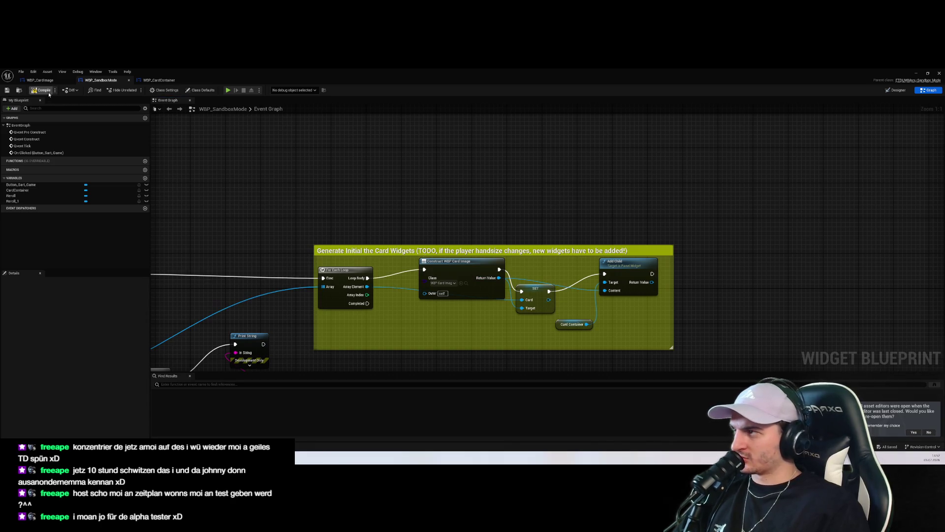
pyautogui.hotkey('alt', 'p')
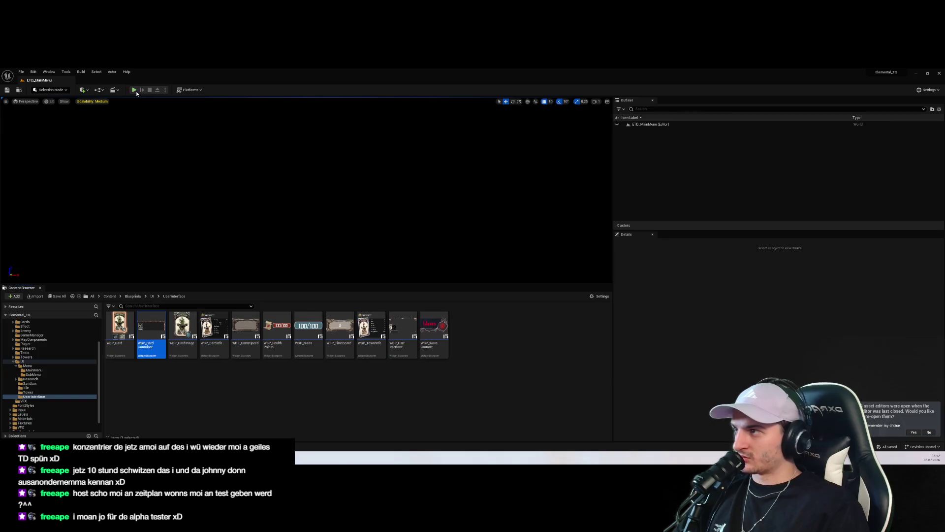
pyautogui.click(306, 231)
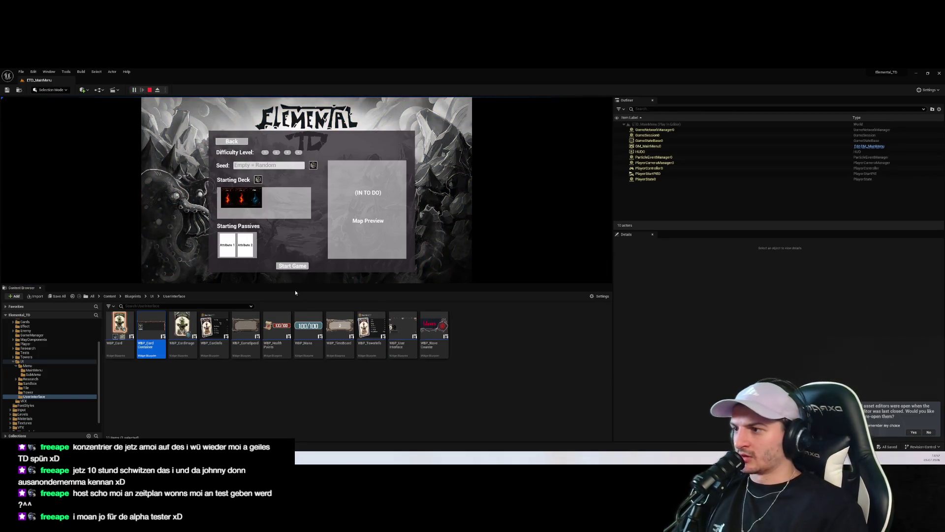
# Step: Play-test the Endless Mode setup screen repeatedly to check the Starting Deck's three card images
pyautogui.moveTo(304, 287); pyautogui.dragTo(304, 402)
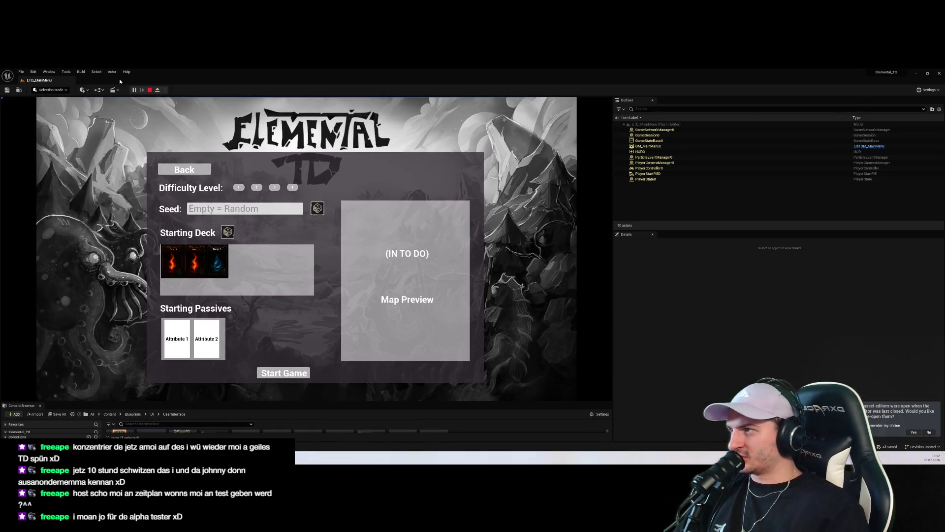
pyautogui.click(151, 90)
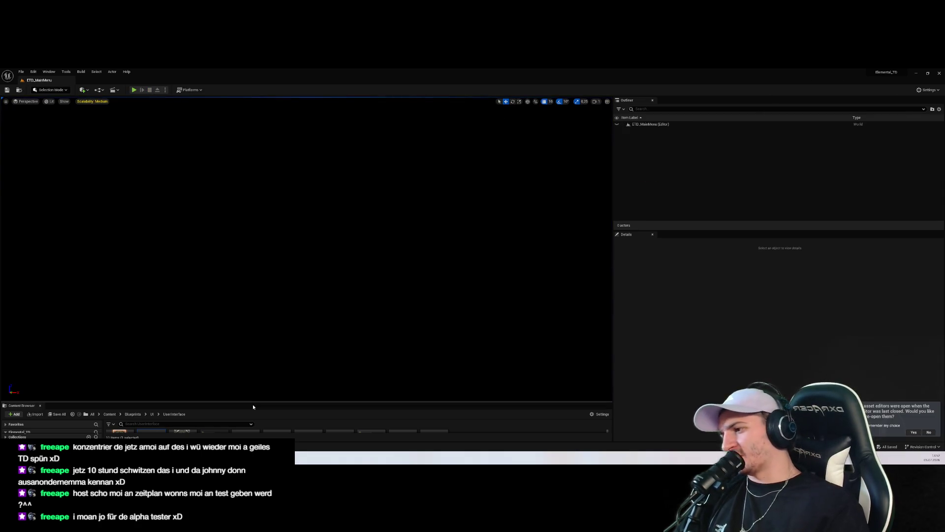
pyautogui.click(134, 90)
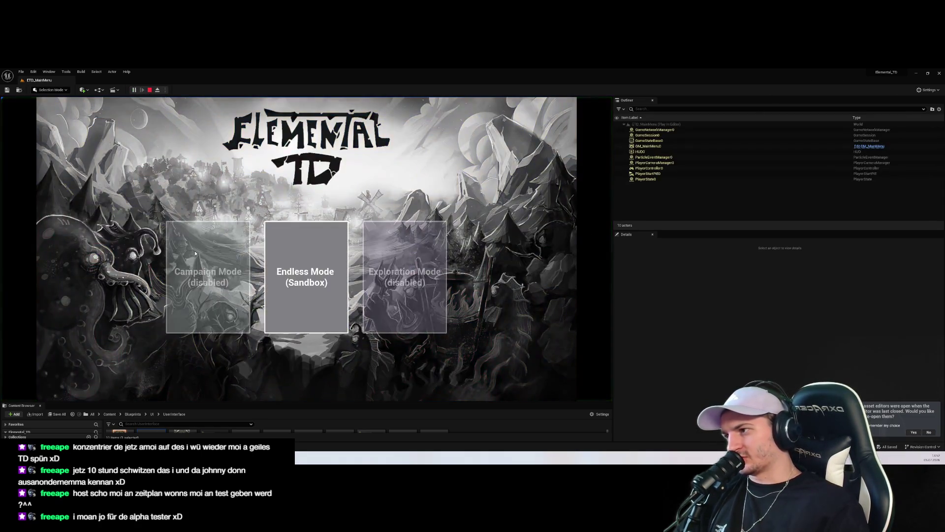
pyautogui.press('Return')
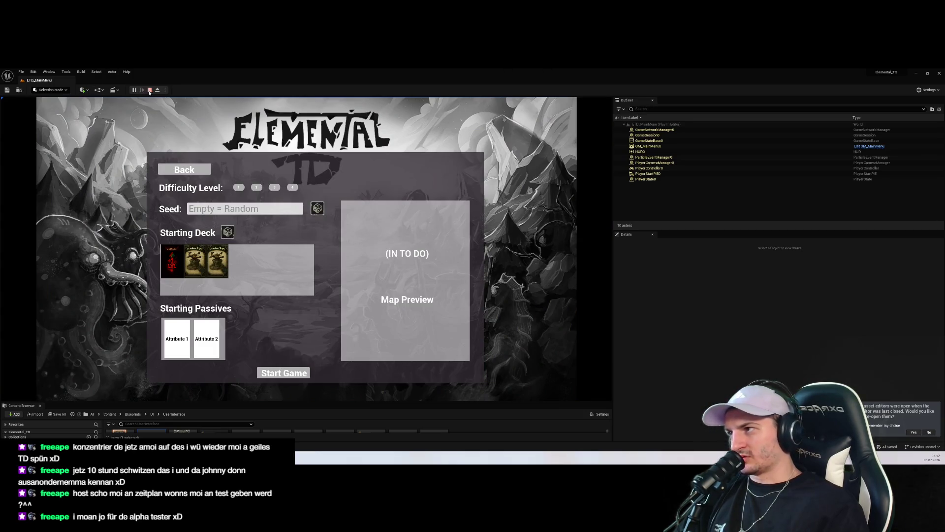
pyautogui.click(149, 90)
pyautogui.click(134, 89)
pyautogui.click(306, 333)
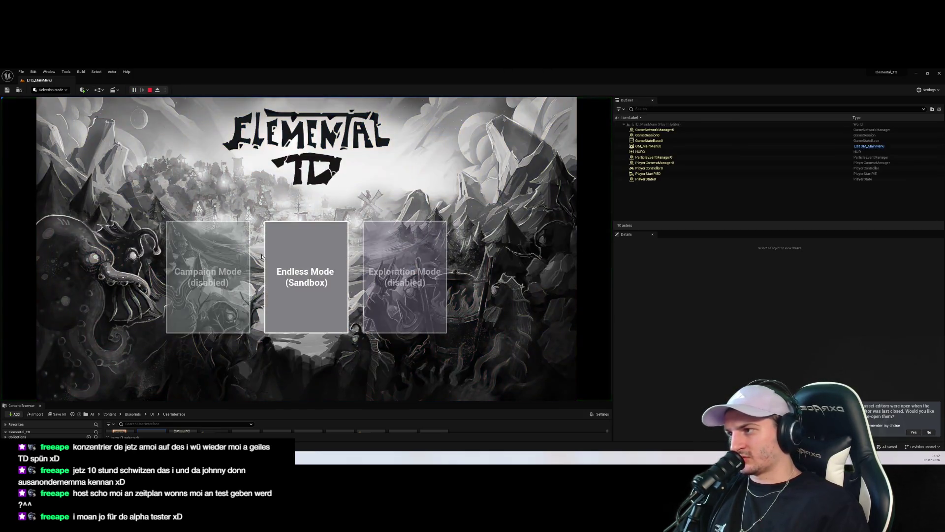
pyautogui.click(282, 273)
# Step: Stop the play session, enlarge the Content Browser, and return to the WBP_SandboxMode editor
pyautogui.click(149, 90)
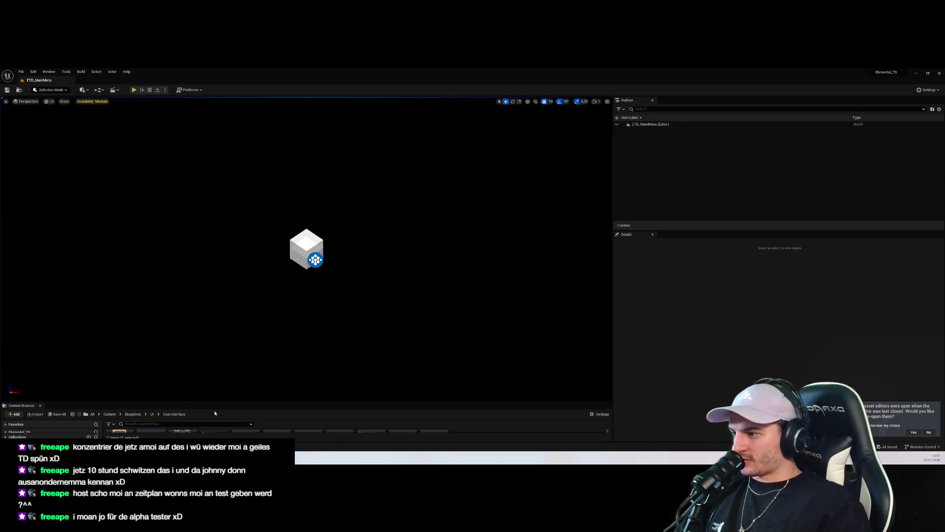
pyautogui.moveTo(218, 402); pyautogui.dragTo(218, 212)
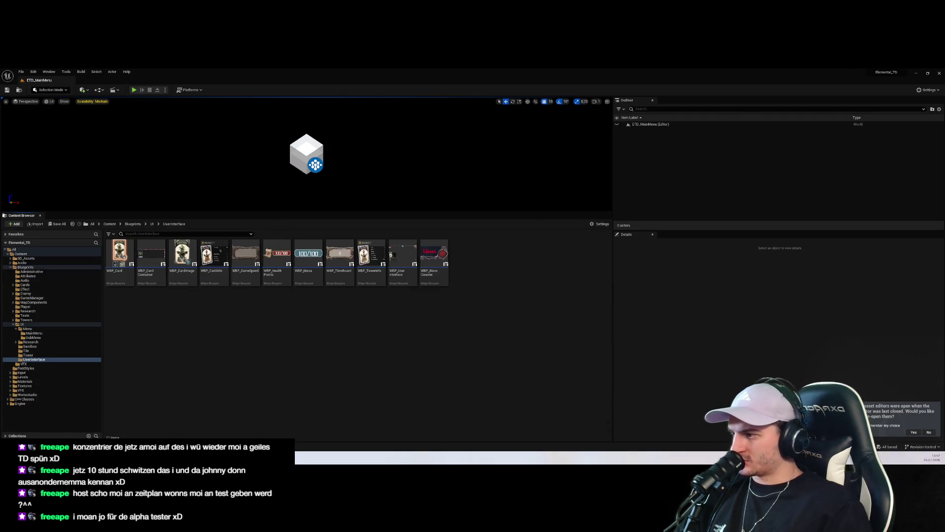
pyautogui.hotkey('alt', 'Tab')
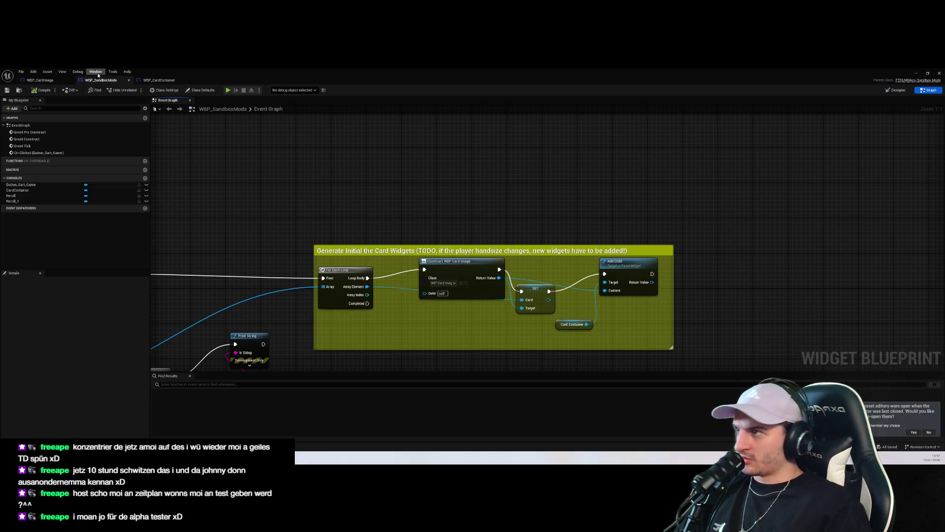
# Step: Give the WBP_CardImage Earth Tower image a Padding of 10 and resize its preview to about 122×151
pyautogui.hotkey('ctrl', 'Tab')
pyautogui.hotkey('ctrl', 'Tab')
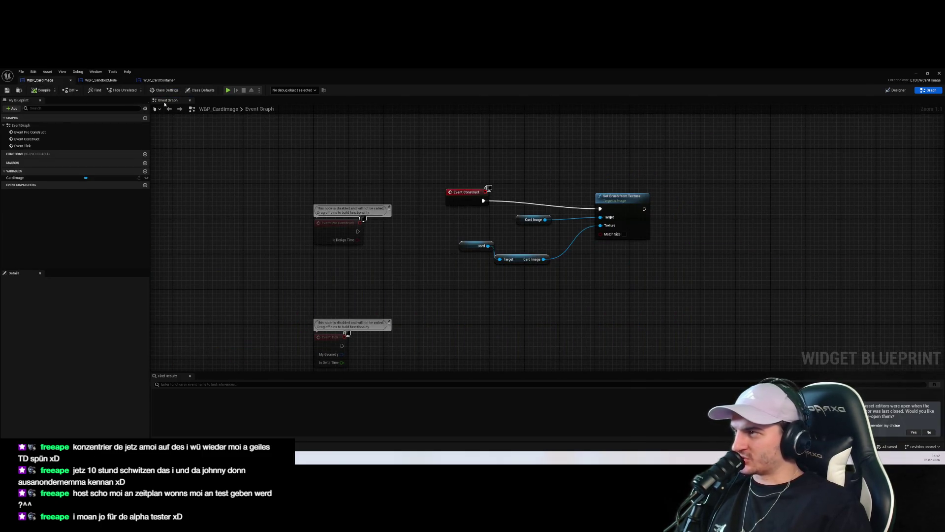
pyautogui.click(896, 90)
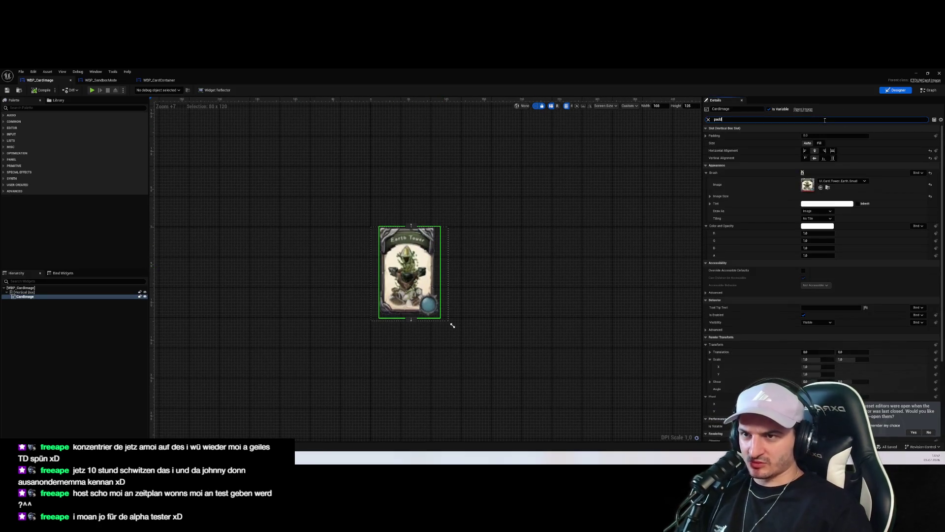
pyautogui.write('ing')
pyautogui.click(818, 135)
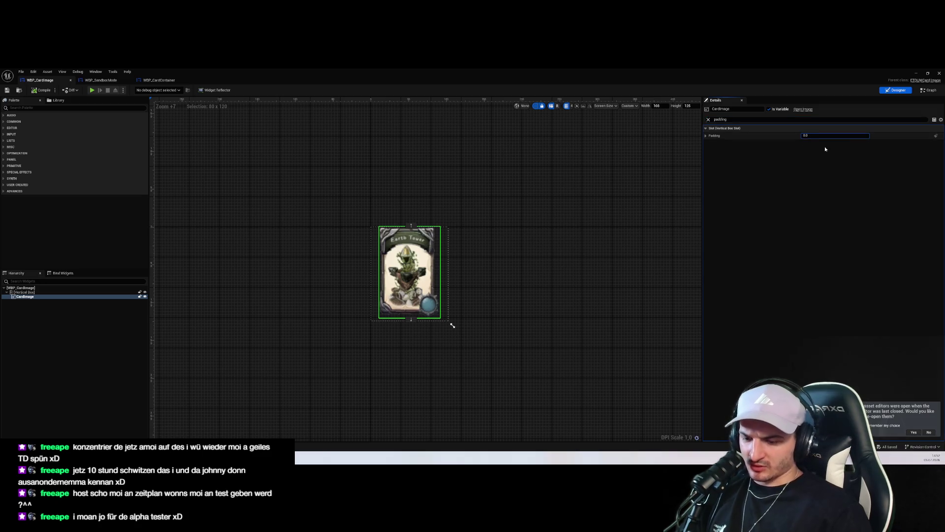
pyautogui.write('10')
pyautogui.press('Return')
pyautogui.click(565, 302)
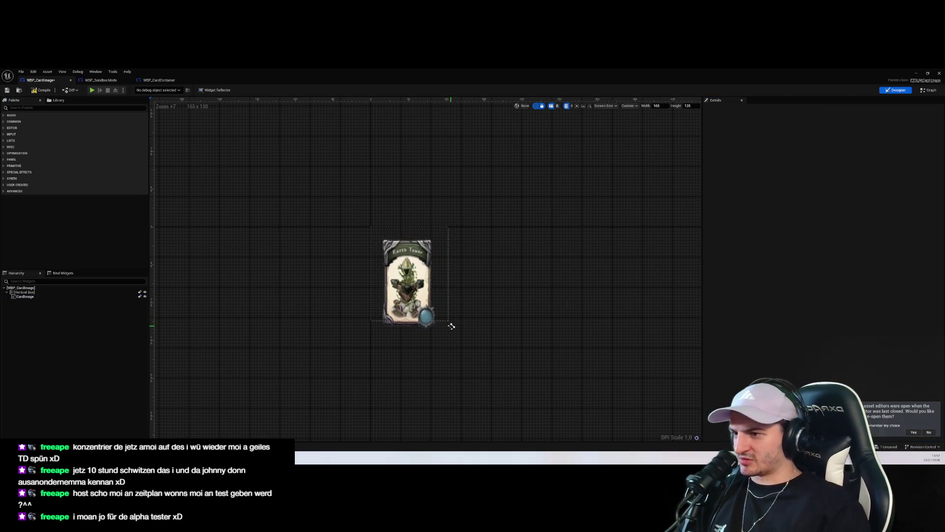
pyautogui.moveTo(453, 325); pyautogui.dragTo(517, 349)
pyautogui.moveTo(473, 359); pyautogui.dragTo(467, 345)
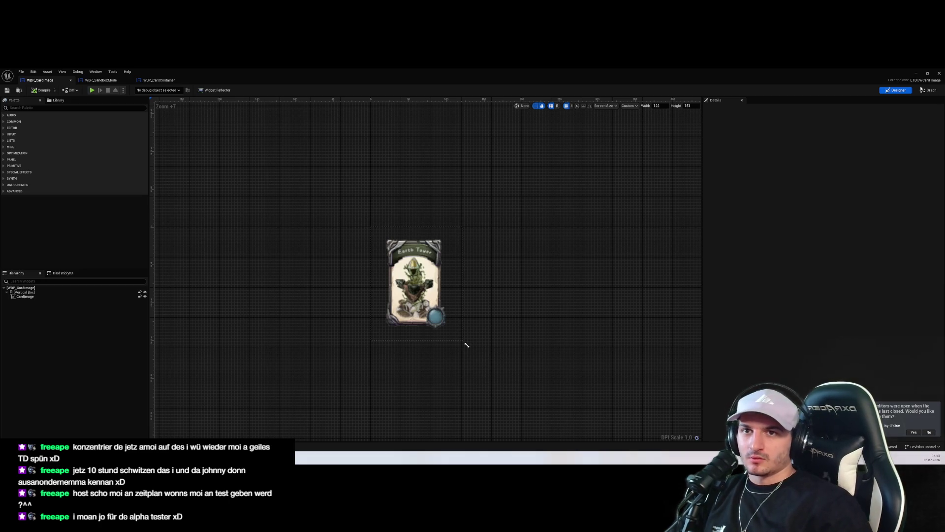
pyautogui.hotkey('alt', 'Tab')
# Step: Play-test the Endless Mode sandbox setup to check the padded starting-deck cards, then stop
pyautogui.click(133, 89)
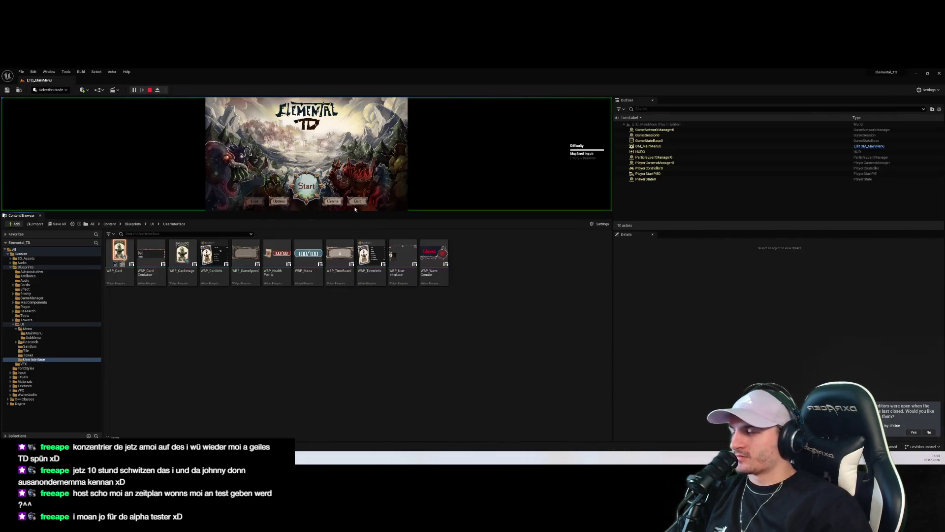
pyautogui.click(309, 175)
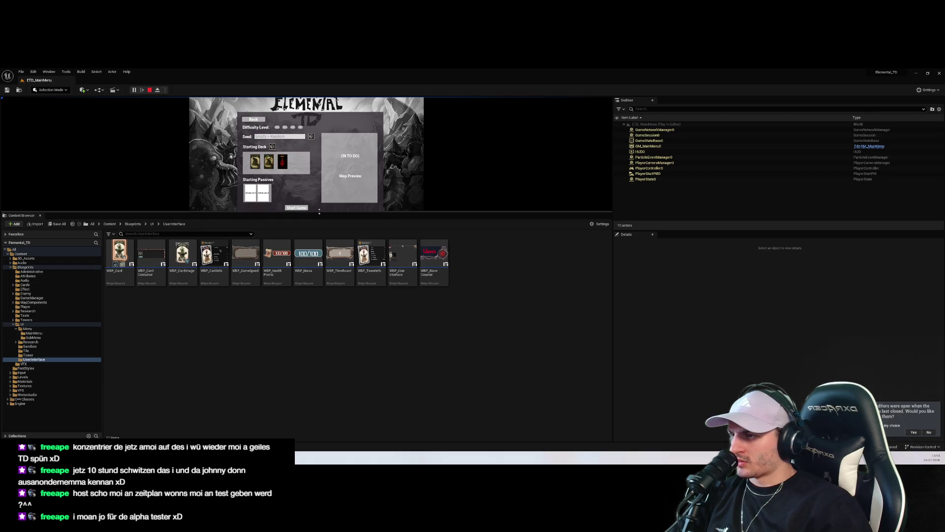
pyautogui.moveTo(317, 212); pyautogui.dragTo(316, 362)
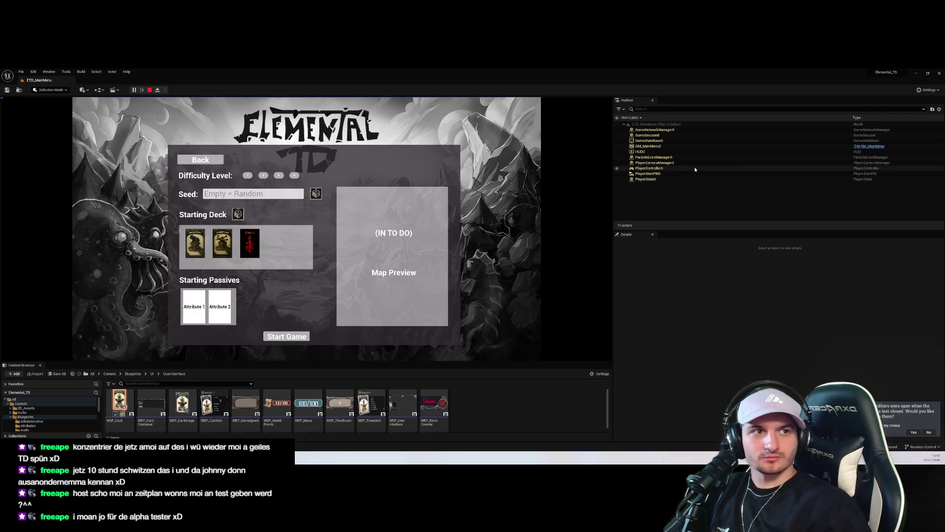
pyautogui.press('Escape')
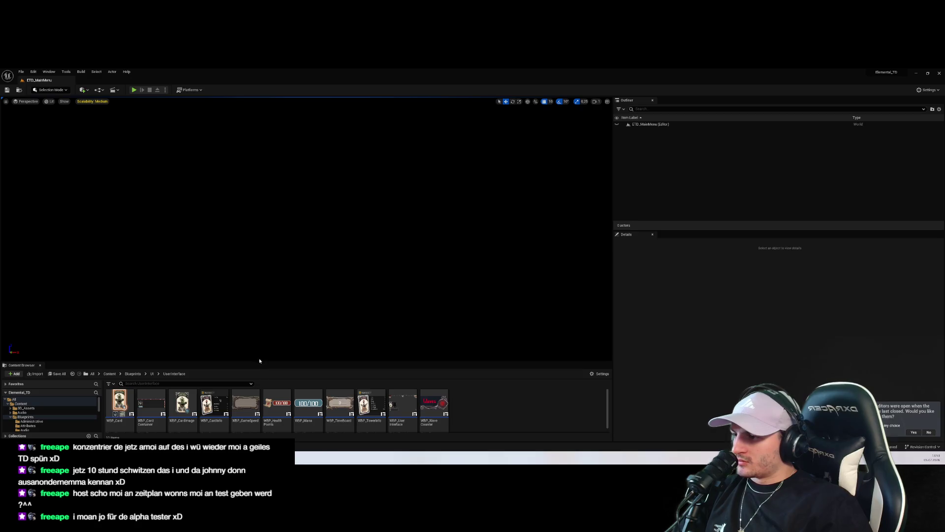
# Step: Browse the Content Browser to UI > Menu > SubMenu and open WBP_SandboxMode
pyautogui.moveTo(260, 365); pyautogui.dragTo(281, 244)
pyautogui.click(26, 391)
pyautogui.click(28, 387)
pyautogui.click(34, 369)
pyautogui.click(30, 377)
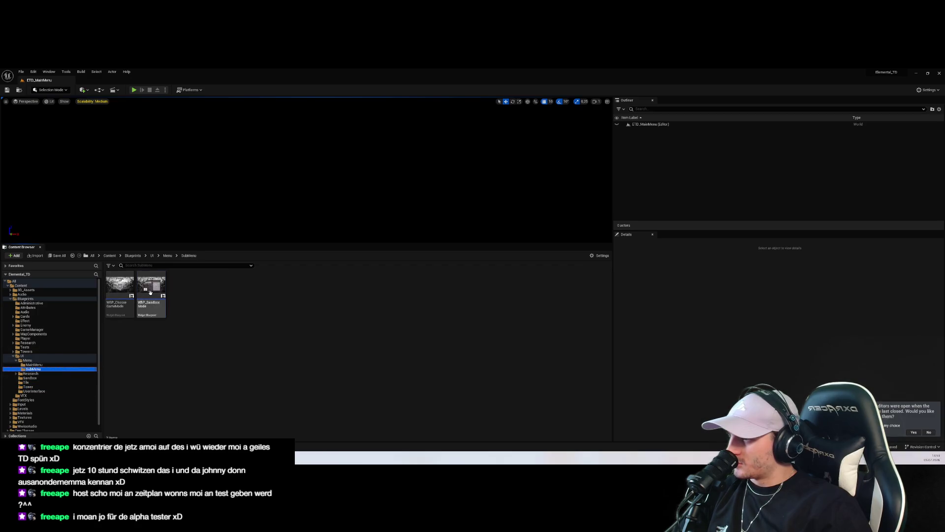
pyautogui.doubleClick(152, 290)
# Step: Rename the reroll dice button beside Starting Deck to Button_Reroll_Start_Deck
pyautogui.click(897, 90)
pyautogui.scroll(4, 394, 310)
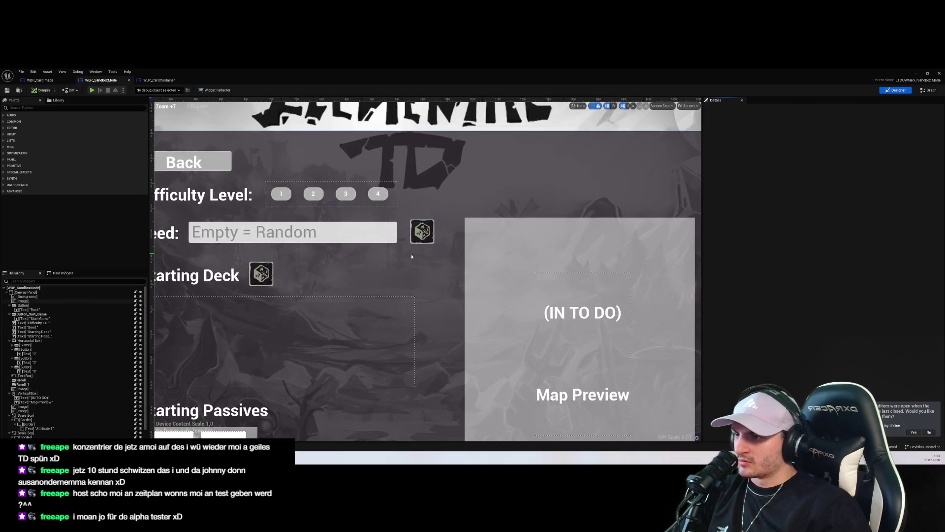
pyautogui.click(270, 283)
pyautogui.click(733, 109)
pyautogui.click(734, 110)
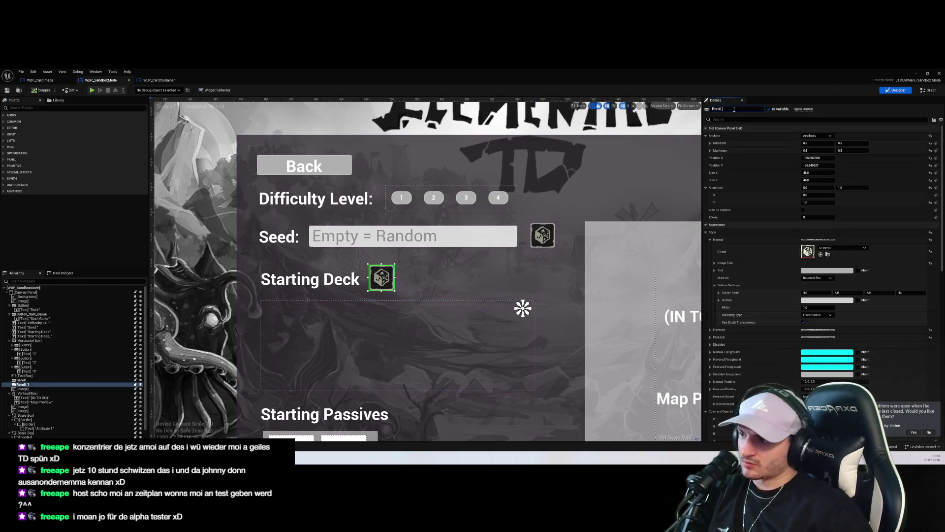
pyautogui.hotkey('ctrl', 'a')
pyautogui.write('Bu')
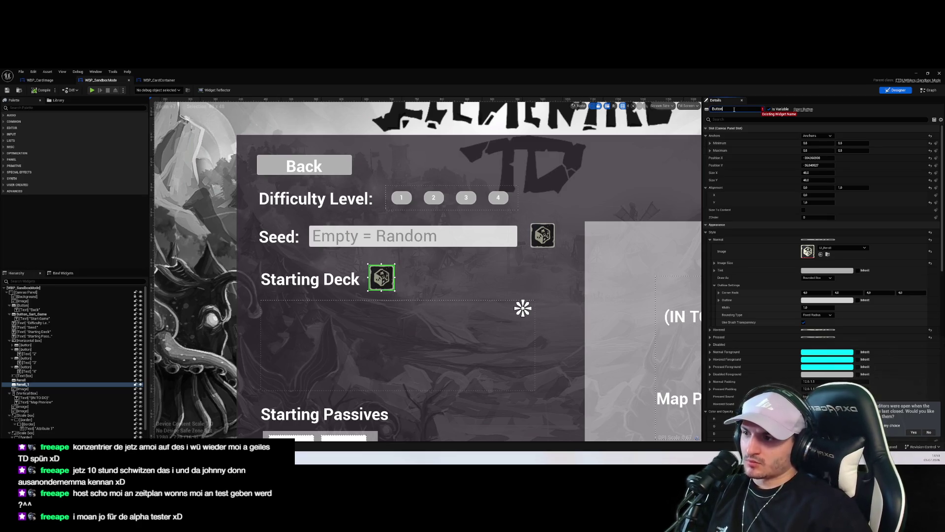
pyautogui.write('tton_Reroll_Start_Deck')
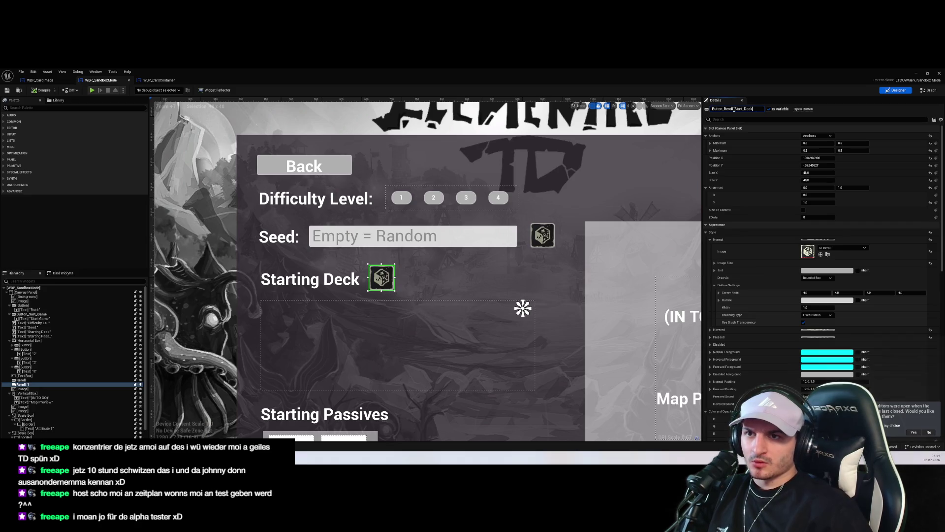
pyautogui.press('Return')
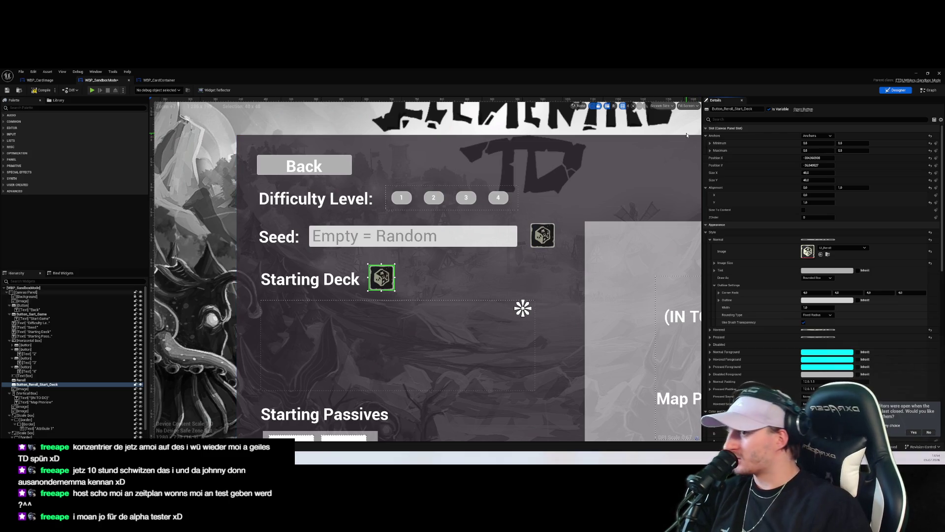
# Step: Reselect Button_Reroll_Start_Deck and switch to WBP_SandboxMode's Event Graph
pyautogui.click(425, 287)
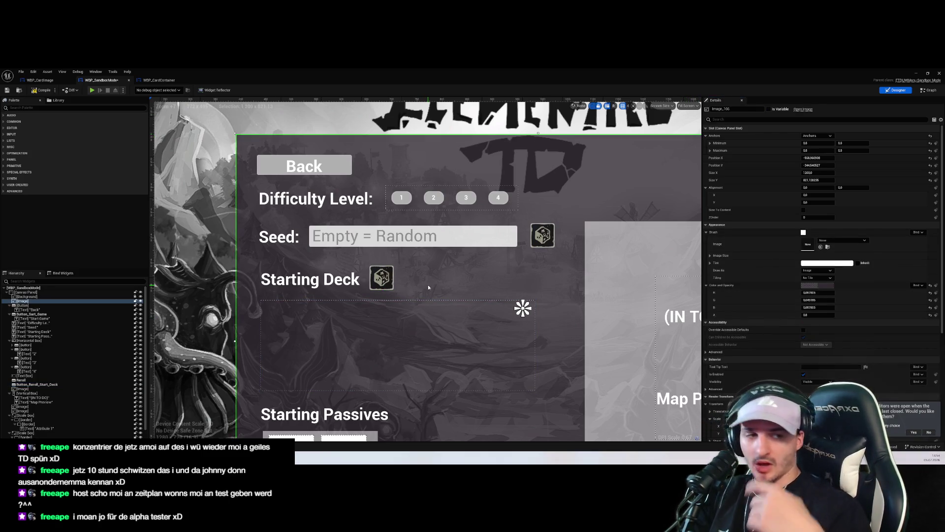
pyautogui.scroll(-4, 427, 284)
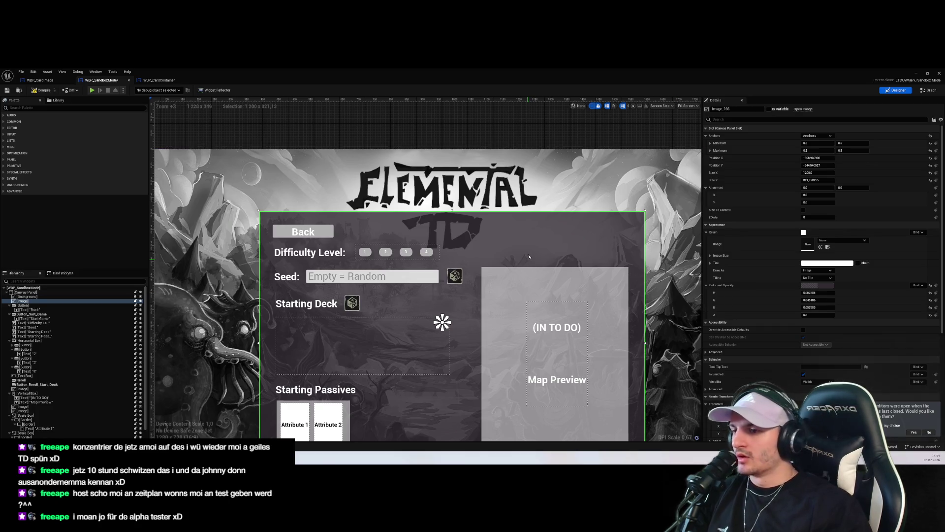
pyautogui.scroll(-1, 317, 269)
pyautogui.click(335, 267)
pyautogui.click(929, 90)
pyautogui.scroll(-4, 596, 177)
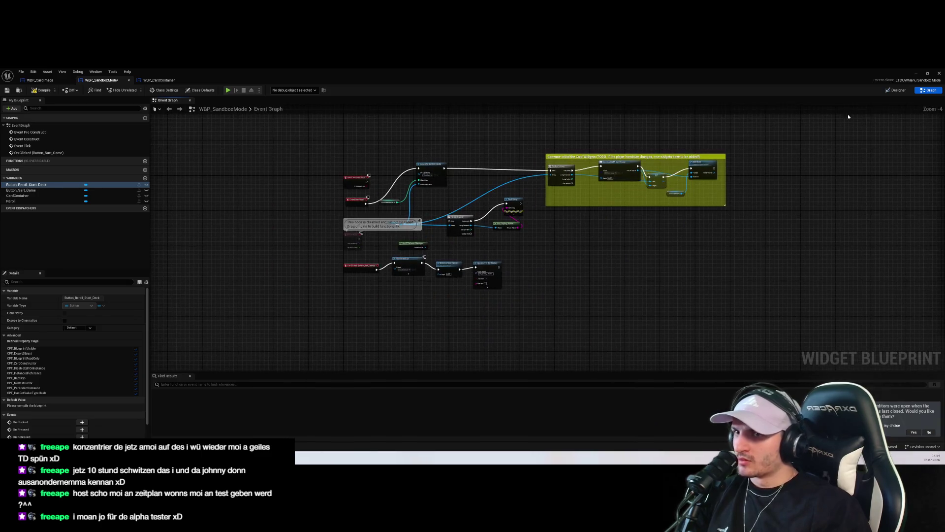
# Step: Add an On Clicked event for Button_Reroll_Start_Deck from the Details panel
pyautogui.click(898, 90)
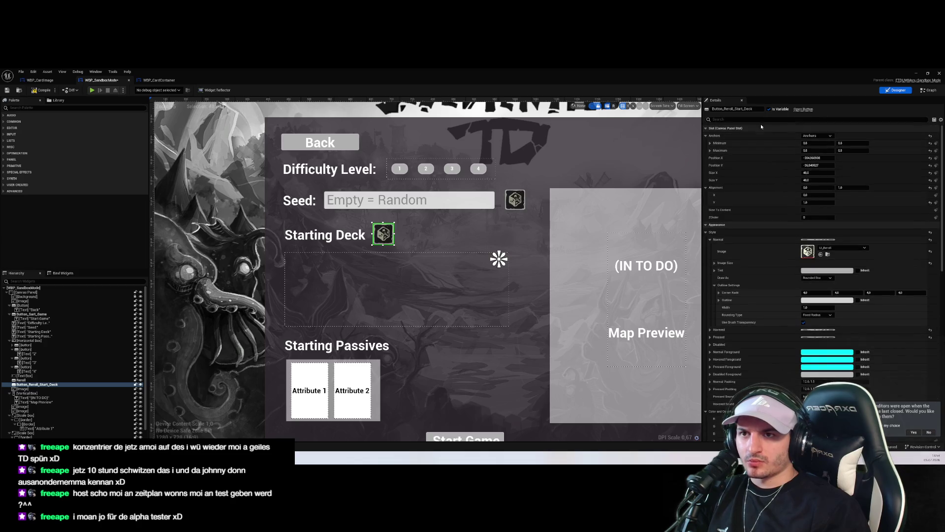
pyautogui.click(807, 120)
pyautogui.write('click')
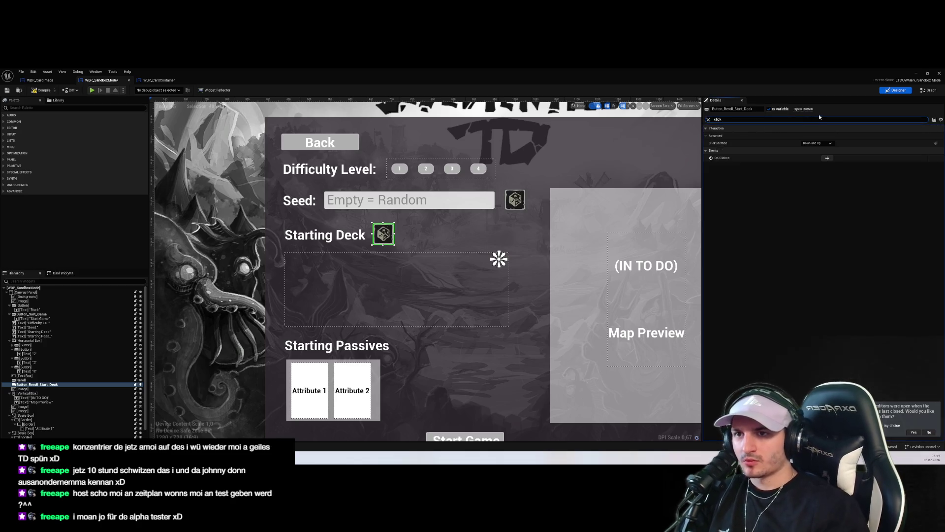
pyautogui.click(826, 157)
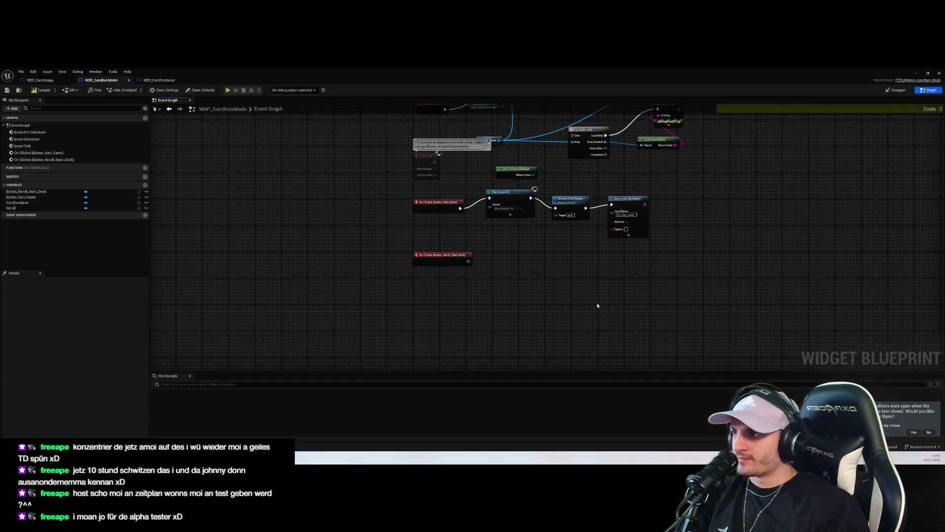
# Step: In WBP_CardContainer, locate the 'After every reroll' card-update comment block
pyautogui.click(158, 79)
pyautogui.scroll(-2, 401, 225)
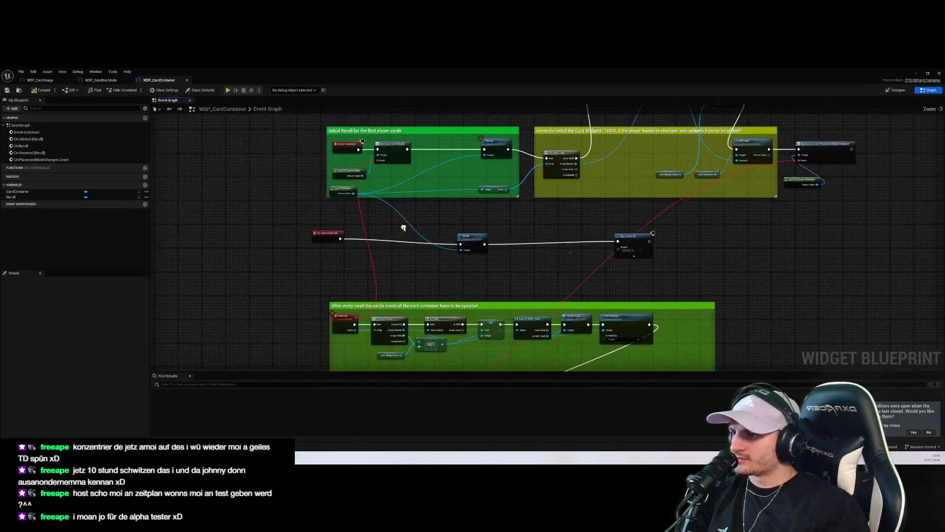
pyautogui.scroll(3, 324, 262)
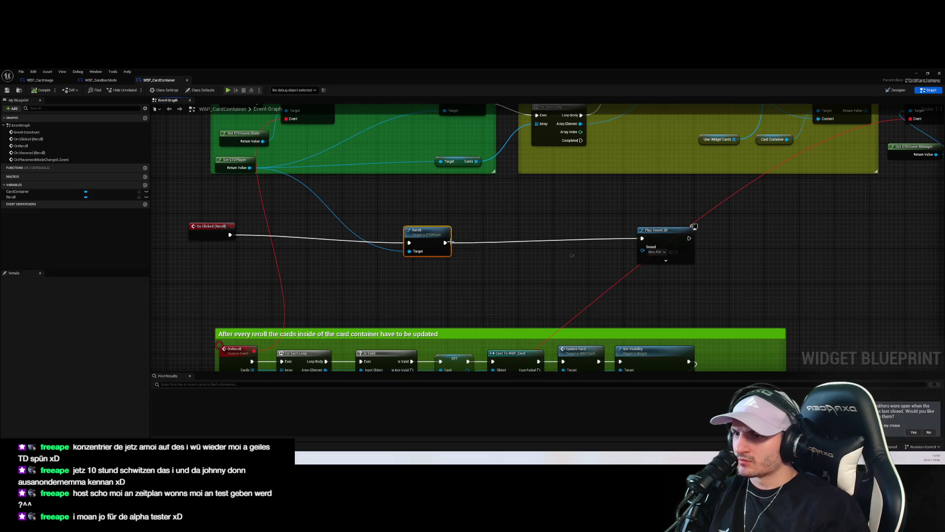
pyautogui.click(428, 242)
pyautogui.moveTo(371, 282); pyautogui.dragTo(462, 203)
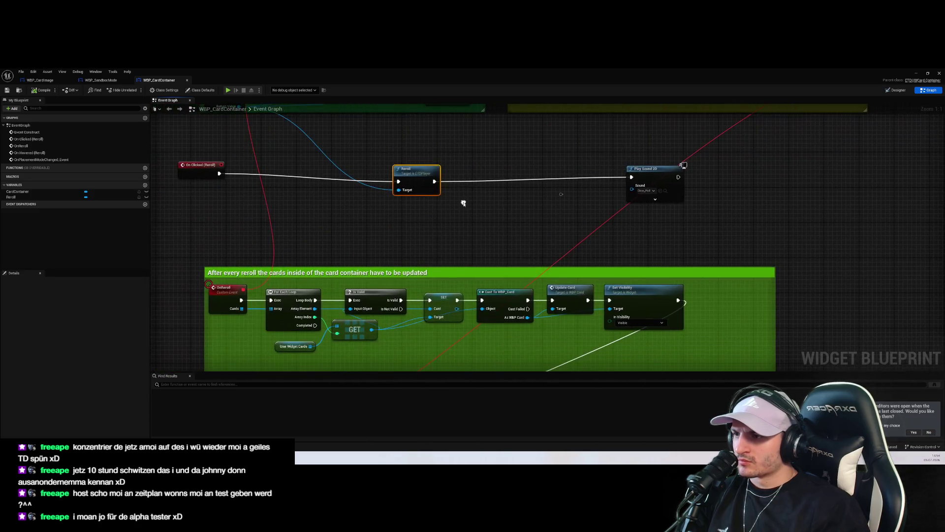
pyautogui.scroll(-1, 402, 238)
pyautogui.moveTo(402, 239); pyautogui.dragTo(432, 207)
pyautogui.scroll(1, 358, 221)
pyautogui.click(358, 220)
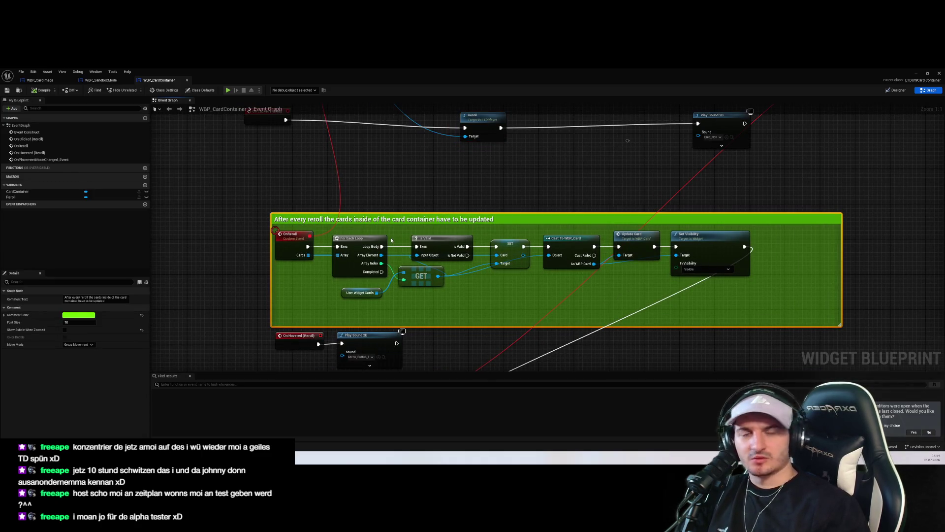
# Step: Copy all nodes in the card-update comment and paste them into WBP_SandboxMode's graph
pyautogui.scroll(-1, 383, 217)
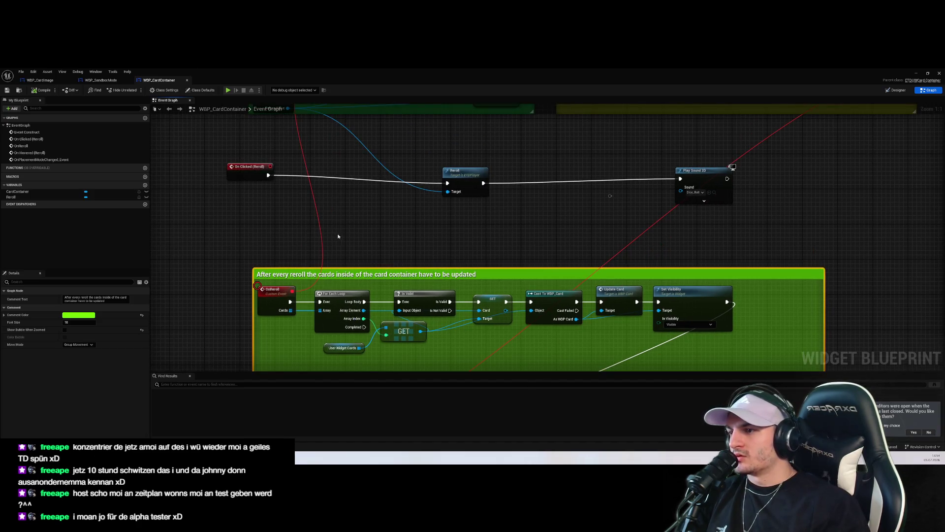
pyautogui.scroll(1, 398, 175)
pyautogui.moveTo(865, 293)
pyautogui.mouseDown()
pyautogui.moveTo(345, 182)
pyautogui.moveTo(326, 168)
pyautogui.moveTo(328, 177)
pyautogui.mouseUp()
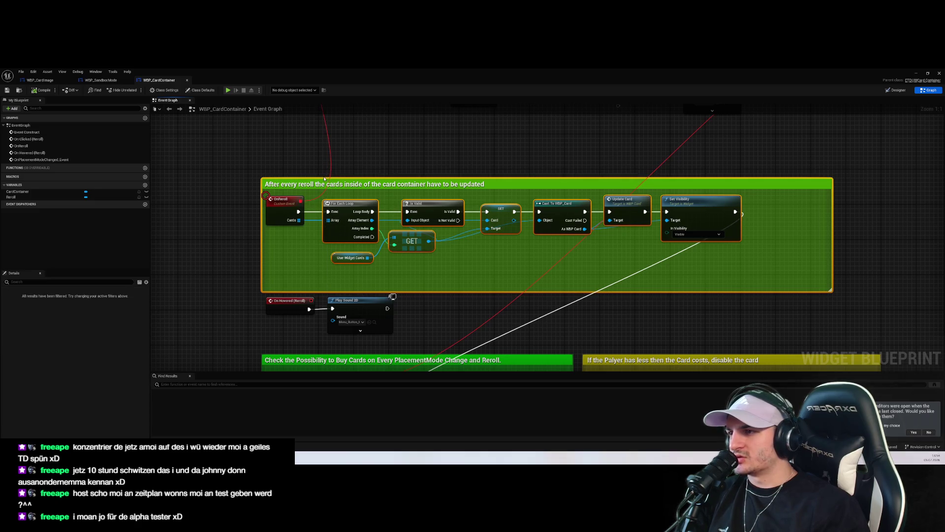
pyautogui.hotkey('ctrl', 'c')
pyautogui.click(100, 80)
pyautogui.hotkey('ctrl', 'v')
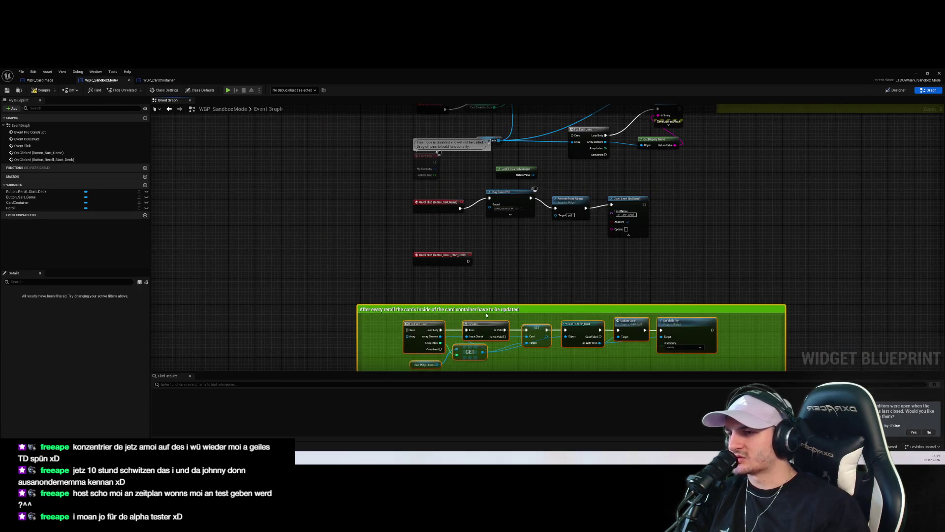
# Step: Delete the debug loop and print nodes from the Generate Initial Card Widgets section
pyautogui.scroll(-2, 458, 256)
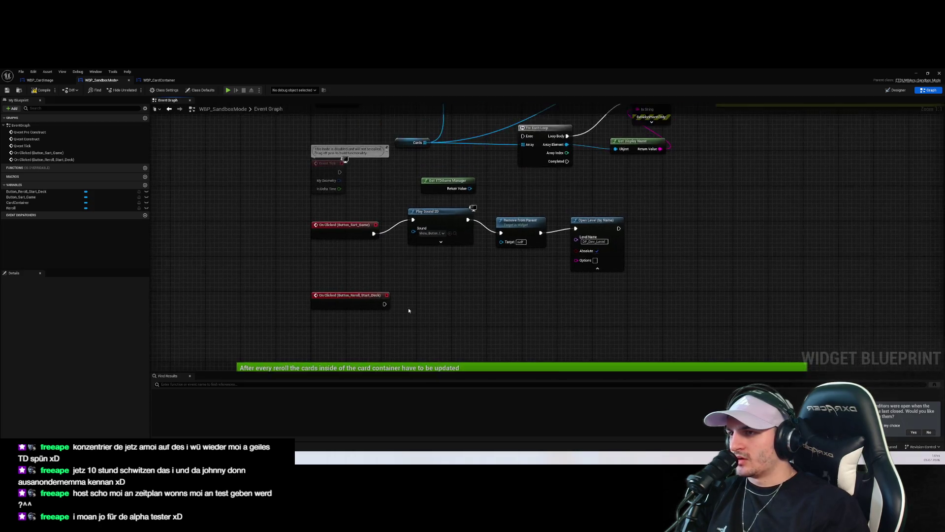
pyautogui.scroll(2, 437, 231)
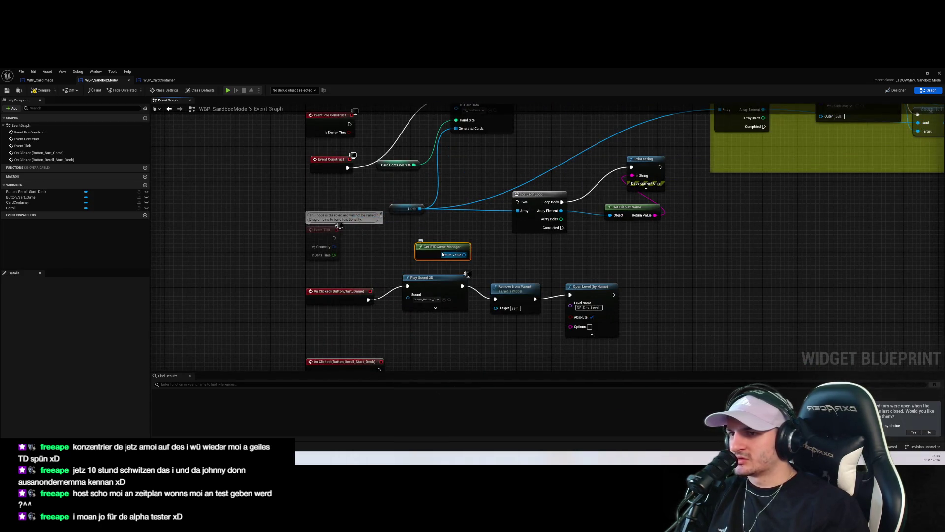
pyautogui.moveTo(481, 247); pyautogui.dragTo(436, 288)
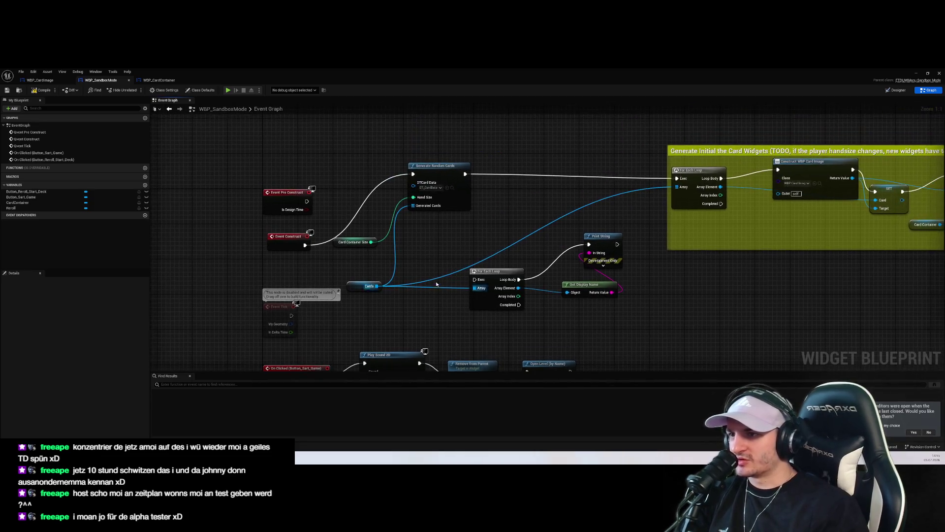
pyautogui.moveTo(519, 320); pyautogui.dragTo(630, 229)
pyautogui.press('Delete')
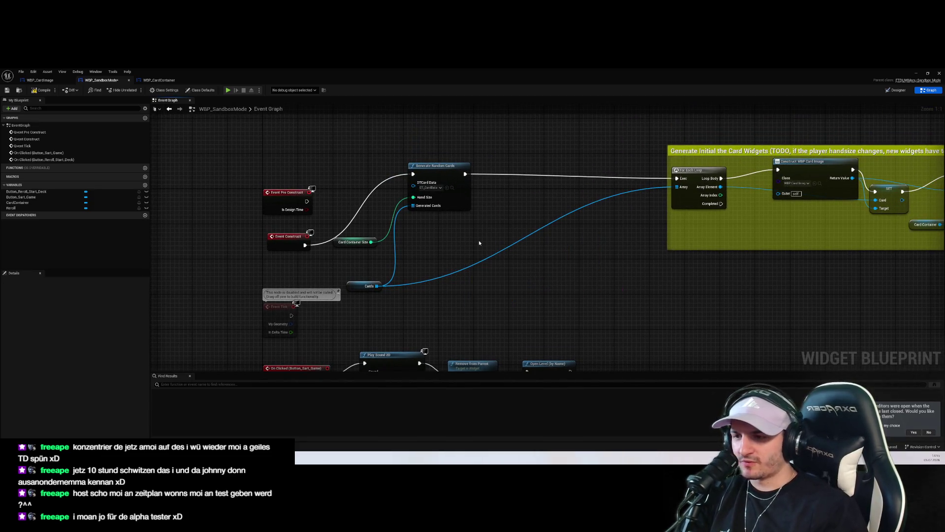
pyautogui.click(459, 201)
pyautogui.scroll(-2, 518, 232)
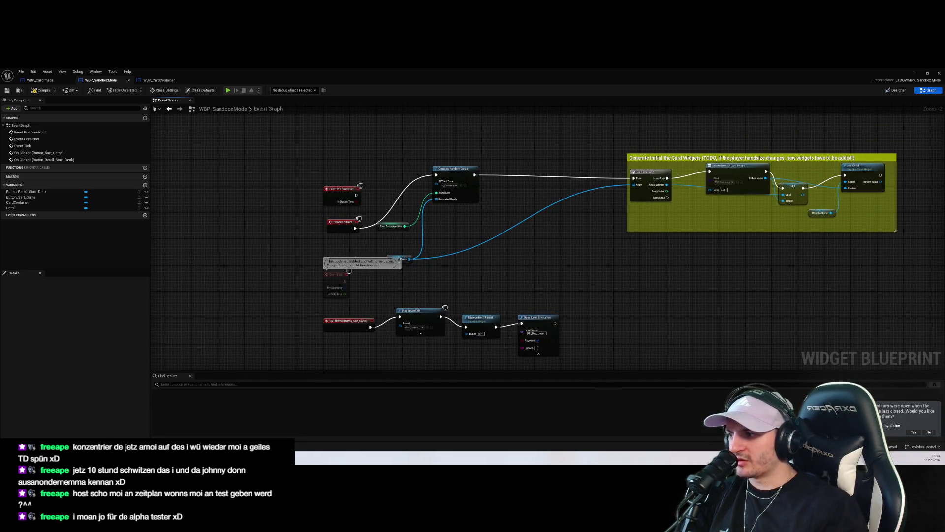
# Step: Move the pasted 'After every reroll' card-update block further right, below the click events
pyautogui.moveTo(33, 458)
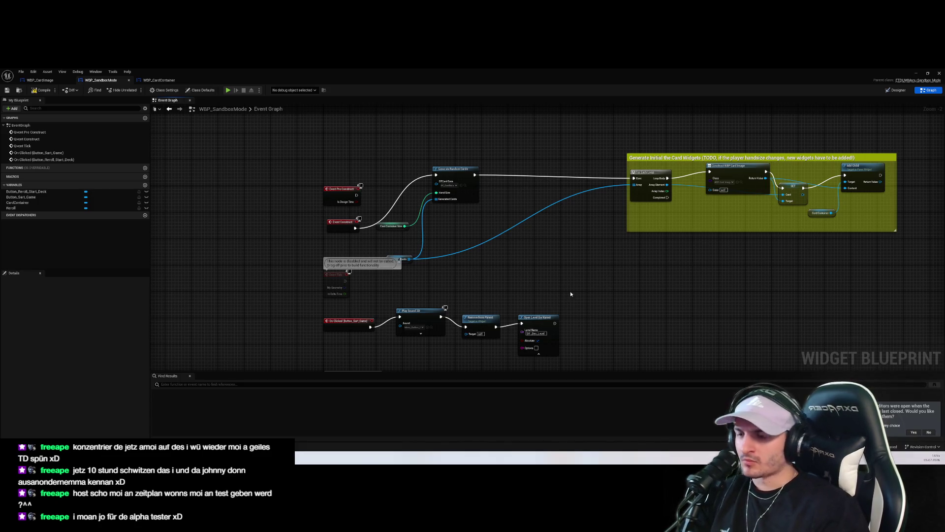
pyautogui.scroll(-1, 574, 275)
pyautogui.scroll(2, 419, 270)
pyautogui.moveTo(370, 364); pyautogui.dragTo(384, 248)
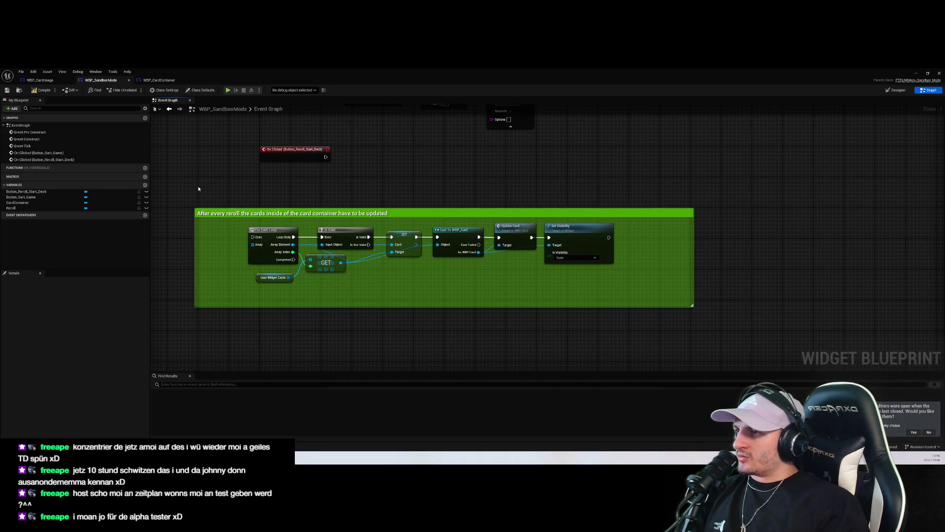
pyautogui.moveTo(201, 213); pyautogui.dragTo(326, 220)
pyautogui.moveTo(545, 173); pyautogui.dragTo(536, 253)
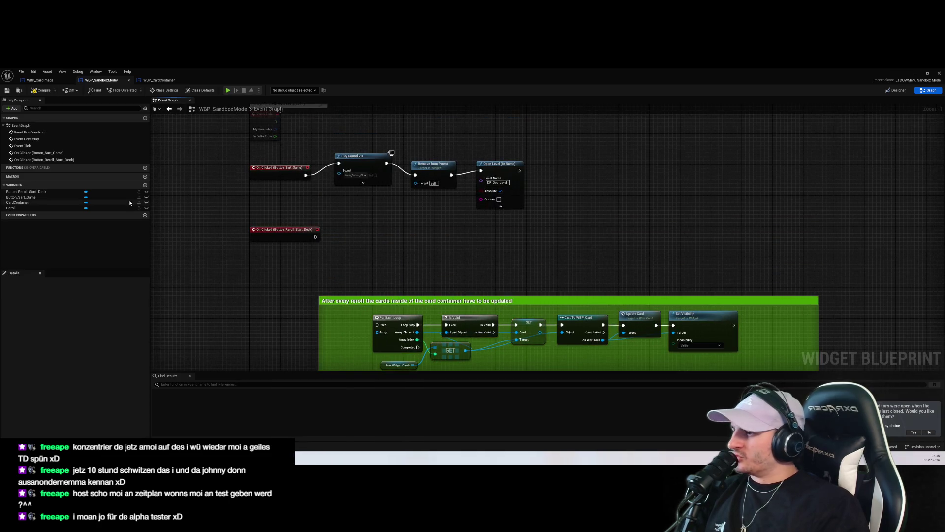
# Step: In Rider, open ETDPlayer.cpp via Search Everywhere and widen the left code editor
pyautogui.hotkey('alt', 'Tab')
pyautogui.click(352, 264)
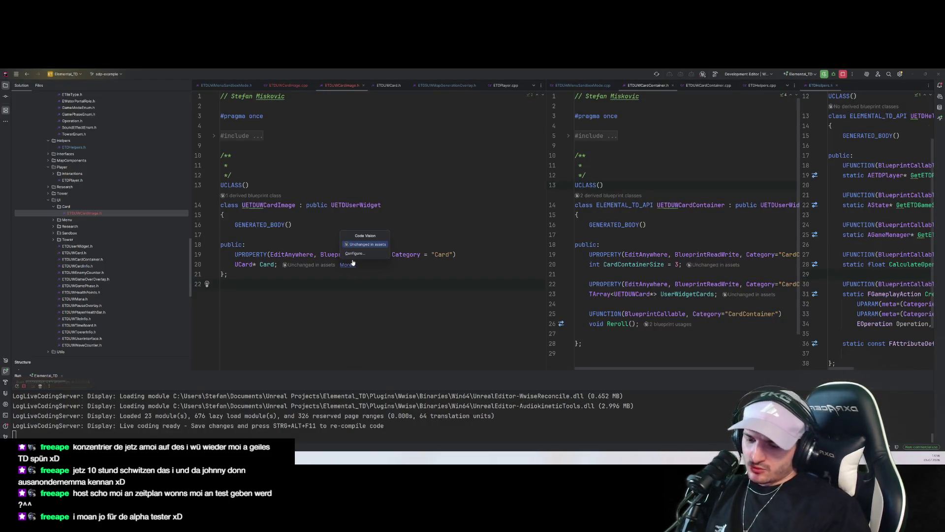
pyautogui.press('Escape')
pyautogui.press('shift')
pyautogui.press('shift')
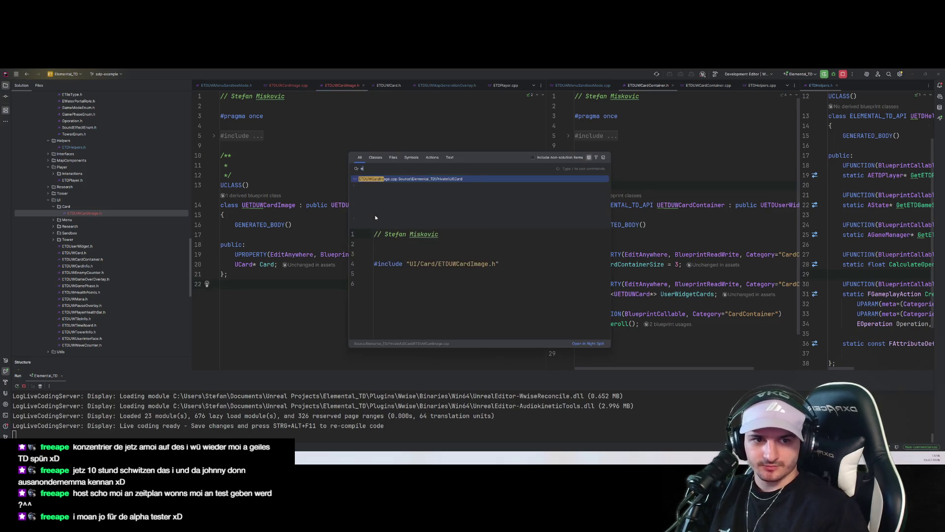
pyautogui.write('eroll')
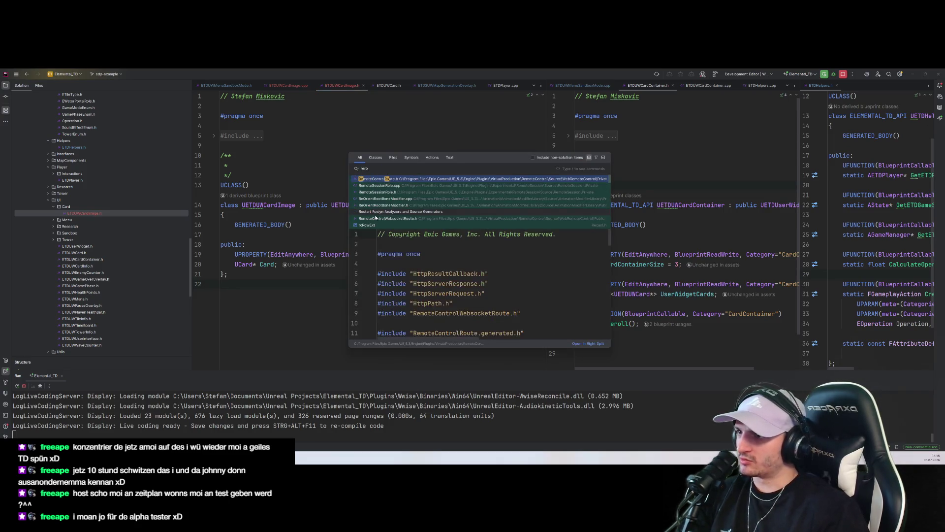
pyautogui.hotkey('ctrl', 'BackSpace')
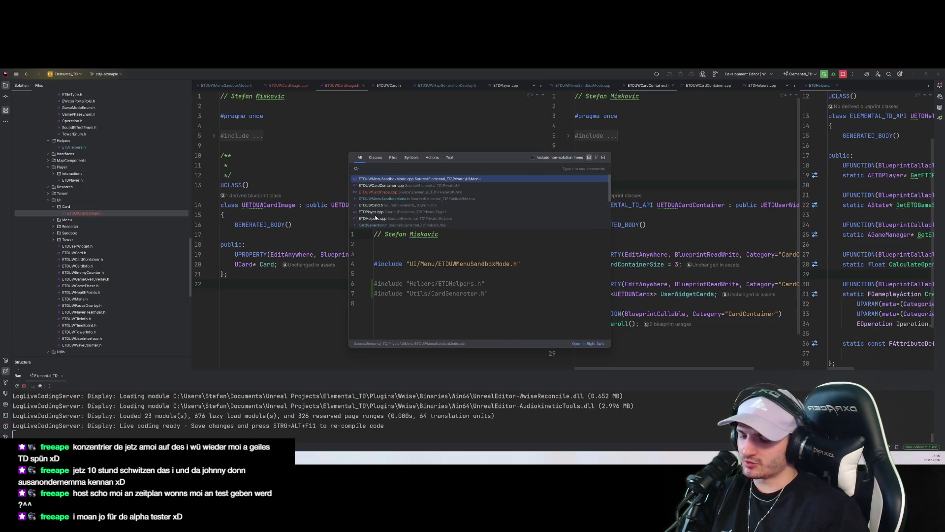
pyautogui.write('Player')
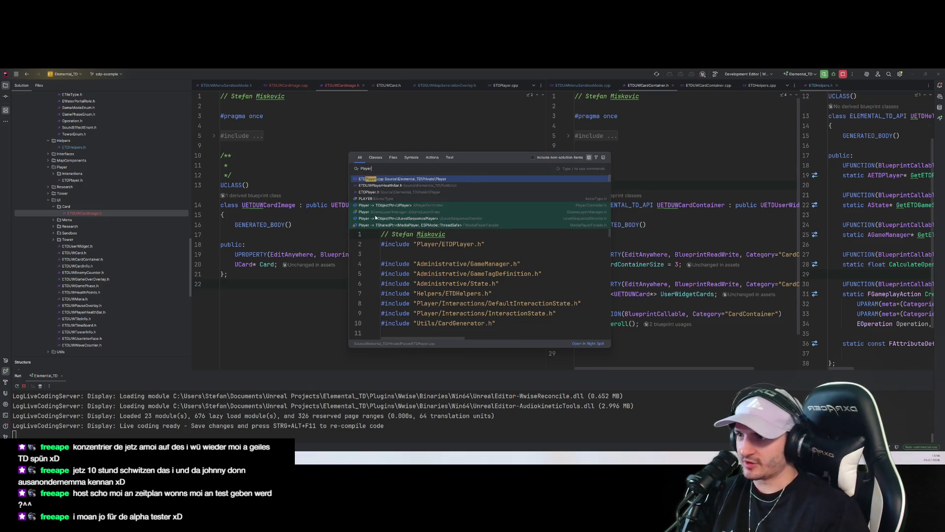
pyautogui.press('Down')
pyautogui.press('Down')
pyautogui.press('Up')
pyautogui.press('Up')
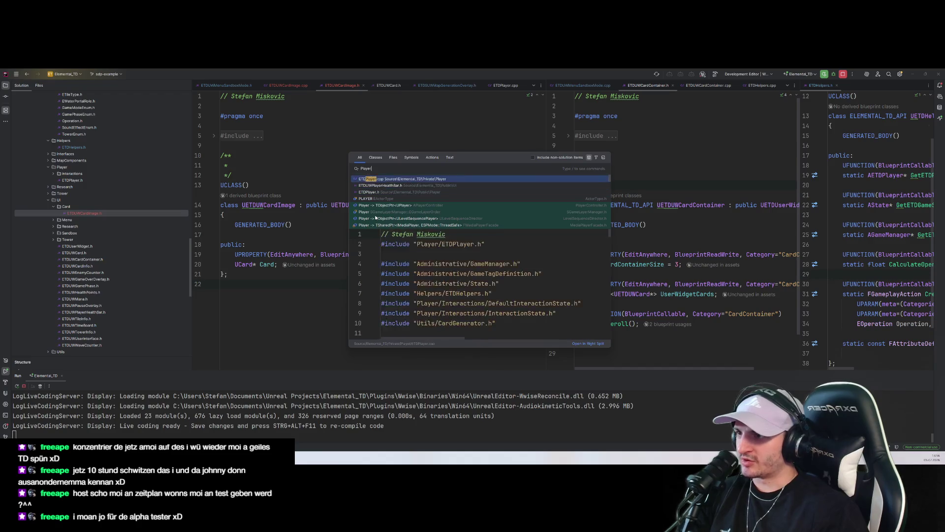
pyautogui.press('Return')
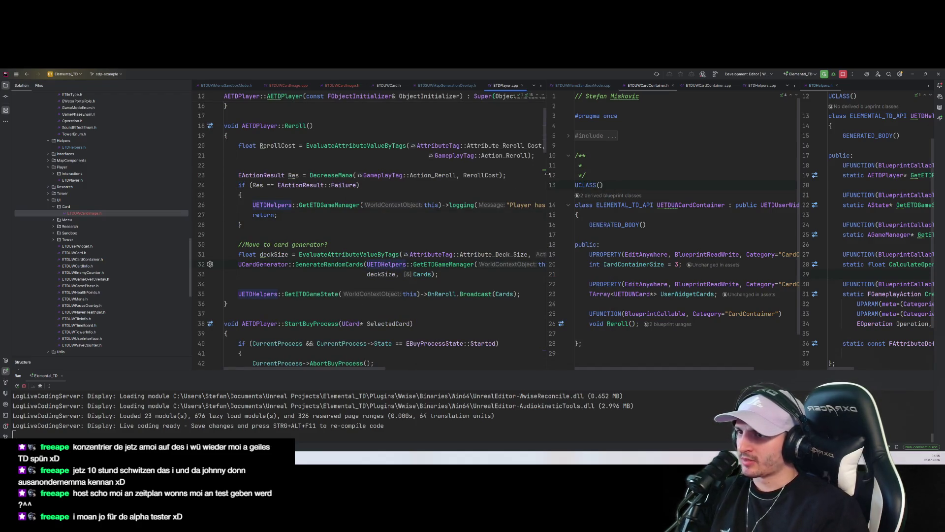
pyautogui.moveTo(547, 173); pyautogui.dragTo(671, 173)
# Step: Find the 'reroll' matches in ETDPlayer.cpp to reach the Reroll function
pyautogui.press('shift')
pyautogui.press('shift')
pyautogui.write('rer')
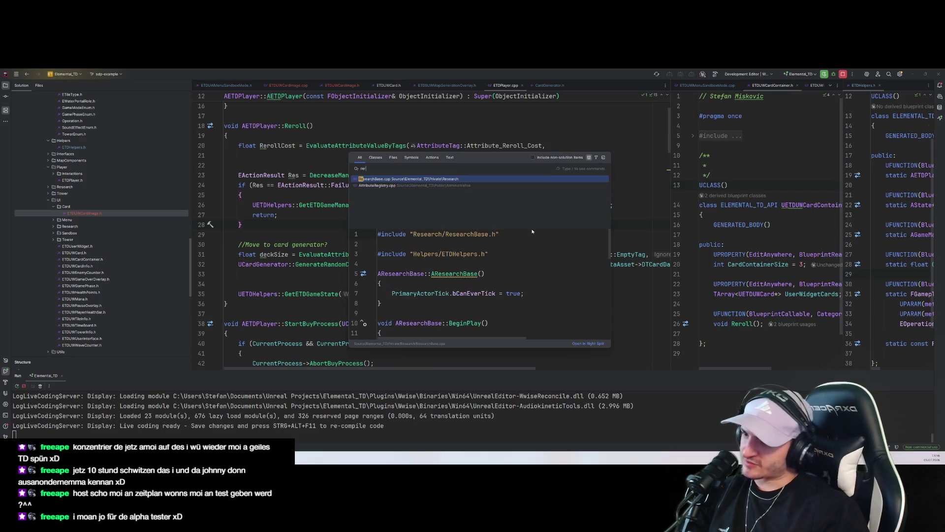
pyautogui.press('Escape')
pyautogui.hotkey('ctrl', 'f')
pyautogui.write('reroll')
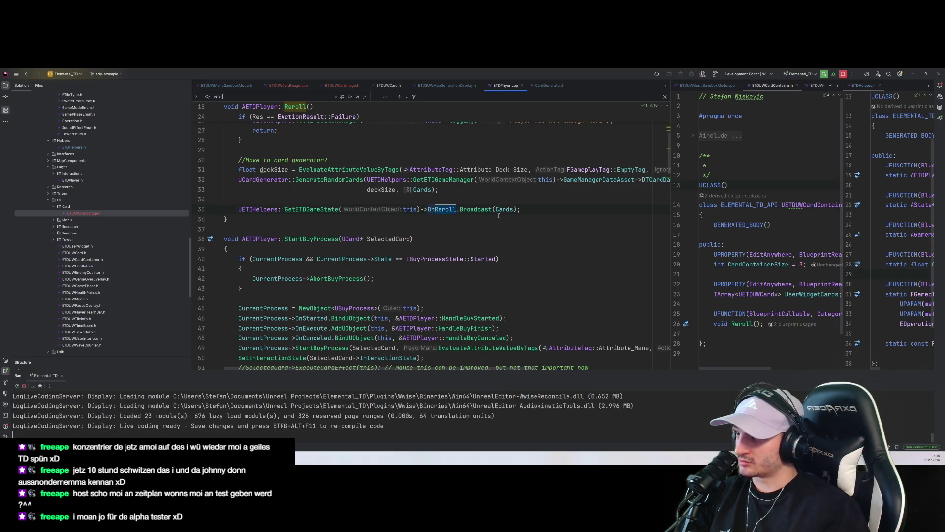
pyautogui.hotkey('shift', 'Return')
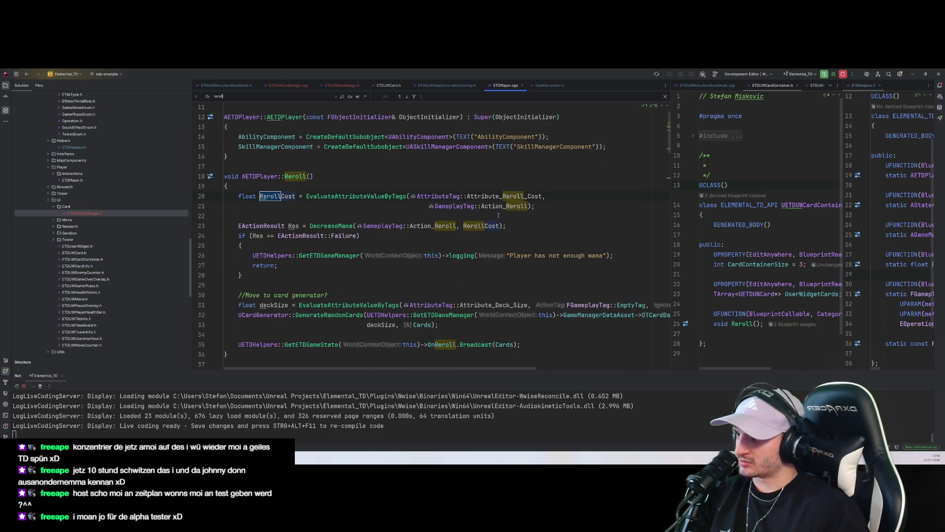
pyautogui.click(328, 294)
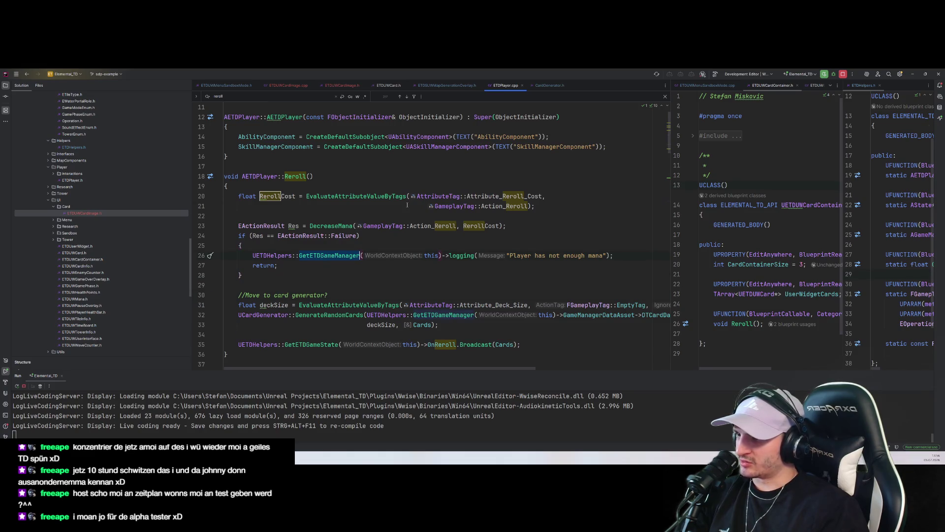
# Step: Inspect Reroll's DecreaseMana and GenerateRandomCards calls, set a breakpoint at its end, then return to Unreal
pyautogui.click(340, 225)
pyautogui.scroll(-5, 340, 226)
pyautogui.scroll(5, 293, 104)
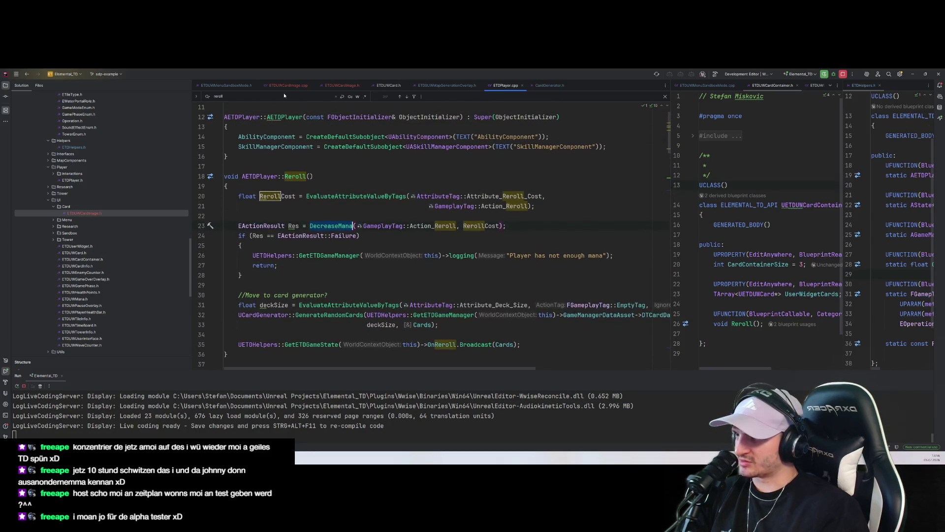
pyautogui.click(317, 206)
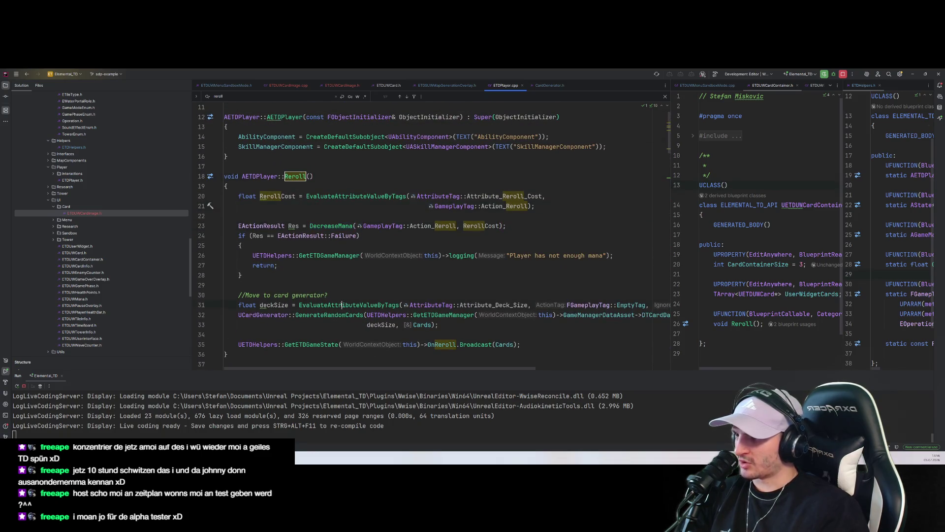
pyautogui.click(329, 315)
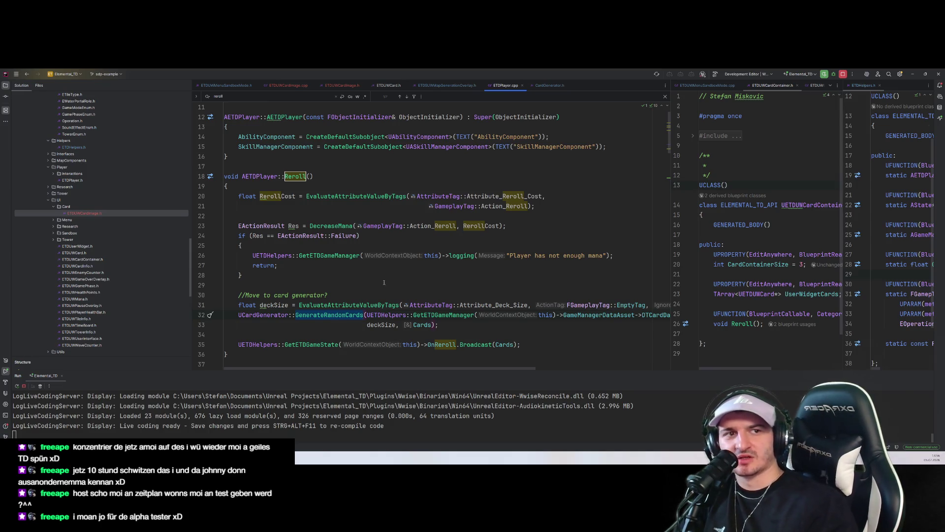
pyautogui.click(202, 355)
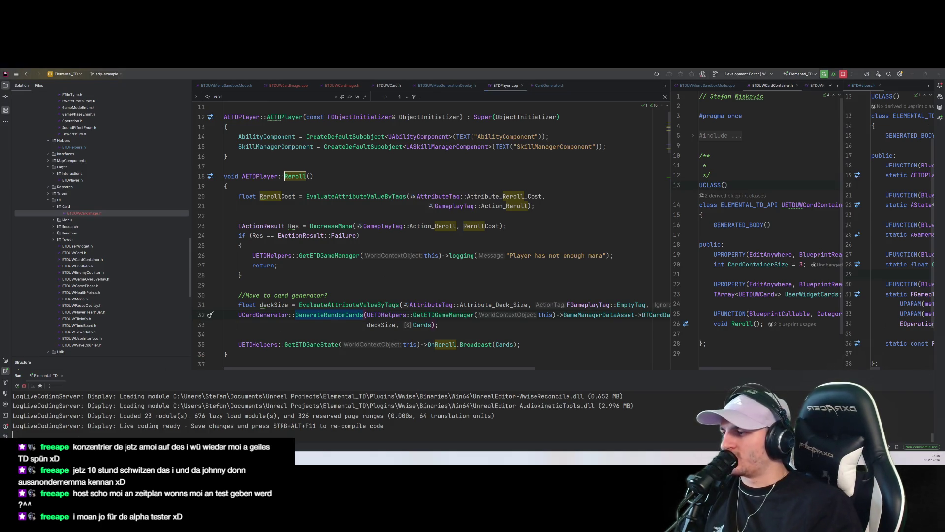
pyautogui.hotkey('alt', 'Tab')
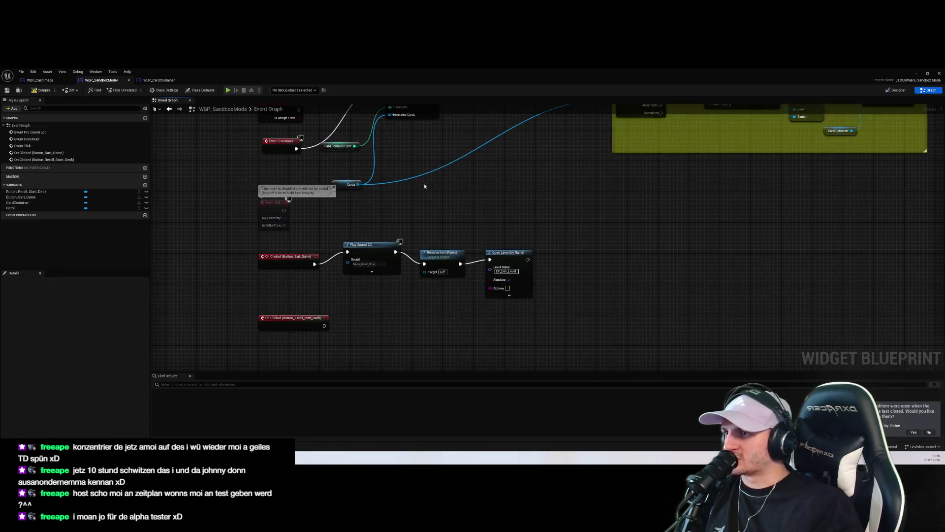
# Step: Move Generate Random Cards with its Card Container Size and Cards inputs beside the reroll click event
pyautogui.moveTo(441, 253); pyautogui.dragTo(318, 127)
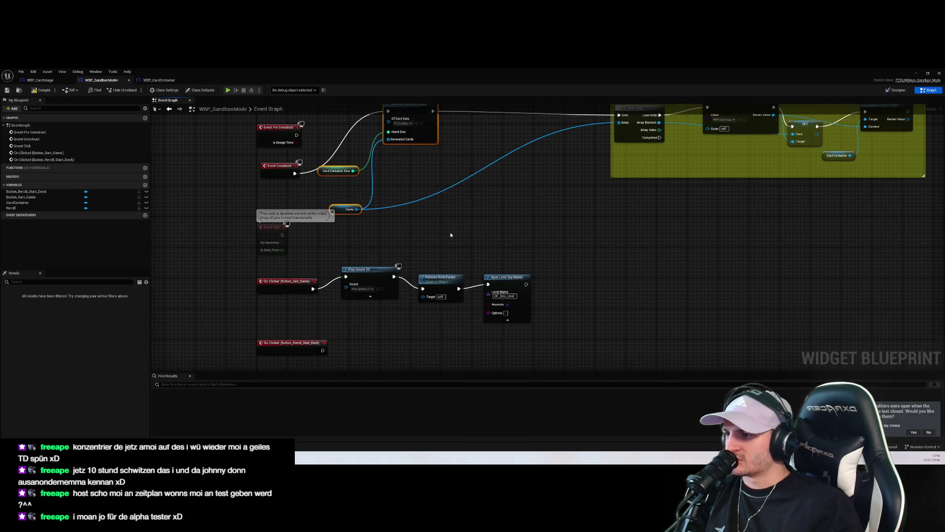
pyautogui.hotkey('ctrl', 'z')
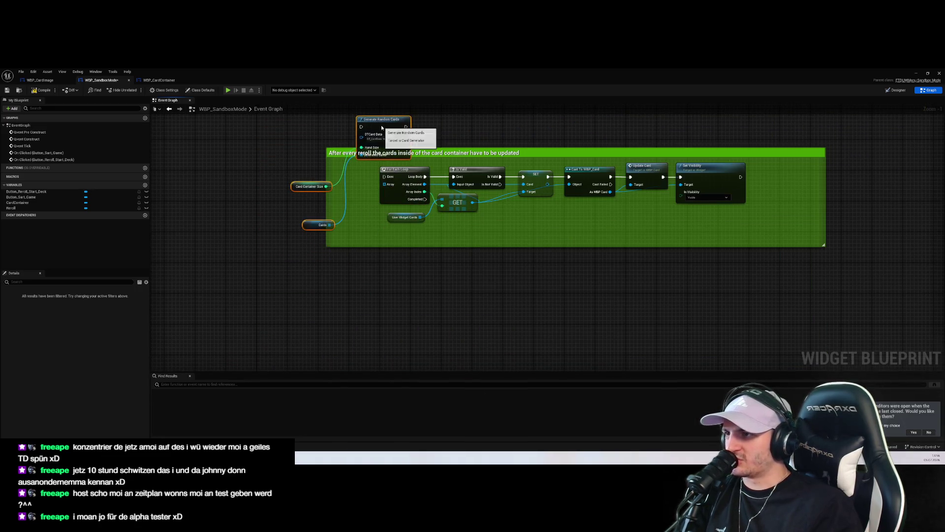
pyautogui.moveTo(389, 230); pyautogui.dragTo(382, 184)
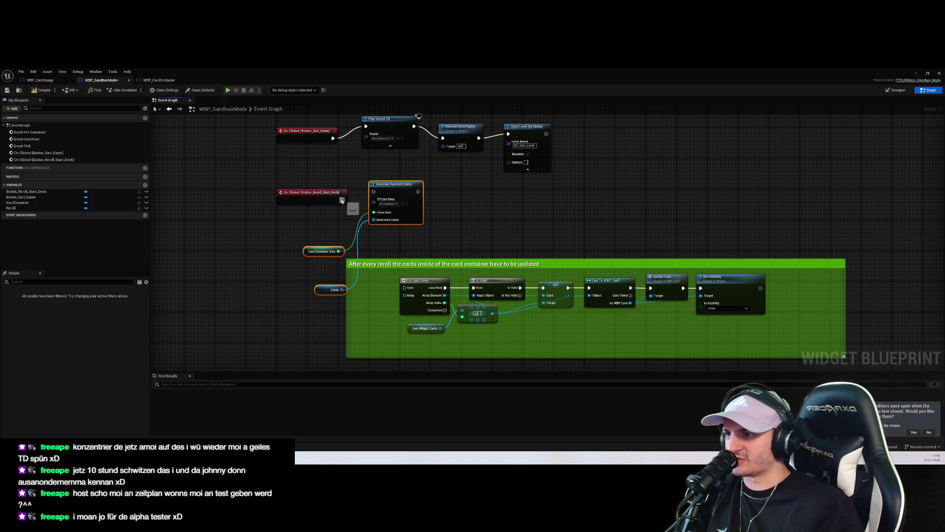
pyautogui.scroll(-4, 578, 205)
pyautogui.scroll(4, 557, 231)
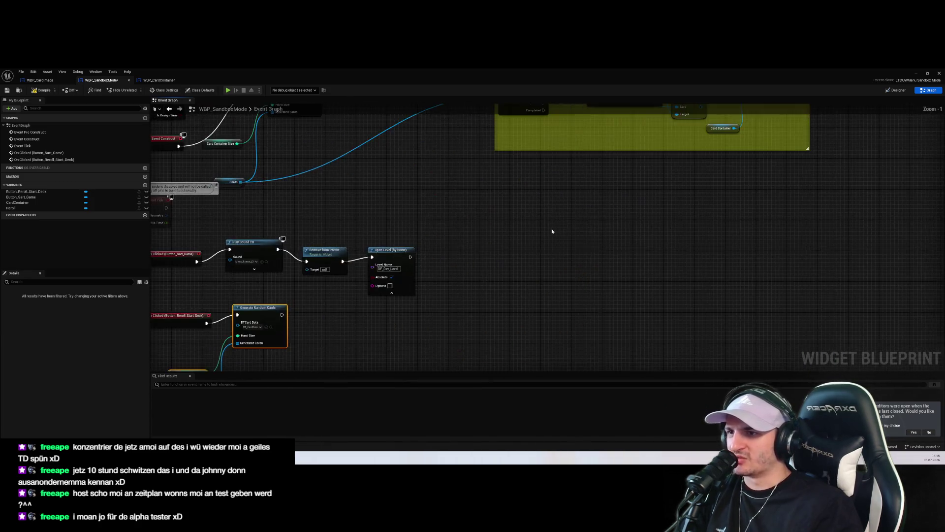
pyautogui.scroll(-3, 558, 231)
pyautogui.moveTo(397, 313); pyautogui.dragTo(555, 271)
pyautogui.scroll(4, 573, 150)
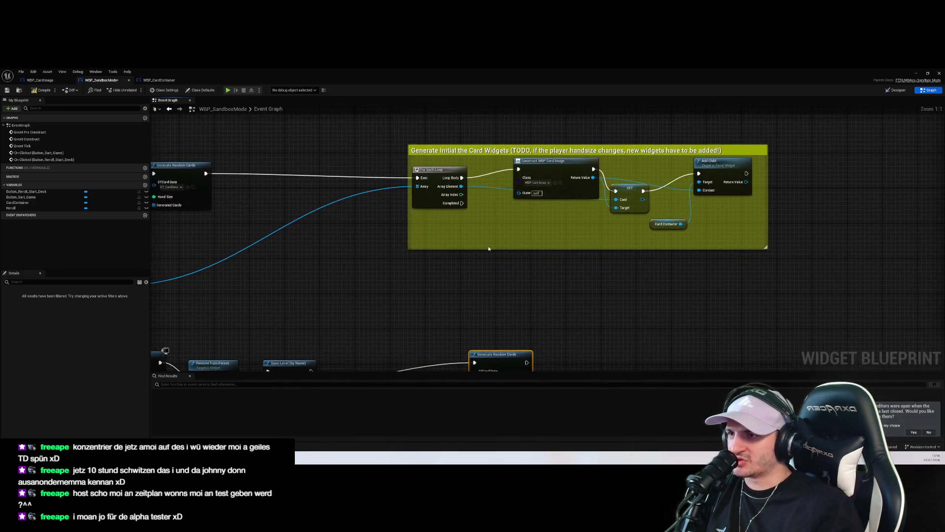
pyautogui.moveTo(489, 248); pyautogui.dragTo(541, 149)
pyautogui.scroll(-2, 542, 177)
pyautogui.moveTo(573, 257); pyautogui.dragTo(565, 280)
# Step: Wire Button_Reroll_Start_Deck's On Clicked exec into Generate Random Cards and reselect the three nodes
pyautogui.moveTo(588, 312); pyautogui.dragTo(610, 253)
pyautogui.scroll(-2, 502, 266)
pyautogui.scroll(2, 546, 282)
pyautogui.moveTo(547, 282)
pyautogui.mouseDown()
pyautogui.moveTo(639, 124)
pyautogui.moveTo(284, 273)
pyautogui.moveTo(298, 269)
pyautogui.moveTo(275, 256)
pyautogui.moveTo(354, 274)
pyautogui.mouseUp()
pyautogui.click(376, 314)
pyautogui.click(429, 348)
pyautogui.scroll(-2, 432, 331)
pyautogui.scroll(2, 491, 271)
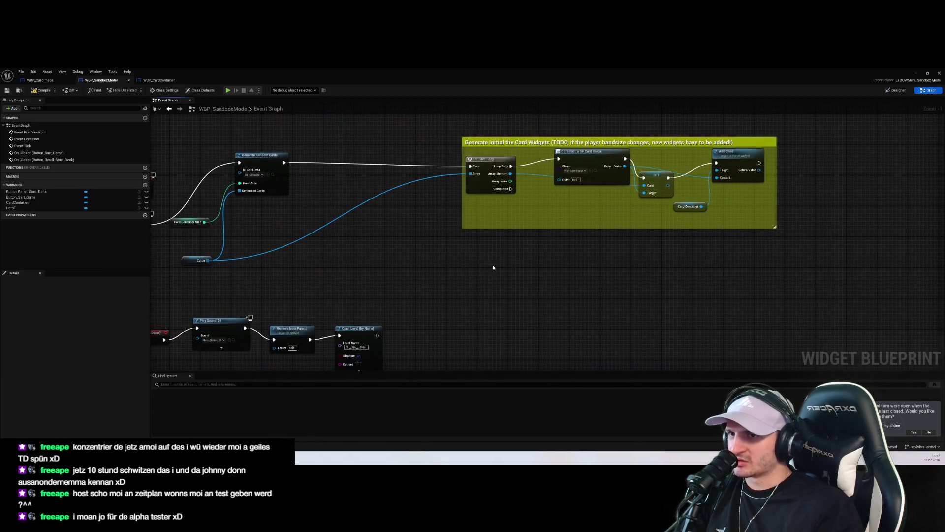
pyautogui.scroll(1, 705, 206)
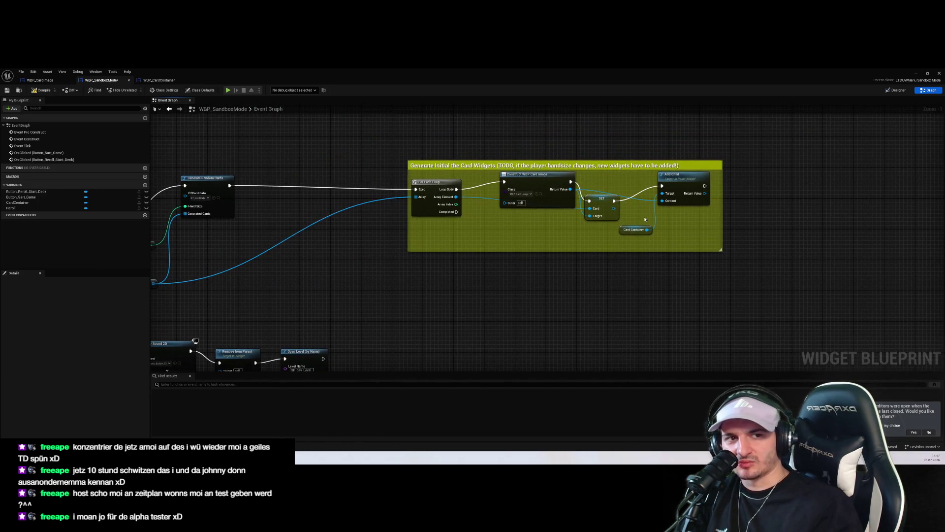
pyautogui.scroll(1, 644, 213)
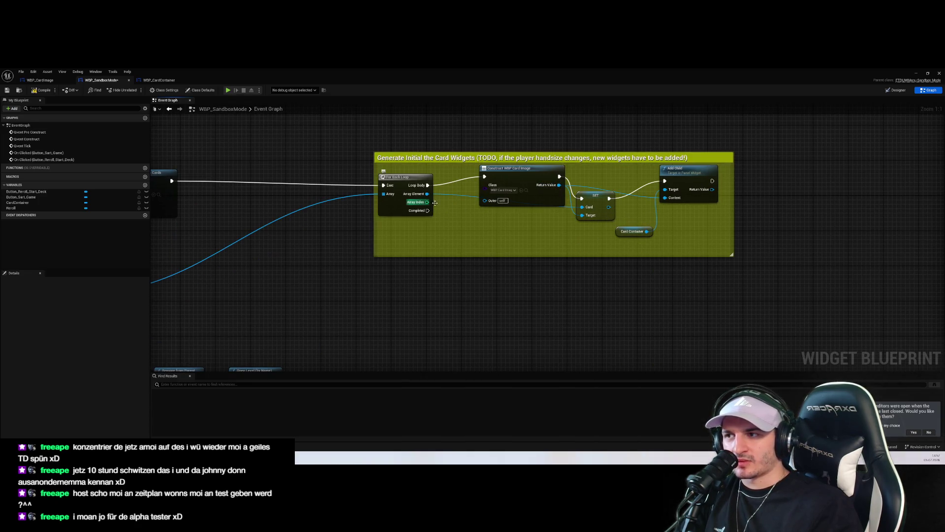
pyautogui.rightClick(507, 272)
pyautogui.write('user widge')
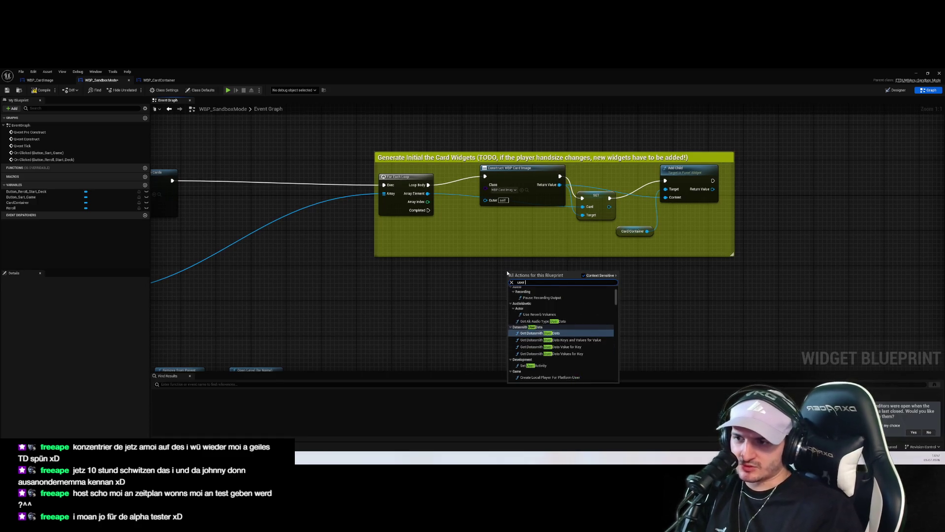
pyautogui.press('Return')
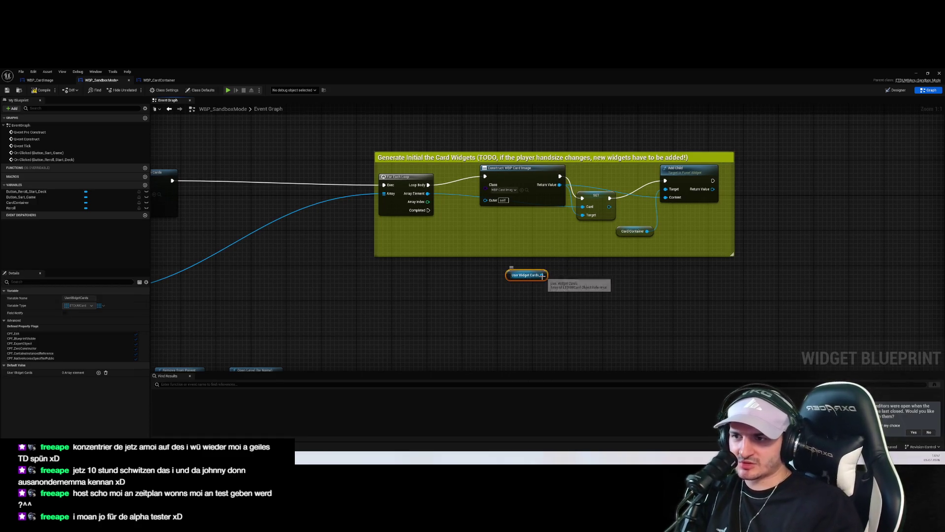
pyautogui.moveTo(542, 274); pyautogui.dragTo(579, 260)
pyautogui.write('add')
pyautogui.click(597, 291)
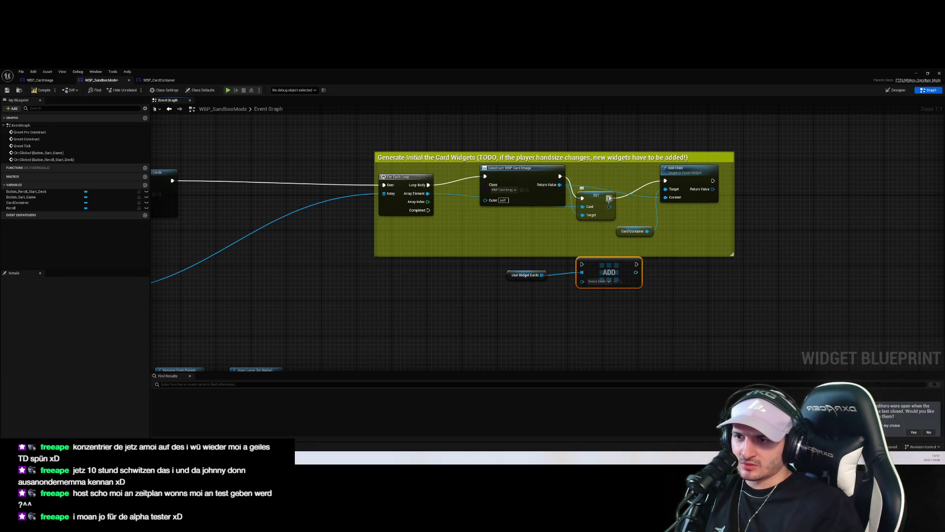
pyautogui.moveTo(610, 198); pyautogui.dragTo(582, 264)
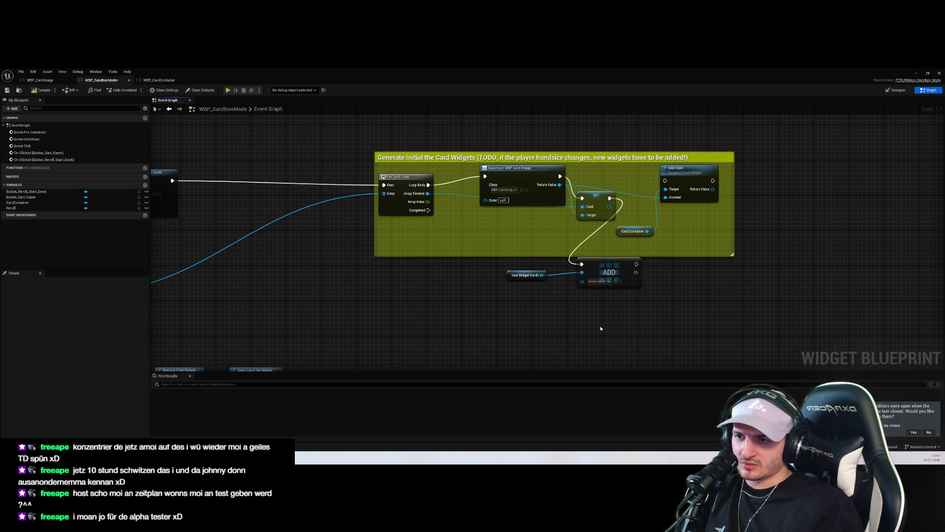
pyautogui.moveTo(602, 324); pyautogui.dragTo(501, 268)
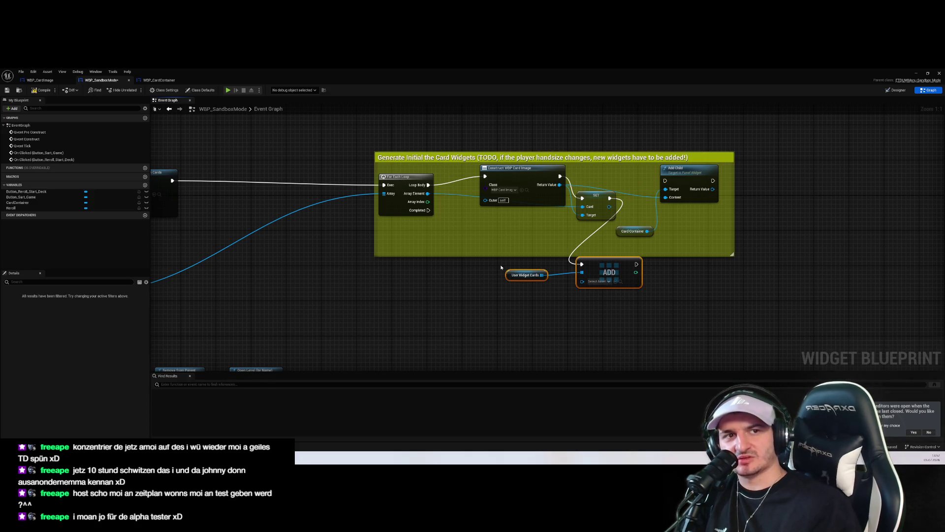
pyautogui.press('Delete')
pyautogui.moveTo(609, 198); pyautogui.dragTo(664, 181)
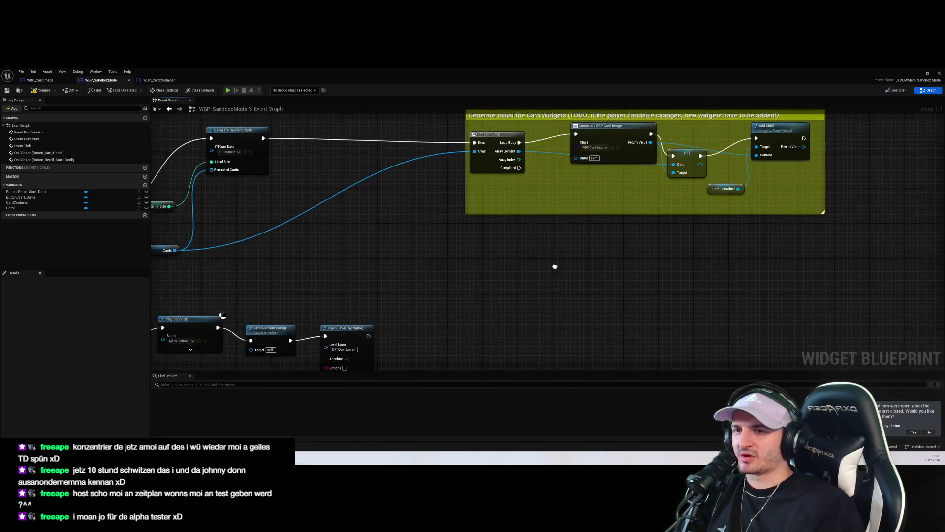
# Step: Move the Reroll Start Deck click event up-left, near the Card Container nodes
pyautogui.scroll(-5, 555, 266)
pyautogui.scroll(1, 710, 161)
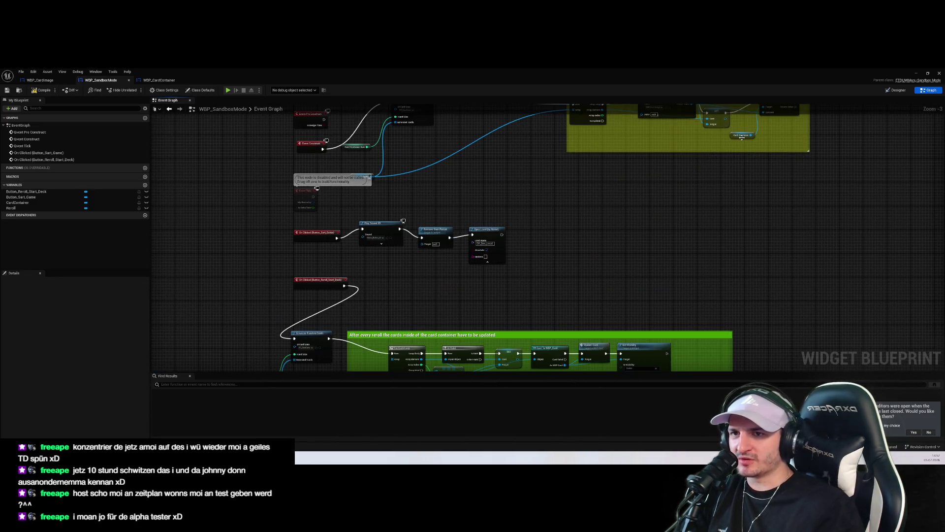
pyautogui.scroll(-2, 645, 294)
pyautogui.scroll(2, 686, 219)
pyautogui.moveTo(607, 287); pyautogui.dragTo(670, 238)
pyautogui.scroll(3, 744, 179)
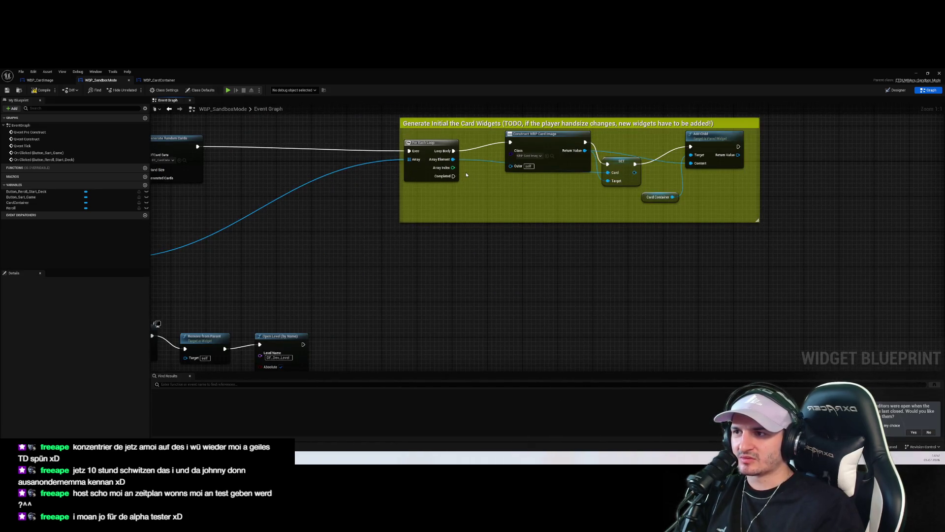
pyautogui.click(552, 157)
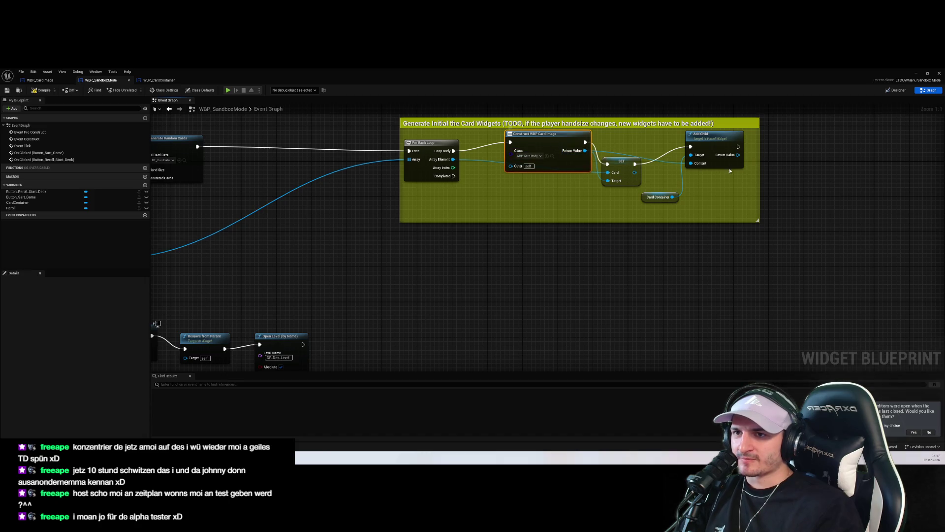
pyautogui.click(655, 198)
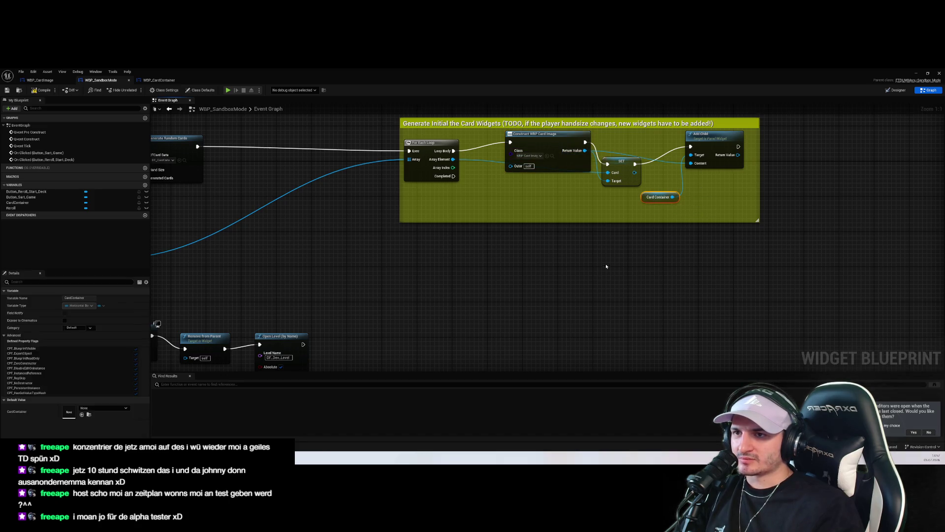
pyautogui.moveTo(577, 301); pyautogui.dragTo(589, 299)
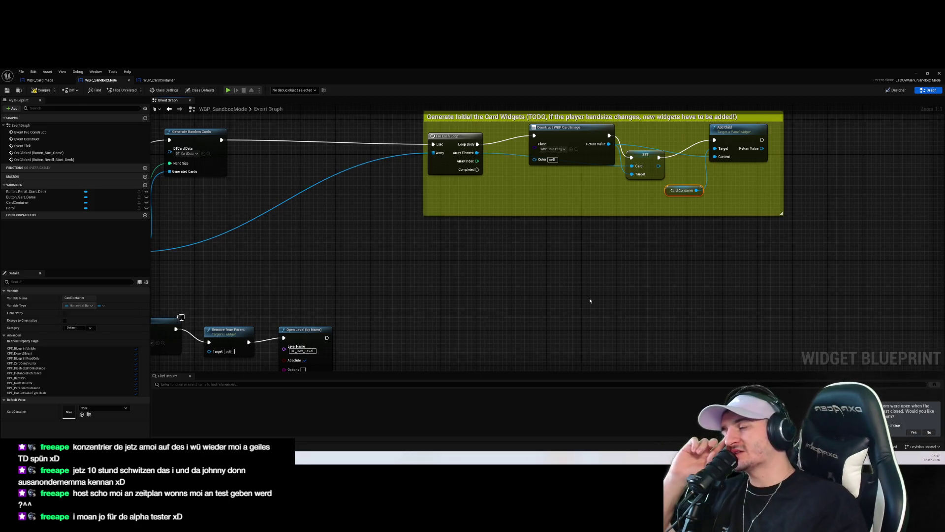
pyautogui.scroll(-3, 589, 300)
pyautogui.moveTo(577, 307); pyautogui.dragTo(625, 212)
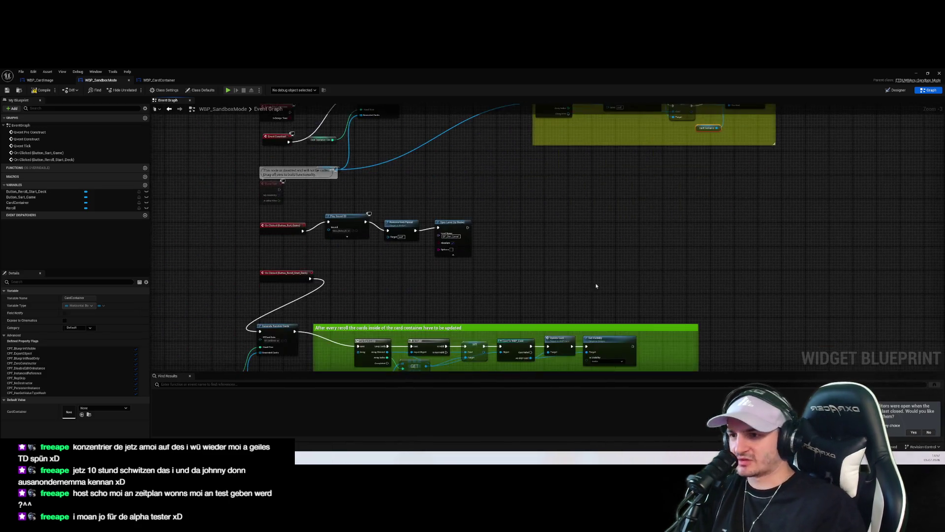
pyautogui.scroll(4, 361, 168)
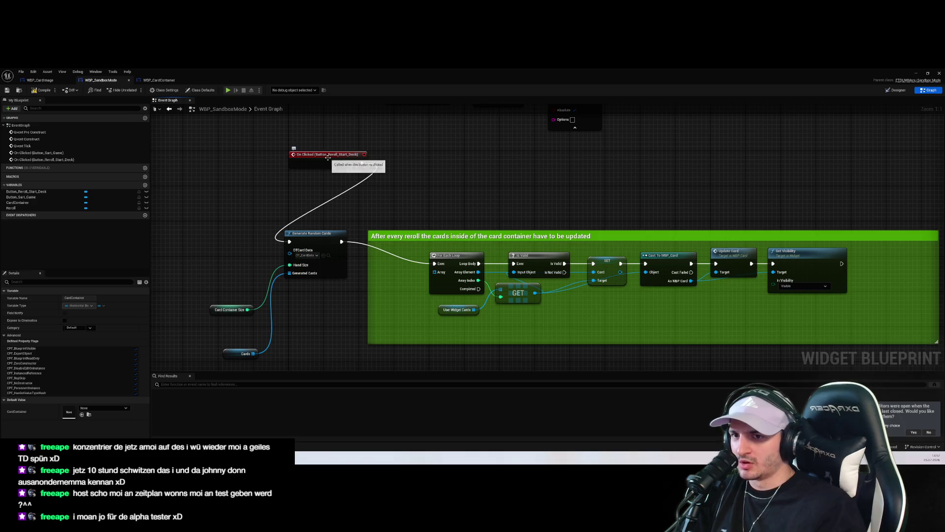
pyautogui.moveTo(361, 168); pyautogui.dragTo(268, 167)
pyautogui.moveTo(210, 163)
pyautogui.mouseDown()
pyautogui.moveTo(284, 180)
pyautogui.moveTo(260, 160)
pyautogui.mouseUp()
pyautogui.scroll(-2, 439, 200)
pyautogui.moveTo(811, 135); pyautogui.dragTo(803, 159)
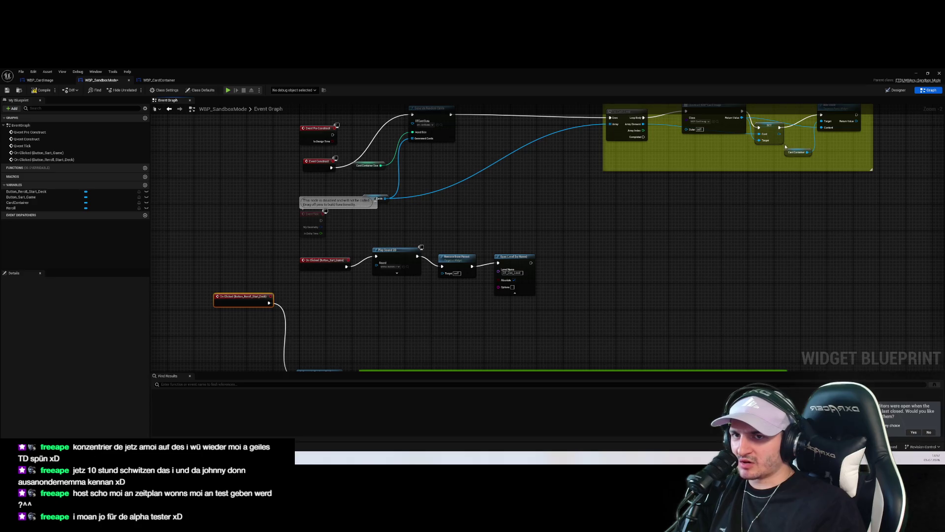
# Step: Duplicate the Card Container getter and place the copy beside the reroll click event
pyautogui.click(793, 153)
pyautogui.hotkey('ctrl', 'c')
pyautogui.hotkey('ctrl', 'v')
pyautogui.moveTo(793, 181); pyautogui.dragTo(257, 329)
pyautogui.scroll(2, 257, 329)
# Step: Browse Card Container's 'remove' and 'all' actions, then cancel without adding a node
pyautogui.moveTo(327, 277); pyautogui.dragTo(388, 265)
pyautogui.write('remove')
pyautogui.press('Down')
pyautogui.press('Down')
pyautogui.press('Down')
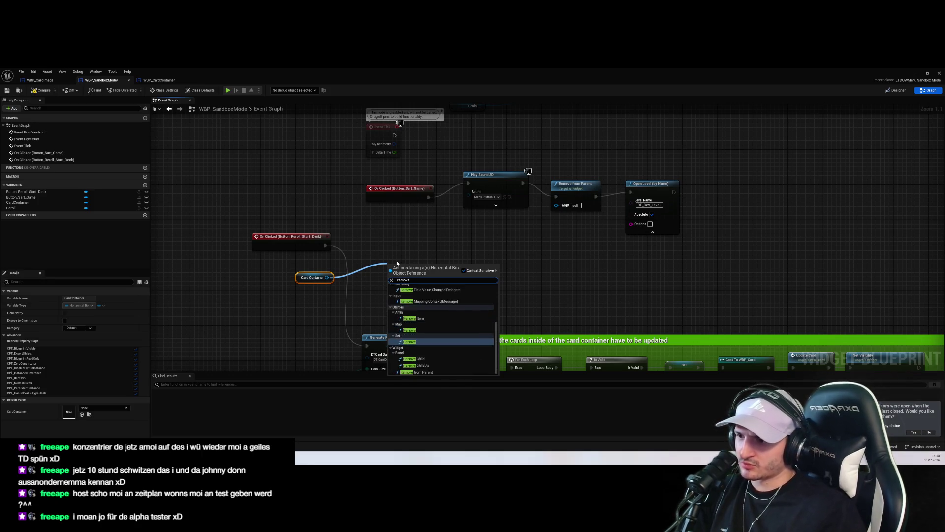
pyautogui.press('Up')
pyautogui.press('Up')
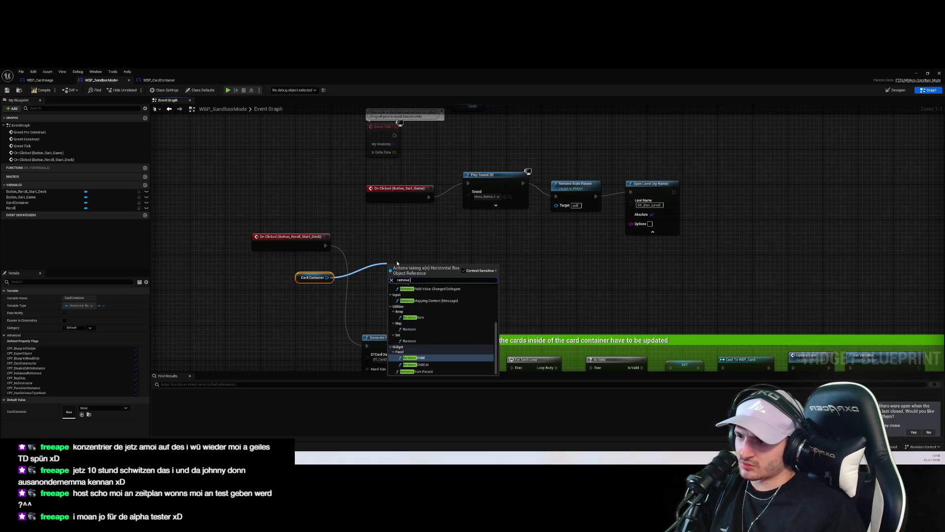
pyautogui.press('Down')
pyautogui.press('Down')
pyautogui.press('Up')
pyautogui.press('Up')
pyautogui.press('pageup')
pyautogui.press('pageup')
pyautogui.press('pageup')
pyautogui.press('Down')
pyautogui.press('Down')
pyautogui.press('Down')
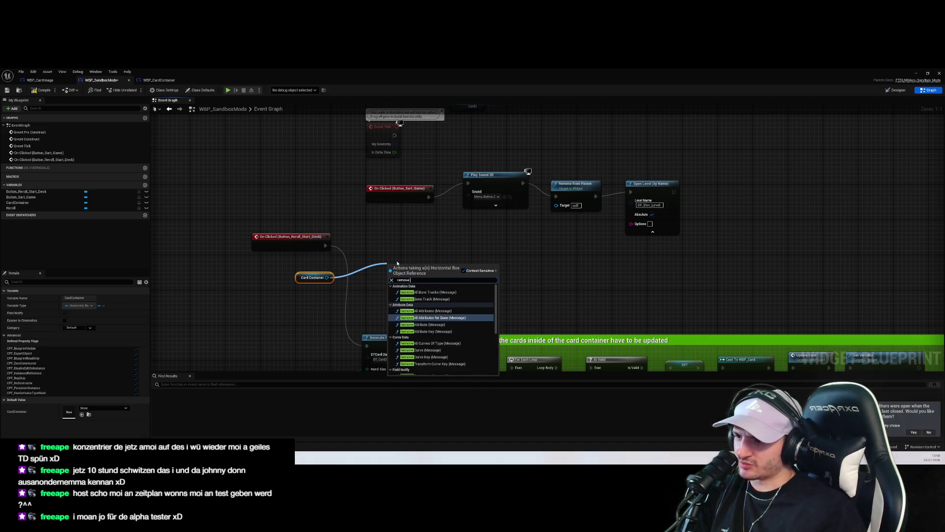
pyautogui.write(' all')
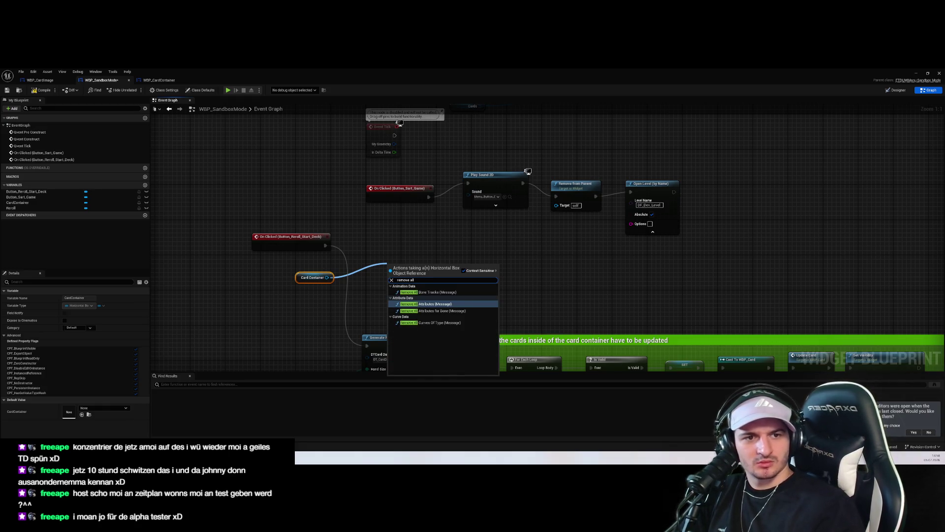
pyautogui.press('Escape')
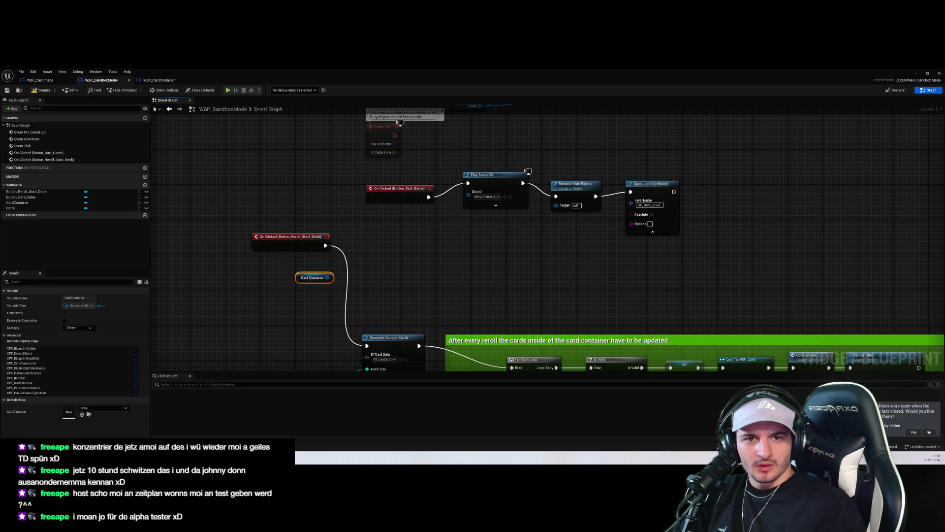
# Step: Add Clear Children on Card Container, wired On Clicked → Clear Children → Generate Random Cards
pyautogui.moveTo(328, 278); pyautogui.dragTo(386, 264)
pyautogui.write('clear')
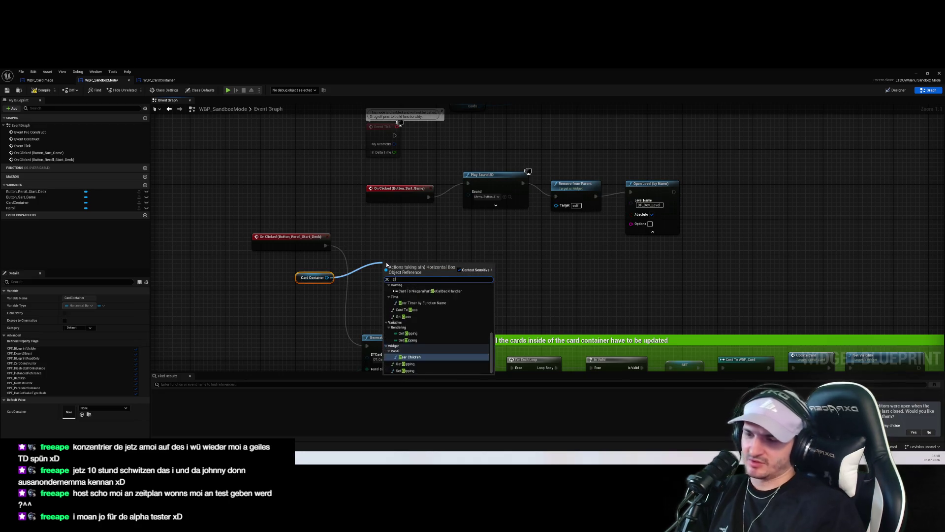
pyautogui.press('Return')
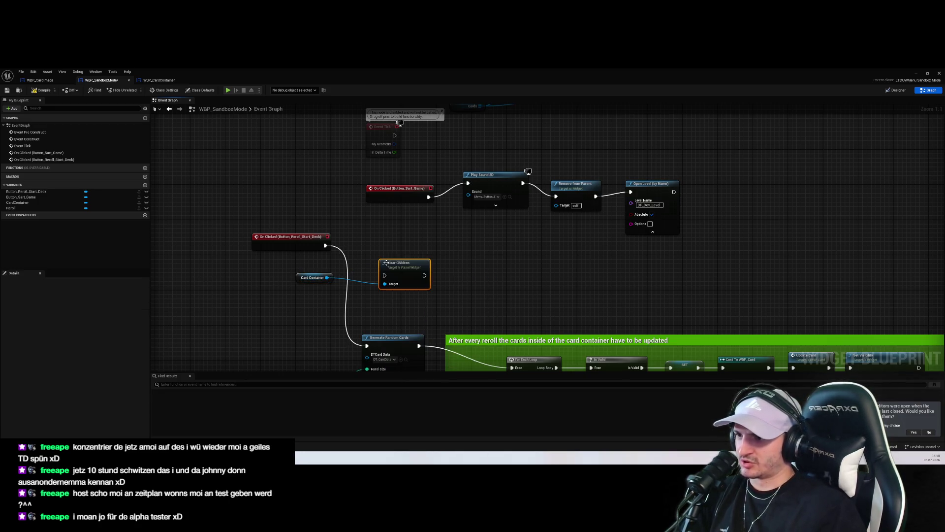
pyautogui.moveTo(325, 245); pyautogui.dragTo(398, 274)
pyautogui.scroll(-3, 675, 222)
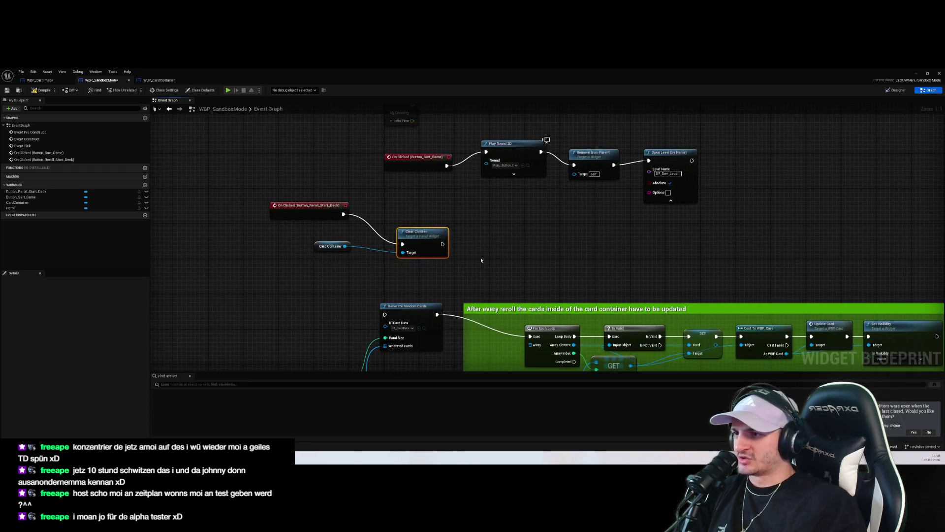
pyautogui.moveTo(675, 222); pyautogui.dragTo(638, 245)
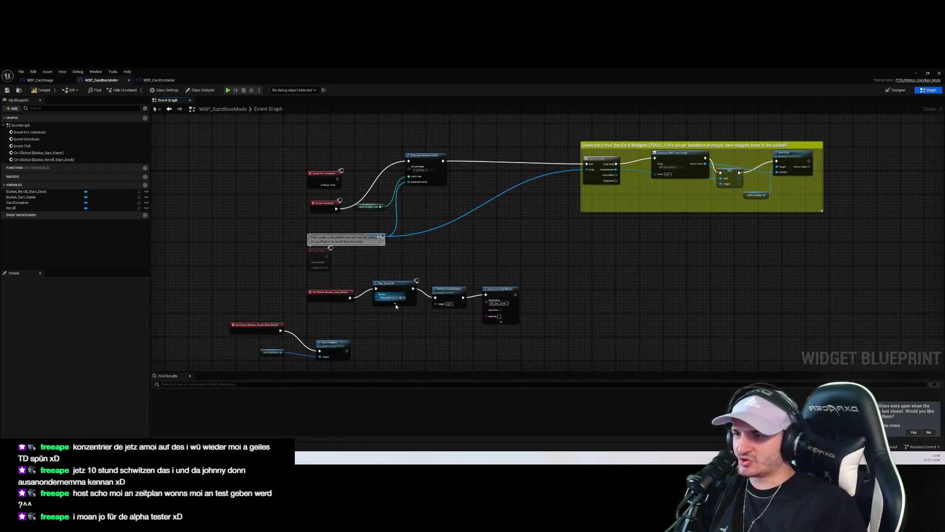
pyautogui.moveTo(346, 351)
pyautogui.mouseDown()
pyautogui.moveTo(682, 257)
pyautogui.moveTo(625, 302)
pyautogui.mouseUp()
pyautogui.press('Escape')
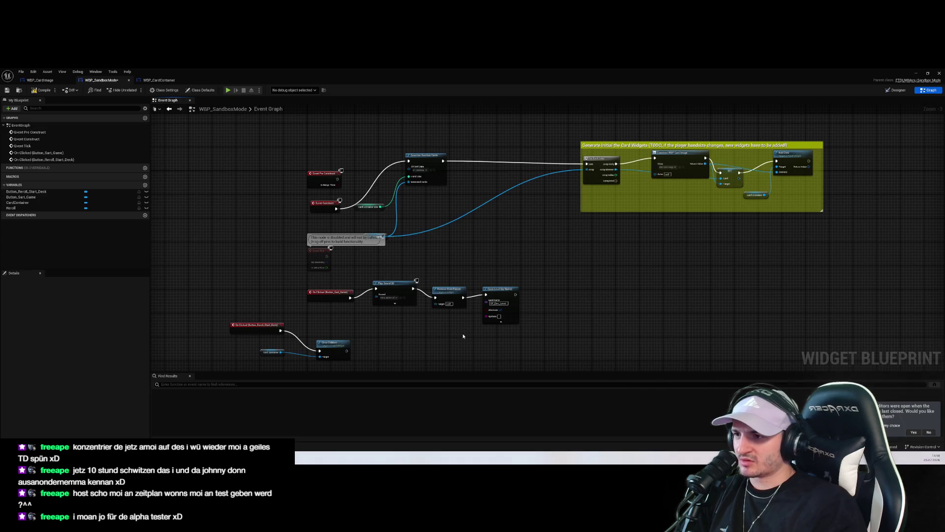
pyautogui.moveTo(465, 343); pyautogui.dragTo(538, 240)
pyautogui.moveTo(419, 247)
pyautogui.mouseDown()
pyautogui.moveTo(379, 293)
pyautogui.moveTo(421, 300)
pyautogui.moveTo(485, 185)
pyautogui.moveTo(697, 129)
pyautogui.moveTo(625, 274)
pyautogui.moveTo(665, 143)
pyautogui.moveTo(662, 195)
pyautogui.mouseUp()
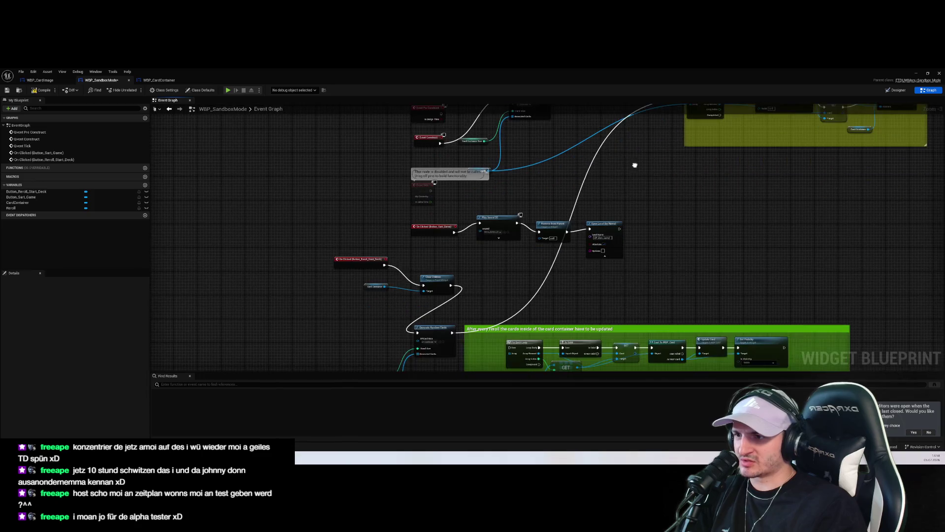
# Step: Delete the green card-update comment block and tidy the remaining reroll nodes
pyautogui.moveTo(460, 326)
pyautogui.mouseDown()
pyautogui.moveTo(430, 354)
pyautogui.moveTo(544, 215)
pyautogui.moveTo(692, 183)
pyautogui.moveTo(601, 101)
pyautogui.mouseUp()
pyautogui.click(518, 234)
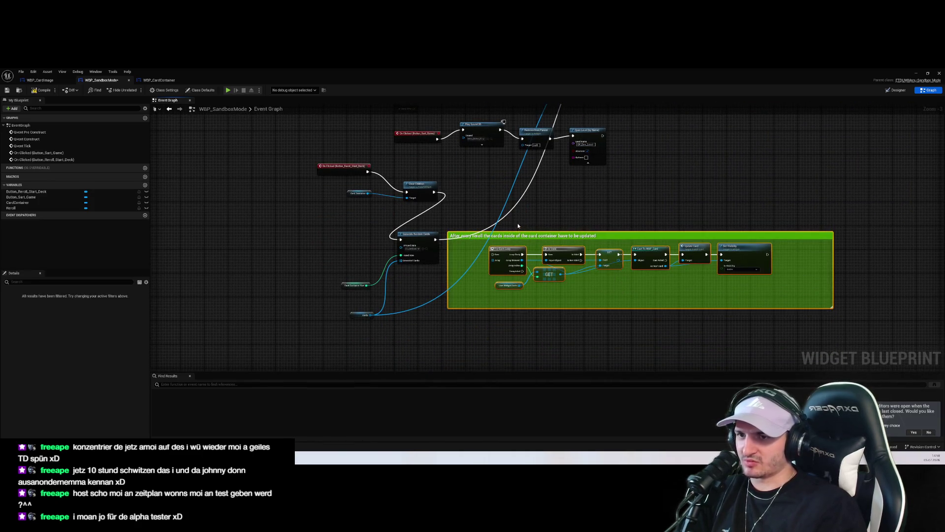
pyautogui.press('Delete')
pyautogui.moveTo(520, 360)
pyautogui.mouseDown()
pyautogui.moveTo(457, 321)
pyautogui.moveTo(286, 175)
pyautogui.moveTo(574, 199)
pyautogui.moveTo(642, 170)
pyautogui.mouseUp()
pyautogui.click(539, 239)
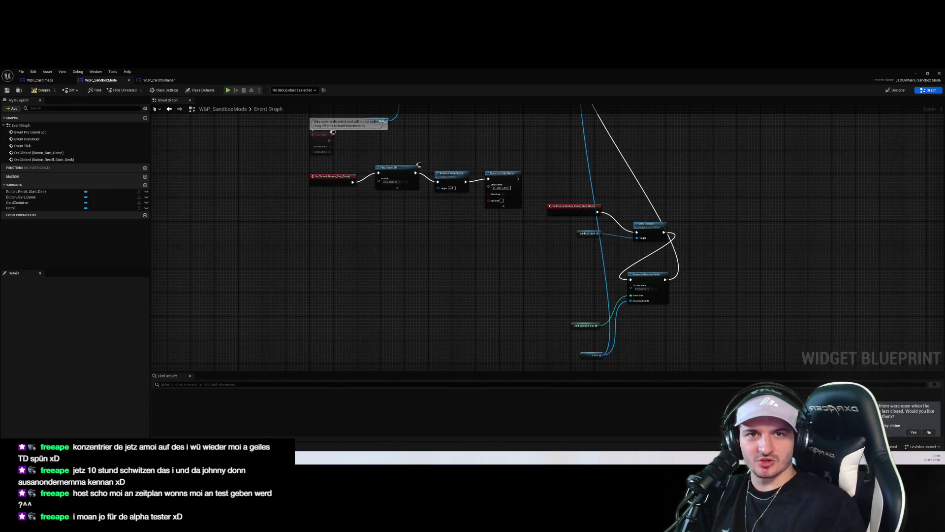
pyautogui.moveTo(422, 210); pyautogui.dragTo(422, 258)
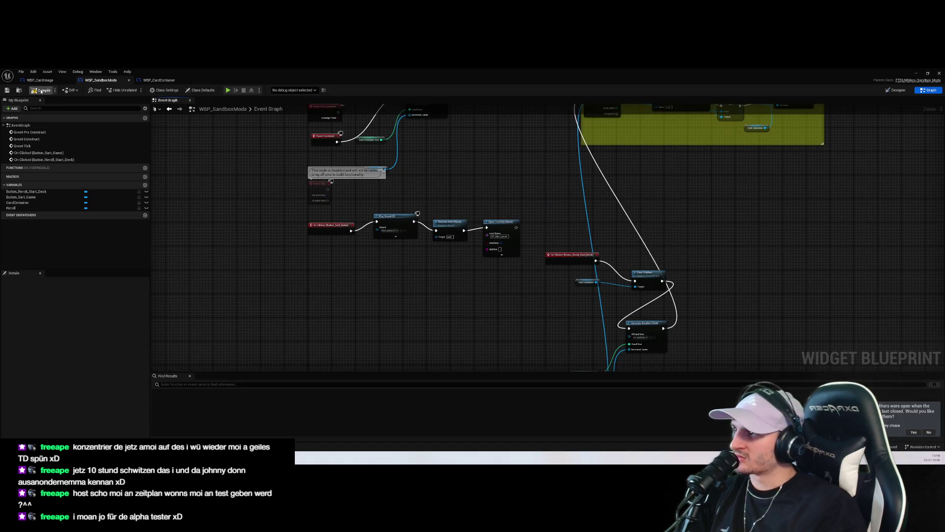
# Step: Start a play-in-editor test and enter the Endless Mode sandbox setup
pyautogui.click(914, 73)
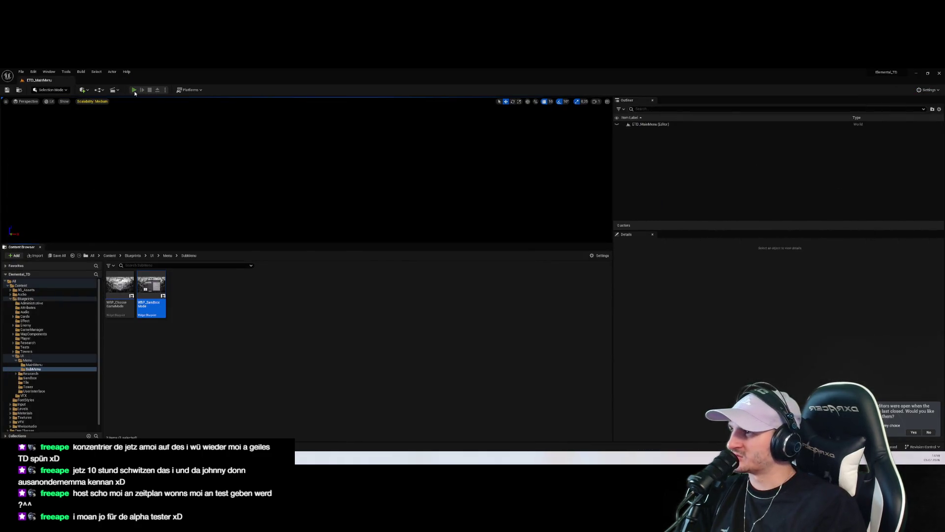
pyautogui.click(134, 90)
pyautogui.moveTo(261, 245); pyautogui.dragTo(291, 405)
pyautogui.click(295, 353)
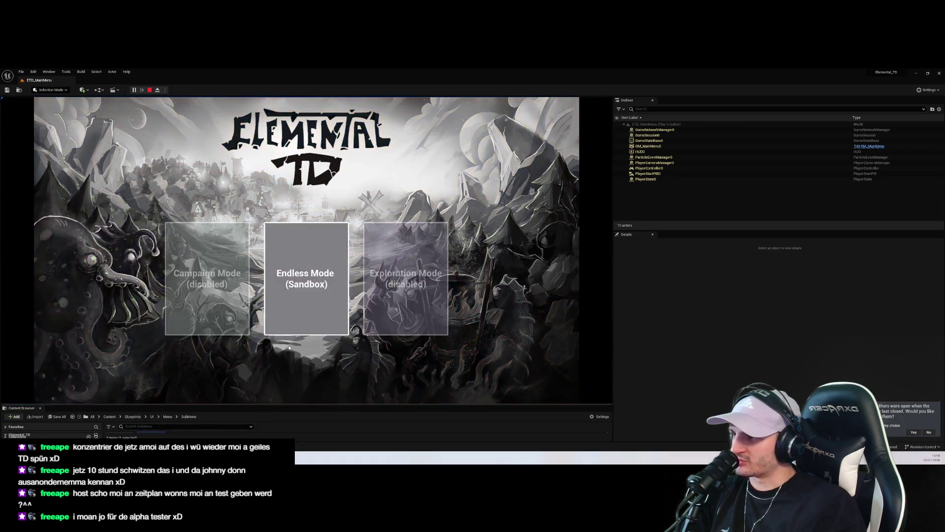
pyautogui.click(294, 315)
# Step: Reroll the starting deck five times, start the game, close the tutorial, then stop
pyautogui.click(226, 234)
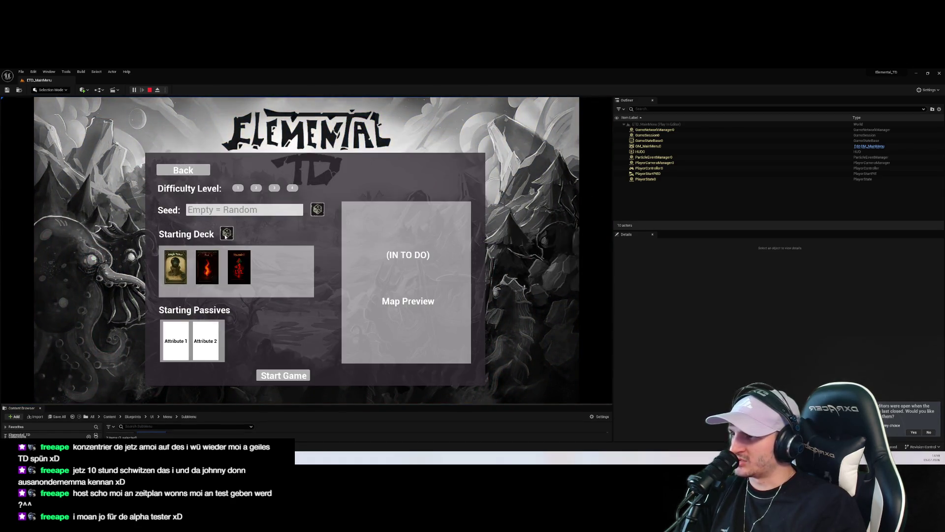
pyautogui.click(226, 234)
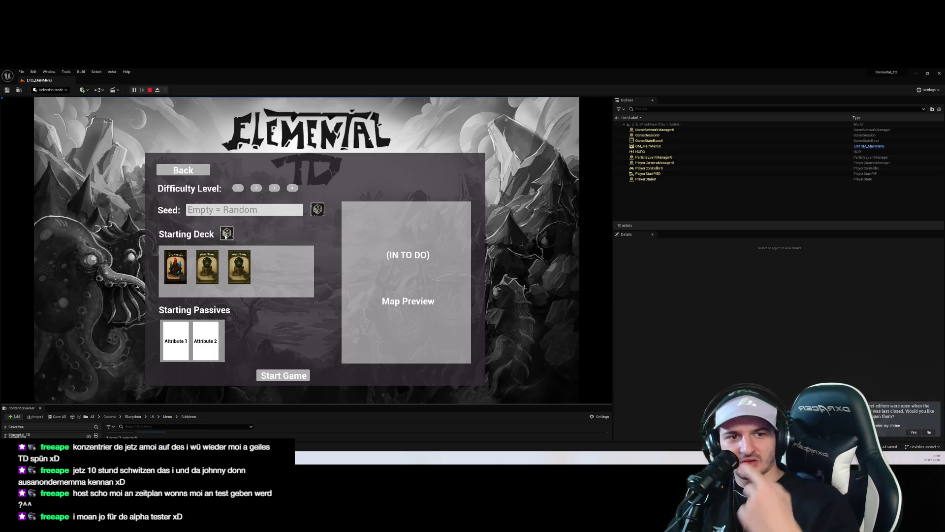
pyautogui.click(226, 235)
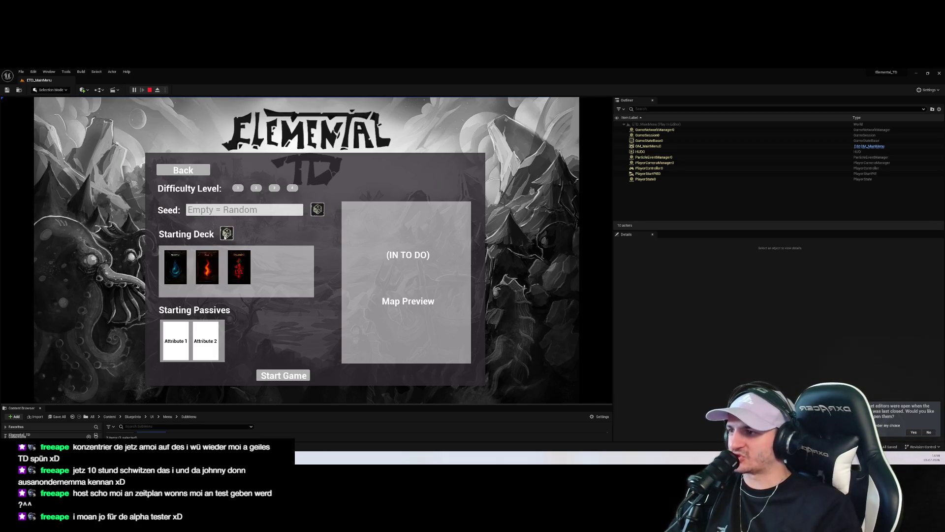
pyautogui.click(226, 235)
pyautogui.click(226, 235)
pyautogui.click(283, 376)
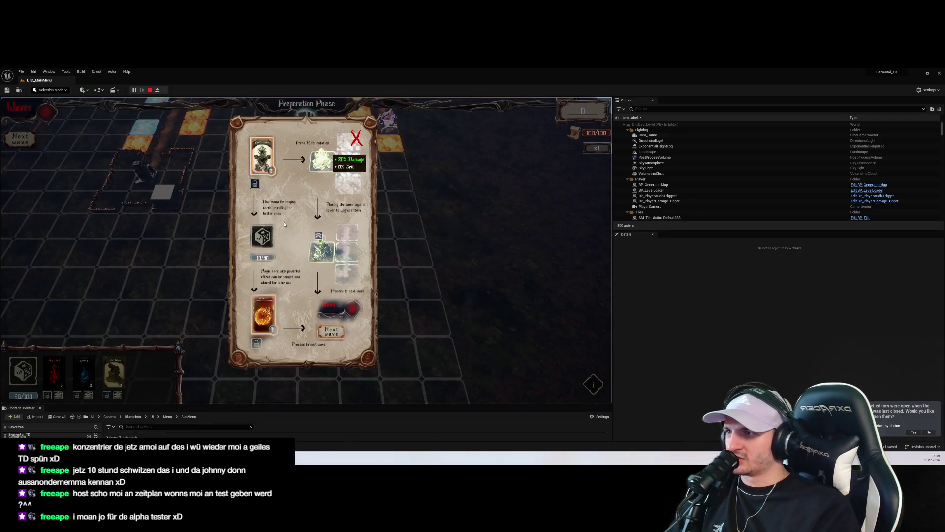
pyautogui.click(352, 147)
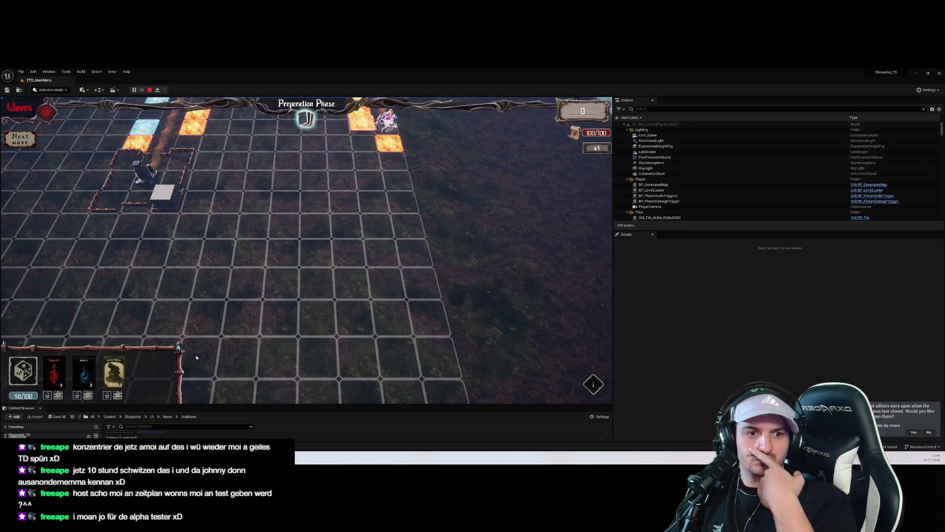
pyautogui.press('Escape')
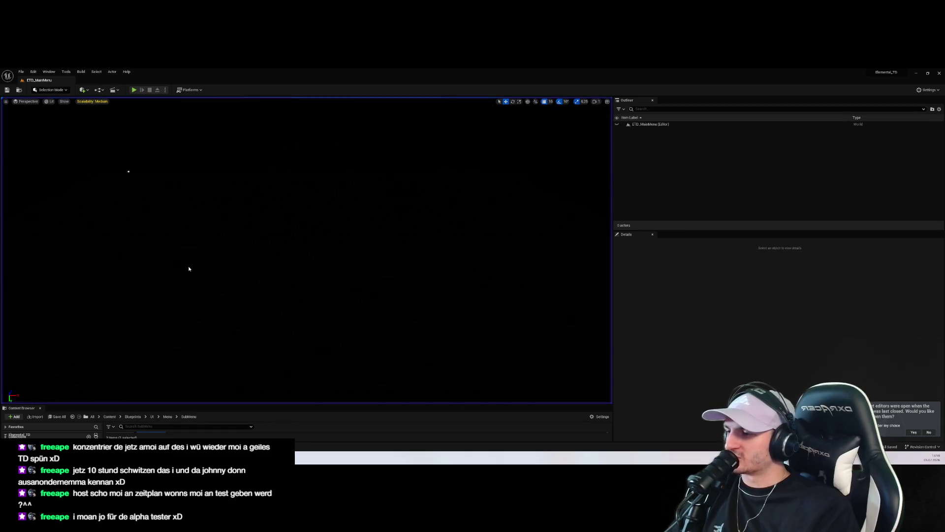
# Step: Open WBP_CardContainer from MainMenu/UserInterface, then return to WBP_SandboxMode's Event Graph
pyautogui.moveTo(302, 404); pyautogui.dragTo(311, 237)
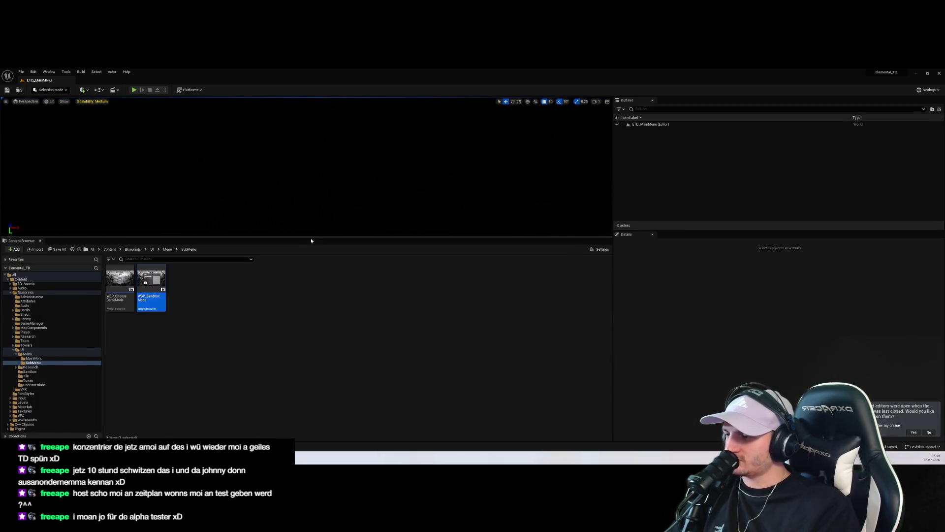
pyautogui.click(34, 358)
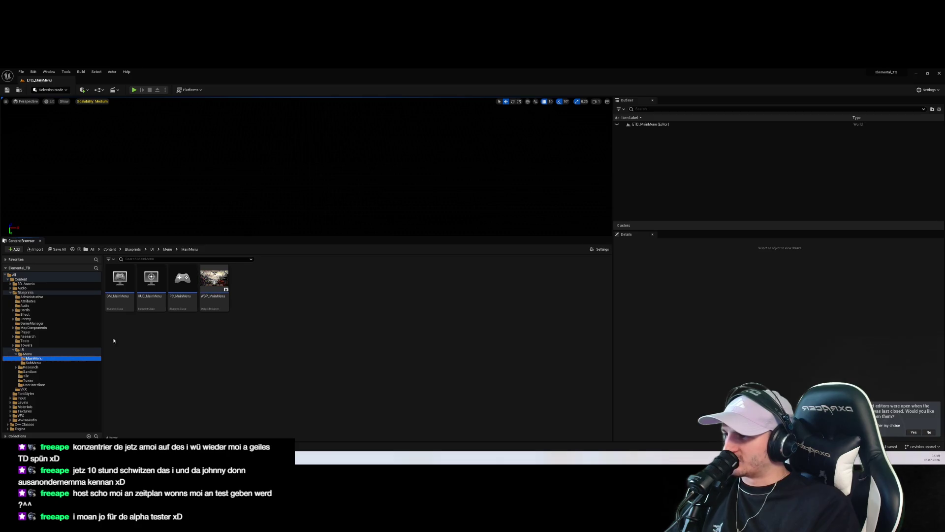
pyautogui.click(35, 385)
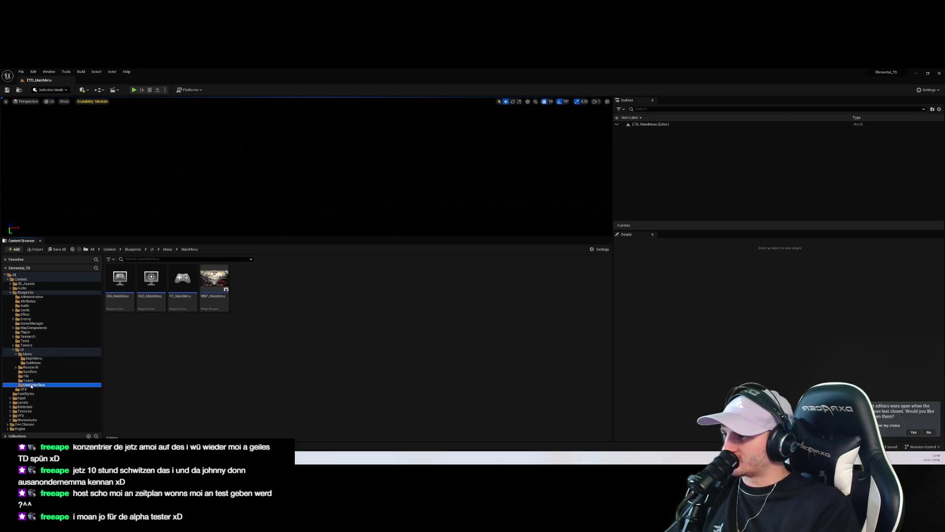
pyautogui.doubleClick(151, 281)
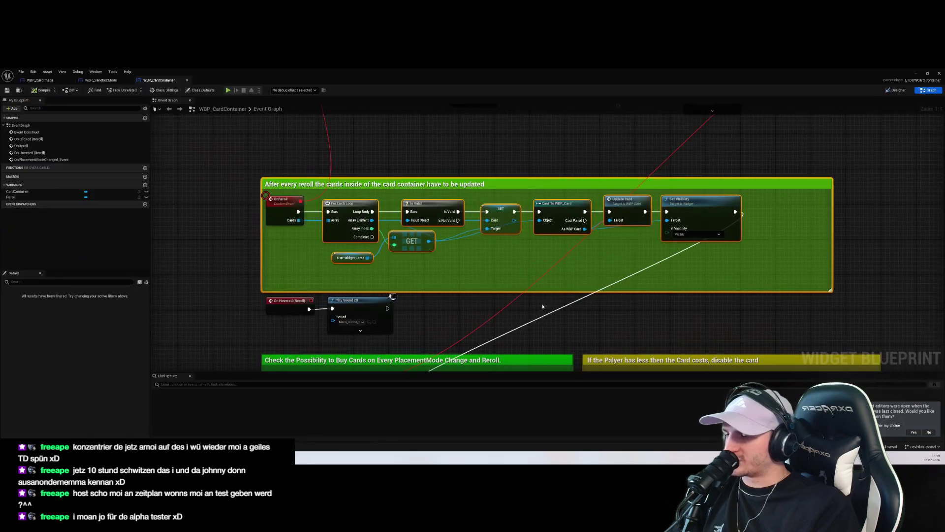
pyautogui.scroll(-2, 521, 305)
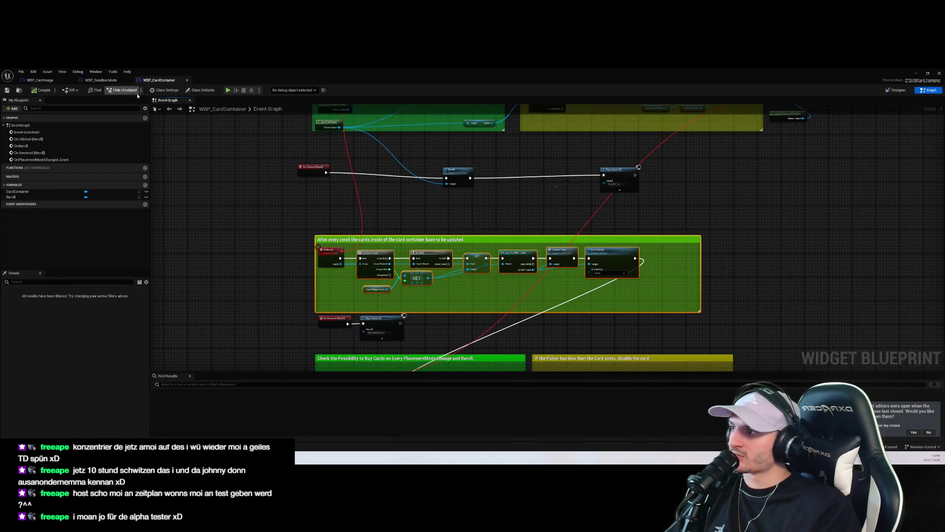
pyautogui.click(101, 80)
pyautogui.scroll(-2, 524, 253)
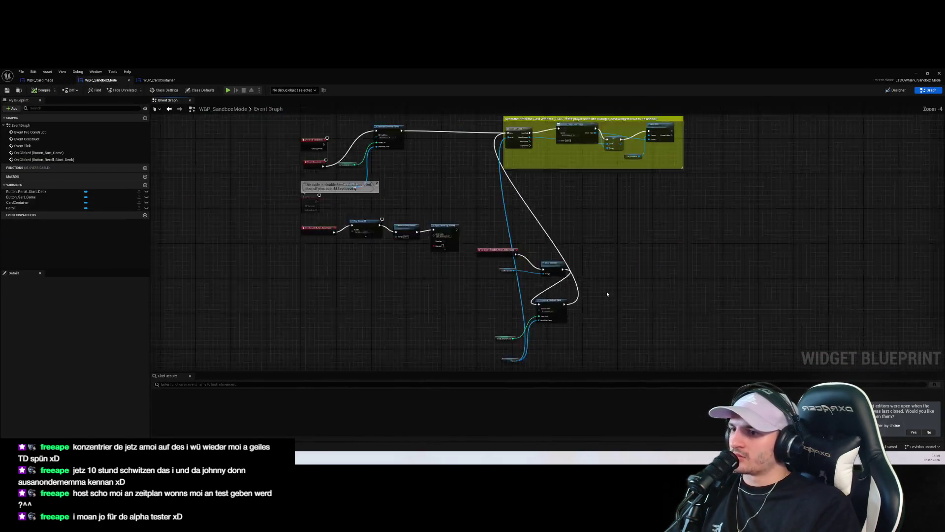
# Step: Raise the reroll group, push the Start Game chain down, and align Clear Children with the reroll event
pyautogui.moveTo(608, 344)
pyautogui.mouseDown()
pyautogui.moveTo(524, 244)
pyautogui.moveTo(511, 203)
pyautogui.moveTo(521, 225)
pyautogui.mouseUp()
pyautogui.scroll(5, 462, 264)
pyautogui.moveTo(601, 306); pyautogui.dragTo(233, 201)
pyautogui.moveTo(303, 165)
pyautogui.mouseDown()
pyautogui.moveTo(315, 355)
pyautogui.moveTo(325, 369)
pyautogui.mouseUp()
pyautogui.scroll(-5, 393, 251)
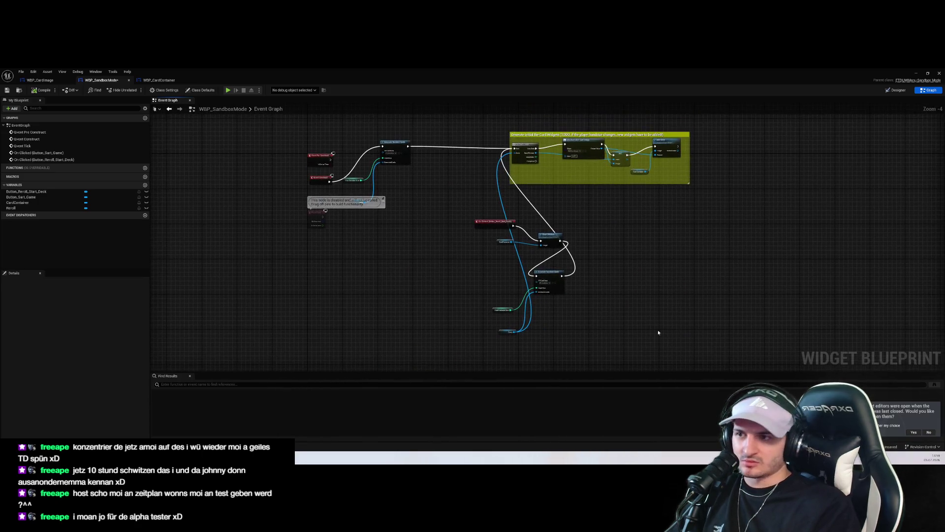
pyautogui.moveTo(541, 239)
pyautogui.mouseDown()
pyautogui.moveTo(451, 190)
pyautogui.moveTo(314, 273)
pyautogui.moveTo(314, 255)
pyautogui.mouseUp()
pyautogui.moveTo(454, 212)
pyautogui.mouseDown()
pyautogui.moveTo(411, 196)
pyautogui.moveTo(428, 219)
pyautogui.moveTo(362, 248)
pyautogui.moveTo(356, 266)
pyautogui.moveTo(357, 251)
pyautogui.mouseUp()
pyautogui.click(356, 266)
# Step: Group Generate Random Cards with its Cards variable, move the disabled node aside, and raise the start-game nodes
pyautogui.moveTo(478, 260); pyautogui.dragTo(401, 295)
pyautogui.moveTo(460, 231); pyautogui.dragTo(396, 251)
pyautogui.moveTo(357, 310); pyautogui.dragTo(363, 294)
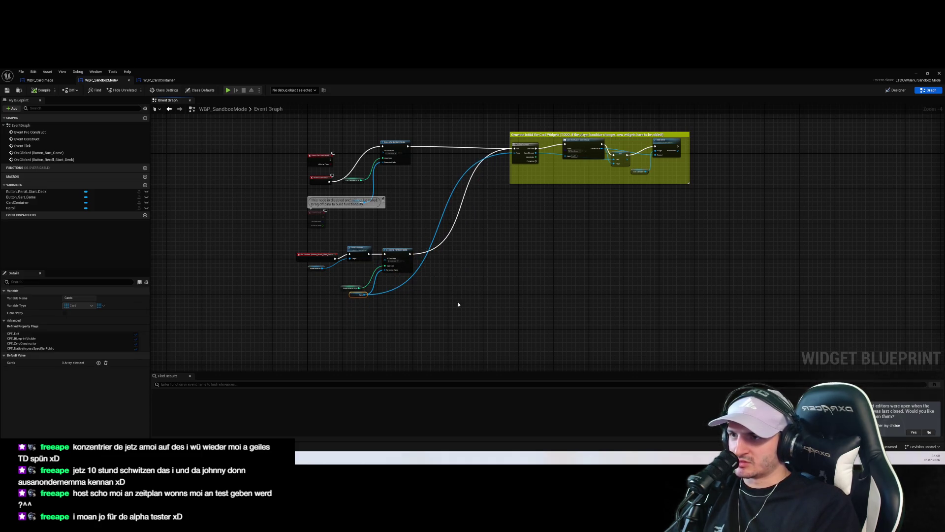
pyautogui.click(449, 304)
pyautogui.moveTo(313, 212); pyautogui.dragTo(203, 203)
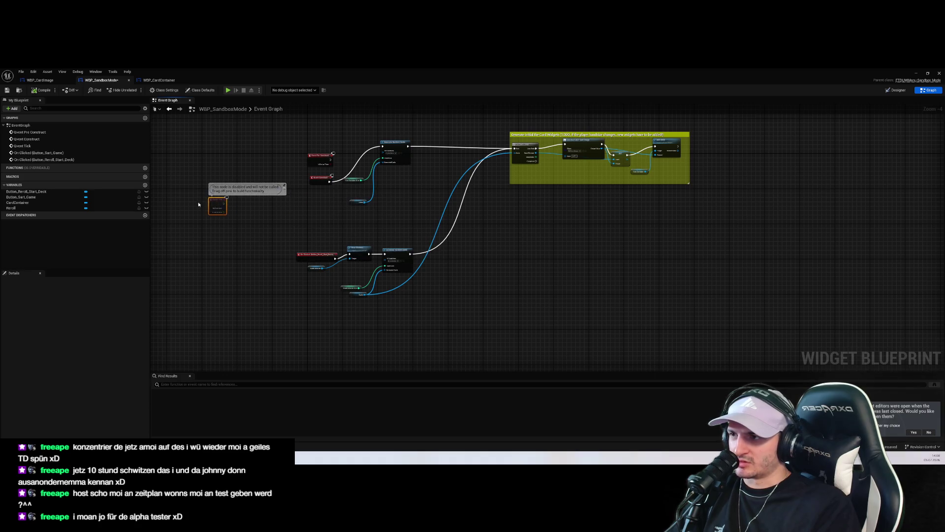
pyautogui.moveTo(443, 310)
pyautogui.mouseDown()
pyautogui.moveTo(374, 251)
pyautogui.moveTo(391, 246)
pyautogui.moveTo(397, 230)
pyautogui.mouseUp()
pyautogui.click(454, 305)
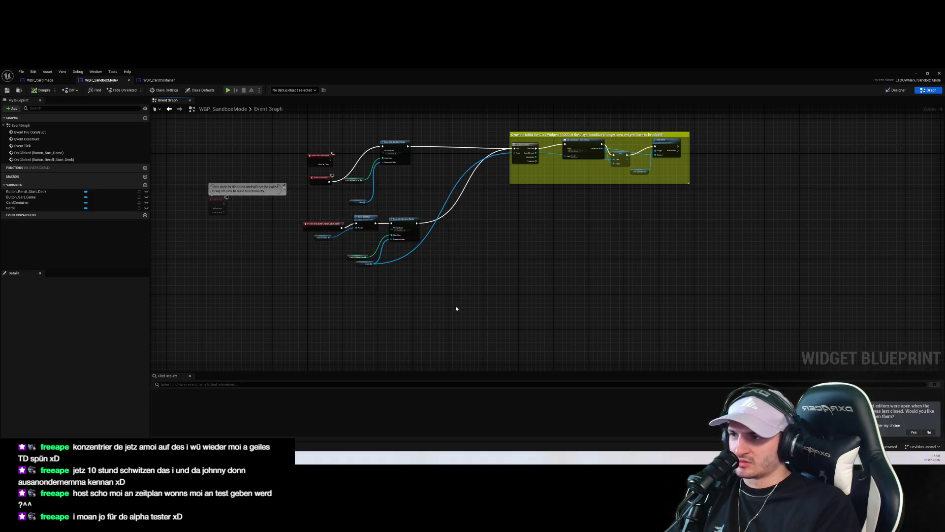
pyautogui.scroll(-3, 468, 312)
pyautogui.moveTo(482, 316); pyautogui.dragTo(487, 222)
pyautogui.moveTo(447, 255); pyautogui.dragTo(442, 206)
pyautogui.scroll(7, 444, 197)
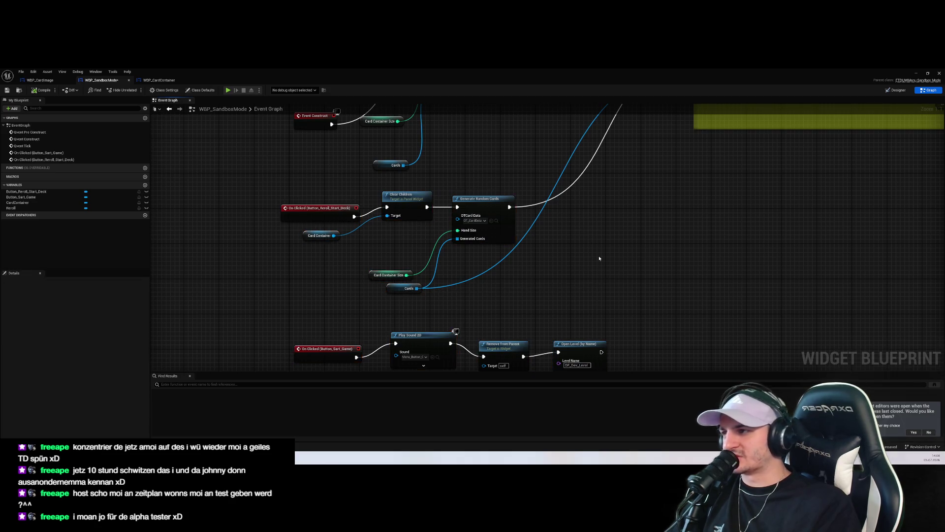
# Step: Add a sized comment beside Generate Random Cards: no infinite sandbox rerolls, points come from played runs
pyautogui.rightClick(541, 212)
pyautogui.write('comment')
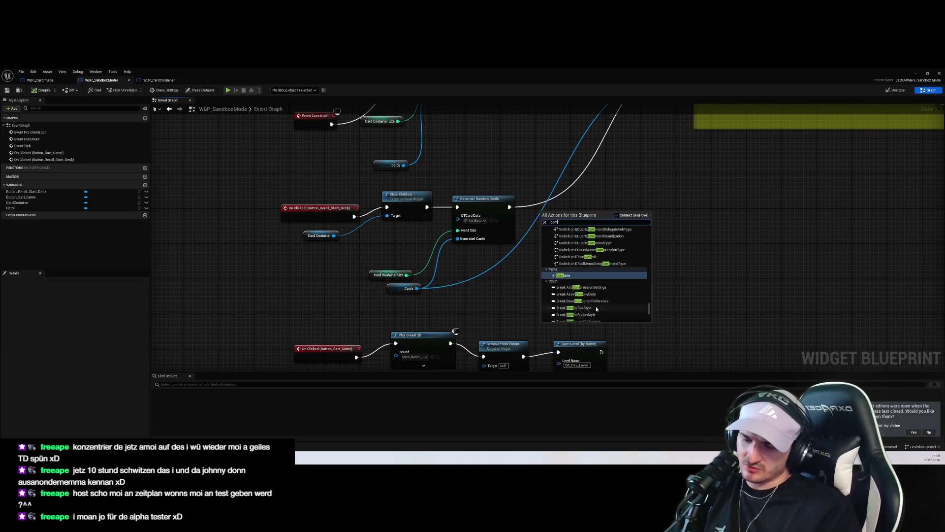
pyautogui.press('Return')
pyautogui.click(548, 211)
pyautogui.moveTo(543, 167)
pyautogui.mouseDown()
pyautogui.moveTo(635, 183)
pyautogui.moveTo(631, 193)
pyautogui.mouseUp()
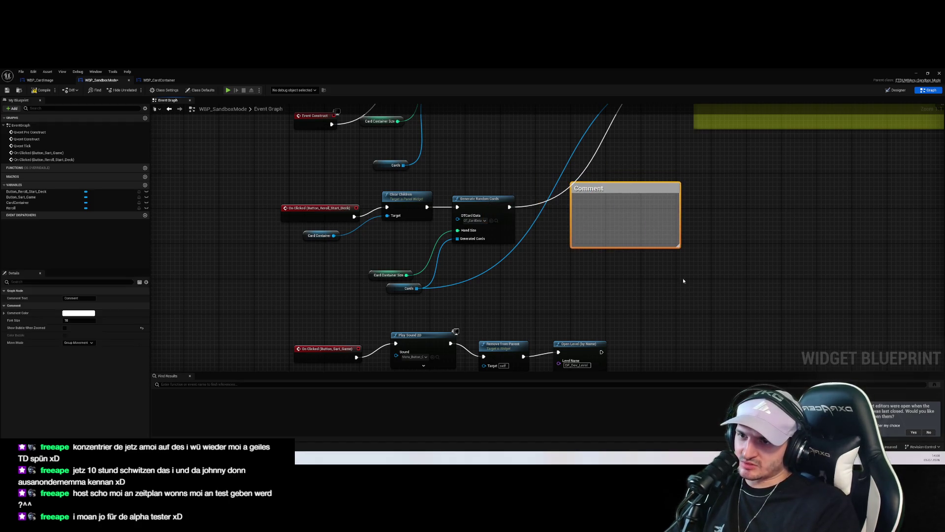
pyautogui.moveTo(679, 247); pyautogui.dragTo(680, 305)
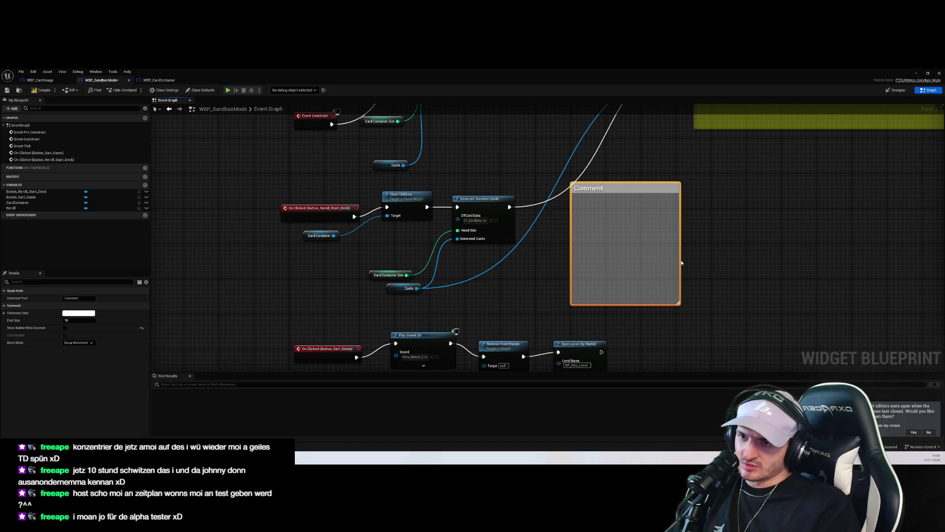
pyautogui.moveTo(680, 259); pyautogui.dragTo(839, 259)
pyautogui.doubleClick(630, 202)
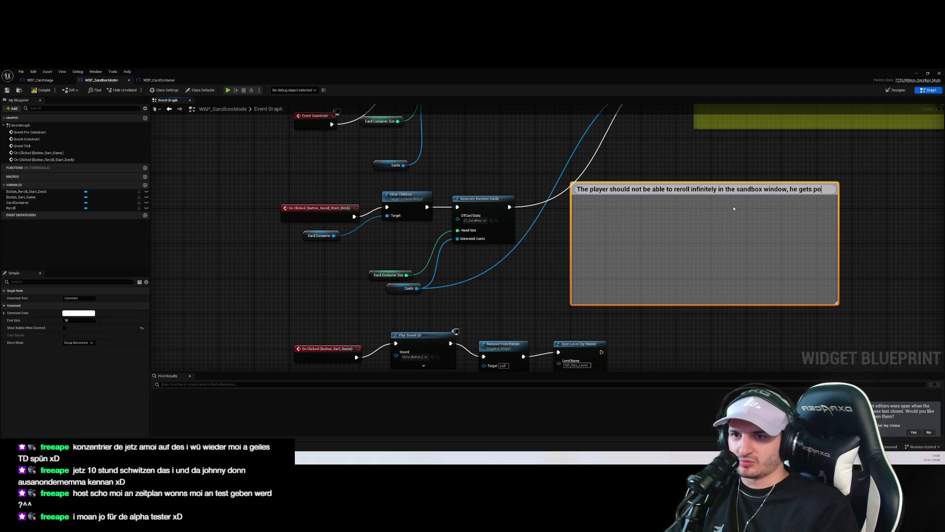
pyautogui.write('ints as a reward if he played some run')
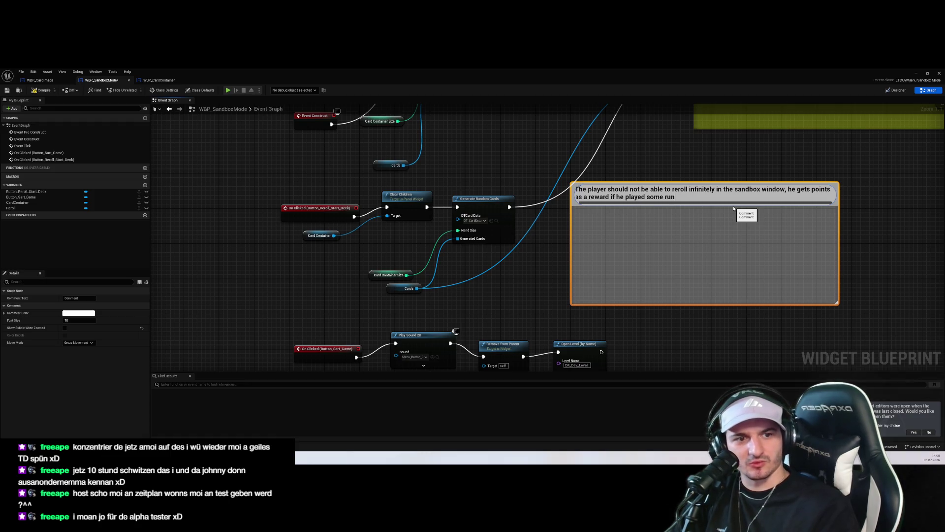
pyautogui.click(842, 303)
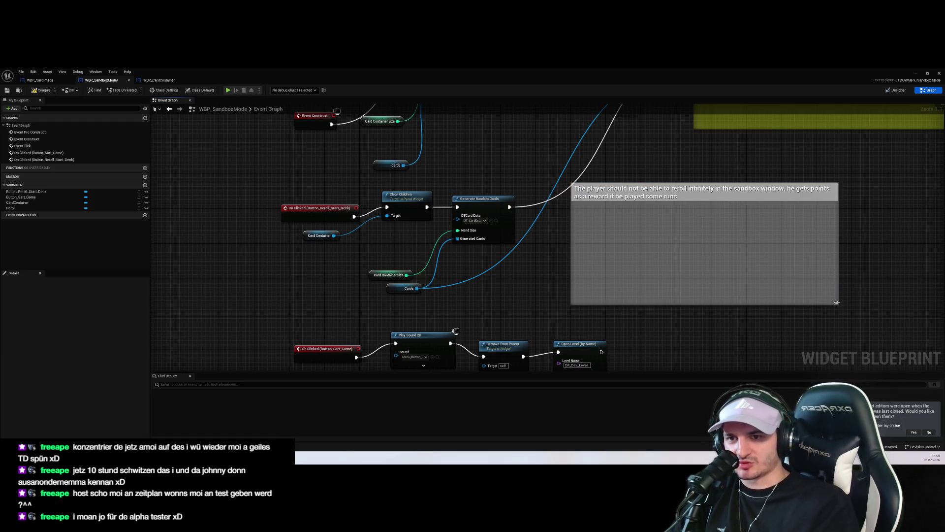
pyautogui.moveTo(836, 302); pyautogui.dragTo(729, 314)
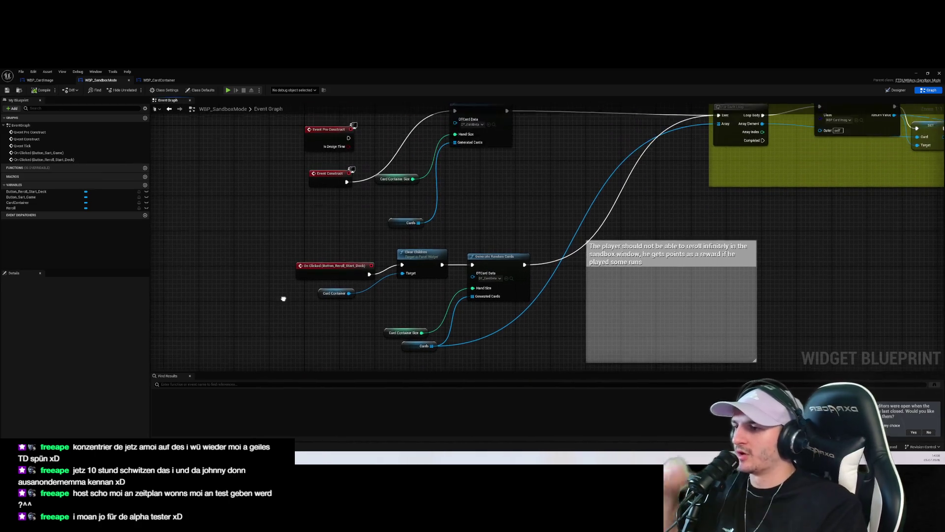
# Step: Review the reroll-branch and start-game nodes, then switch to Rider showing ETDPlayer.cpp's Reroll function
pyautogui.moveTo(286, 244); pyautogui.dragTo(470, 351)
pyautogui.scroll(-4, 536, 290)
pyautogui.scroll(4, 561, 278)
pyautogui.click(250, 200)
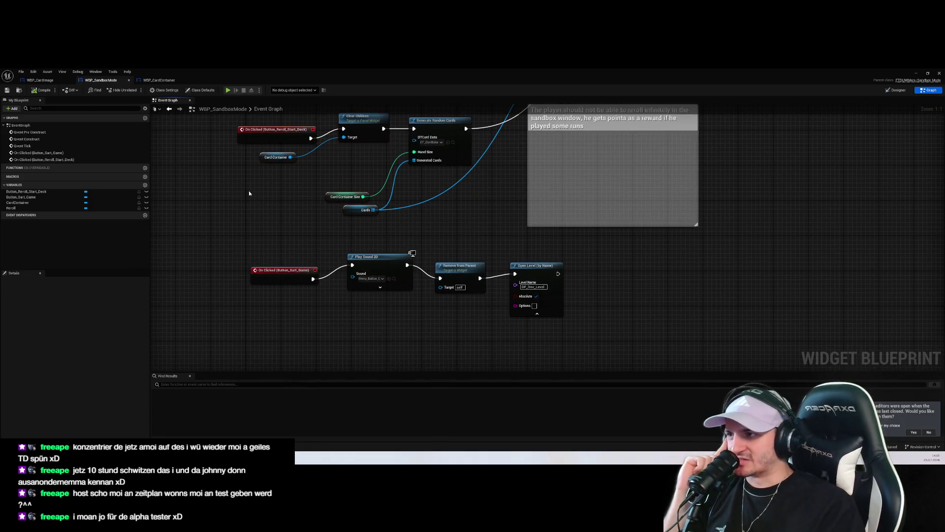
pyautogui.moveTo(215, 128); pyautogui.dragTo(456, 217)
pyautogui.click(283, 271)
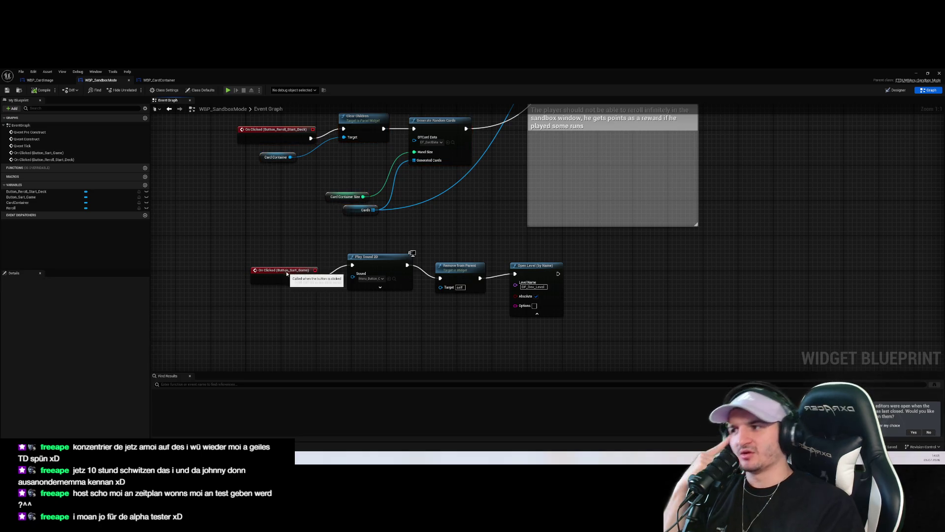
pyautogui.click(719, 300)
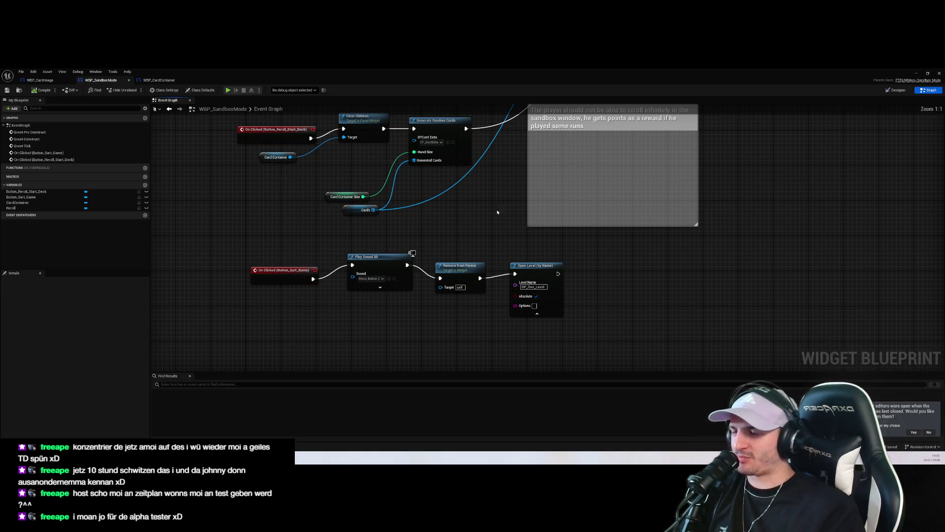
pyautogui.moveTo(500, 210); pyautogui.dragTo(503, 247)
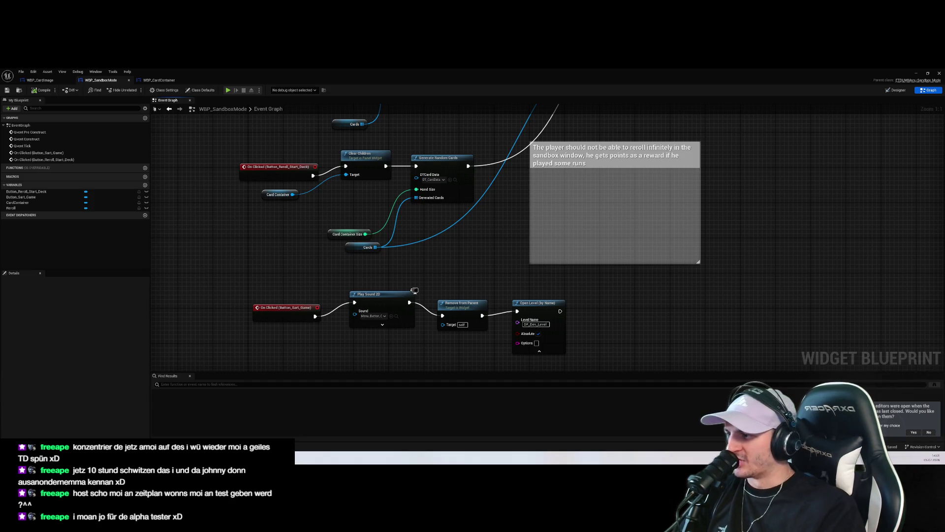
pyautogui.hotkey('alt', 'Tab')
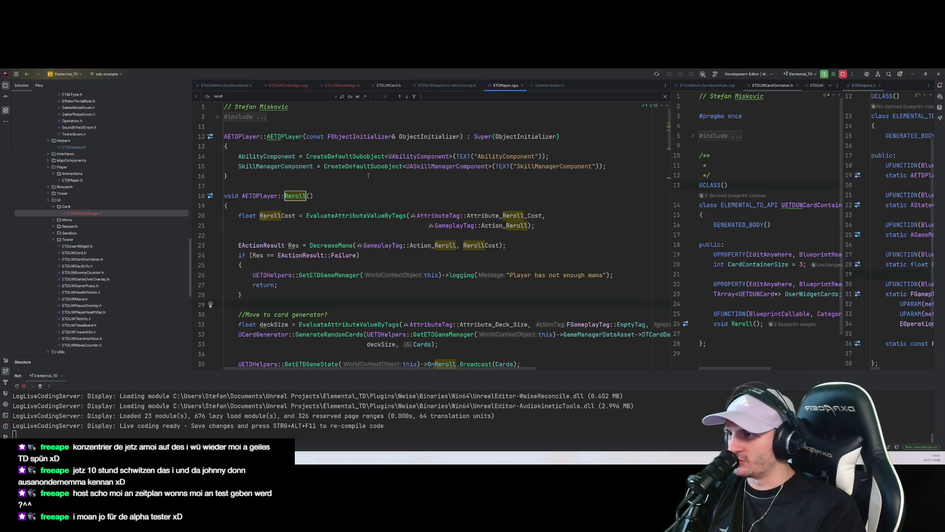
# Step: Open ETDPlayer.h from related files, then reopen ETDPlayer.cpp via Search Everywhere
pyautogui.hotkey('ctrl', 'alt', 'Home')
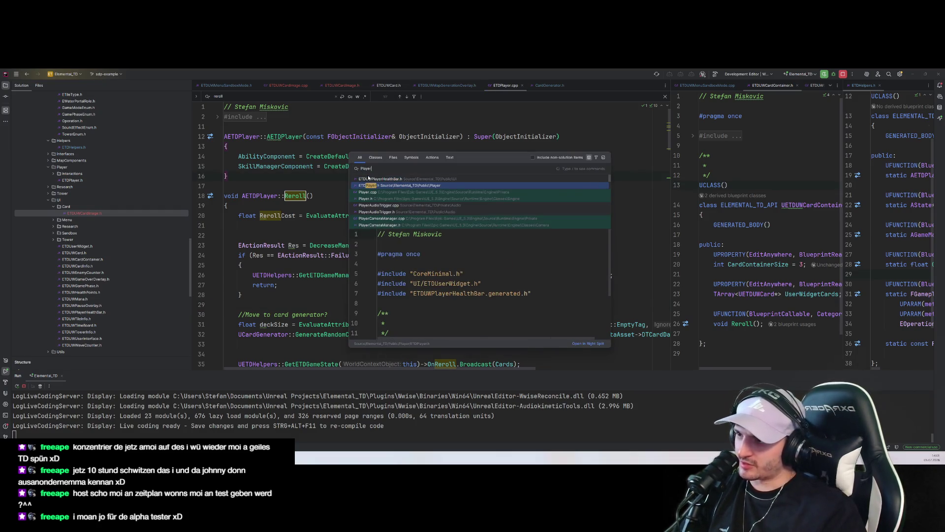
pyautogui.press('Return')
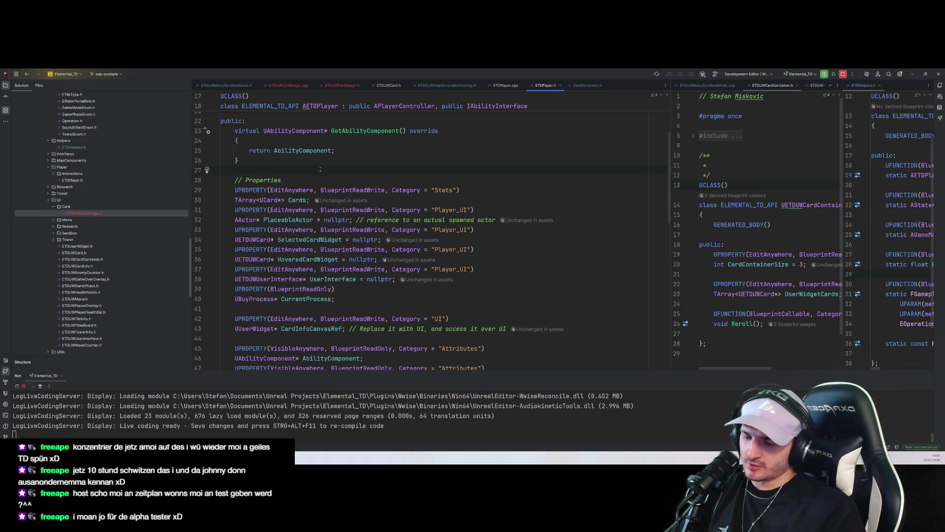
pyautogui.hotkey('ctrl', 't')
pyautogui.write('ETDPL')
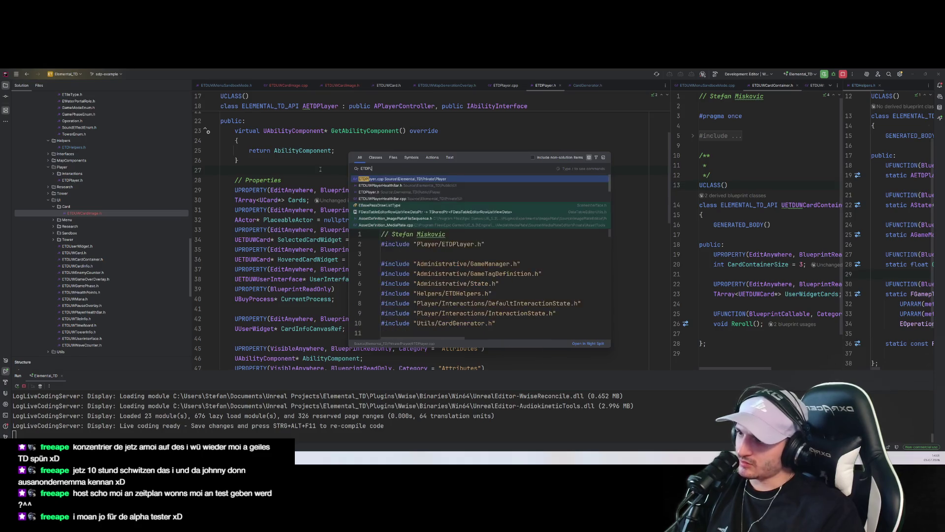
pyautogui.press('Return')
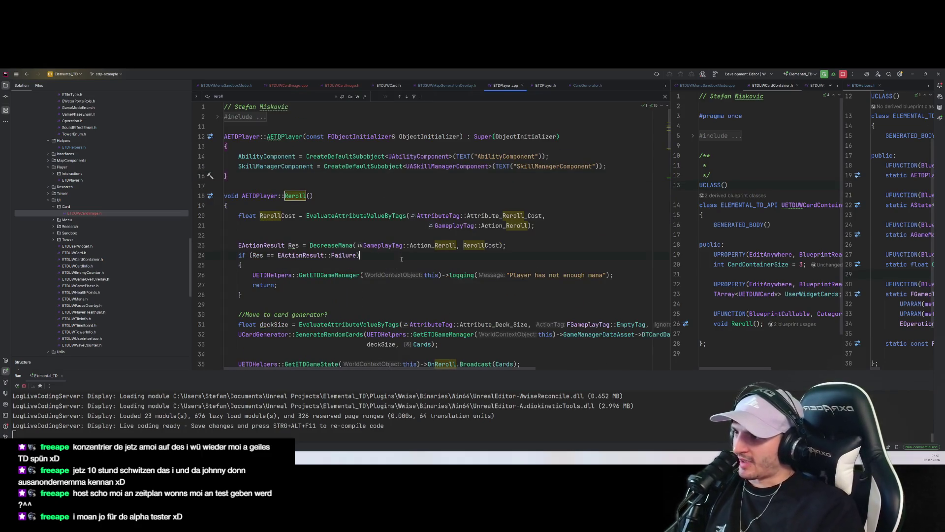
# Step: Review the Reroll function in ETDPlayer.cpp, then return to Unreal's WBP_SandboxMode graph
pyautogui.scroll(-3, 416, 250)
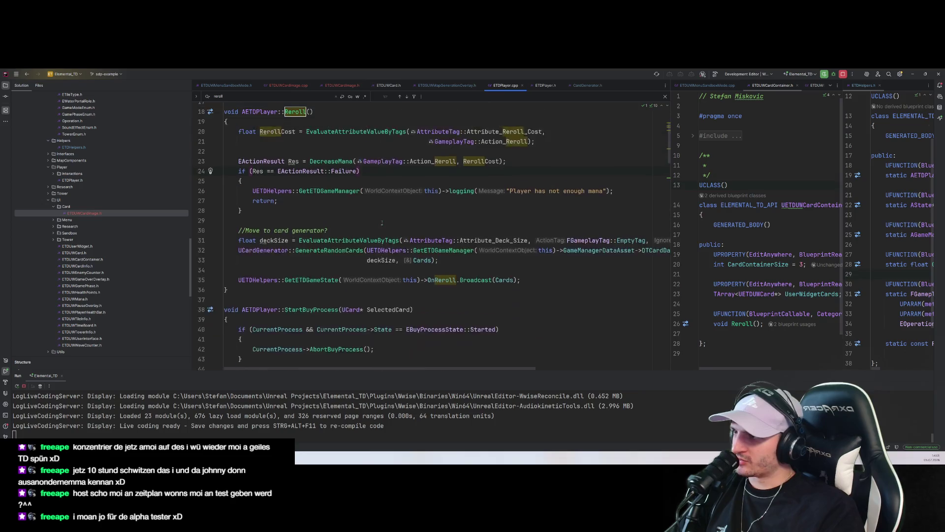
pyautogui.scroll(3, 329, 209)
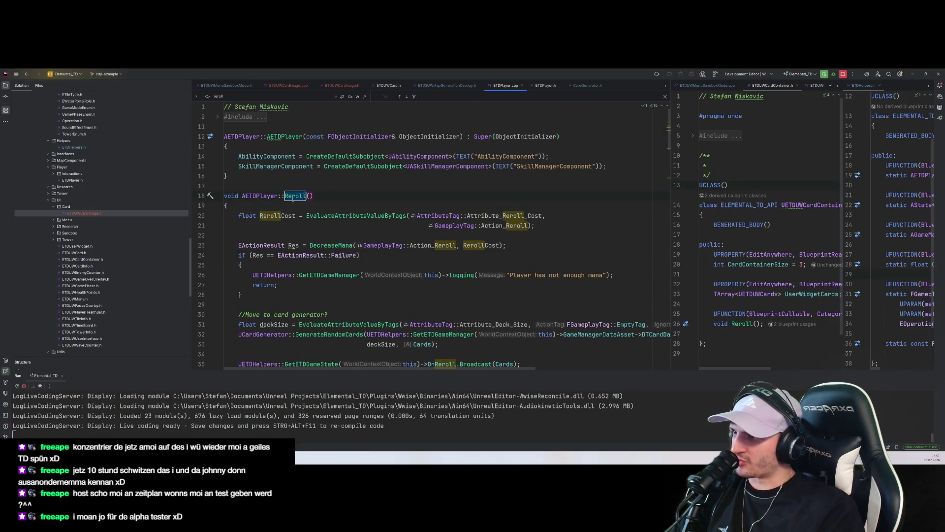
pyautogui.scroll(-7, 350, 178)
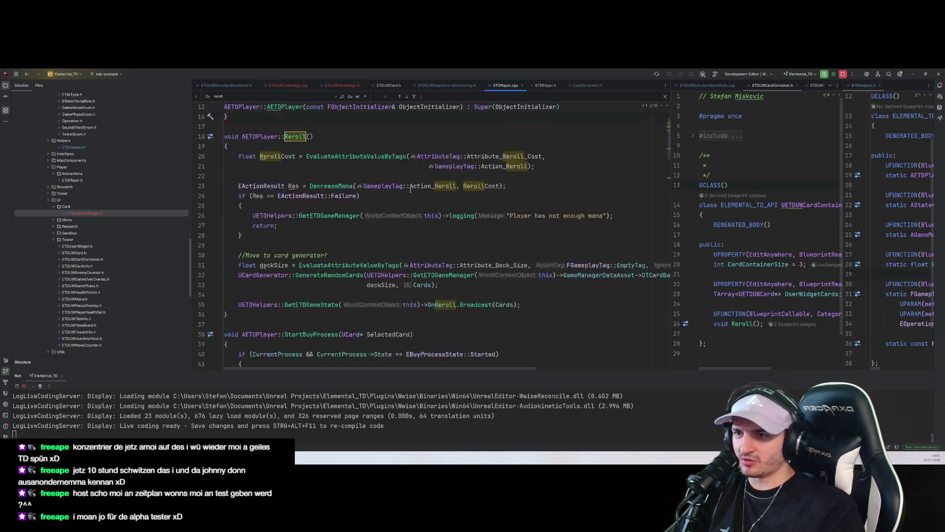
pyautogui.scroll(7, 349, 179)
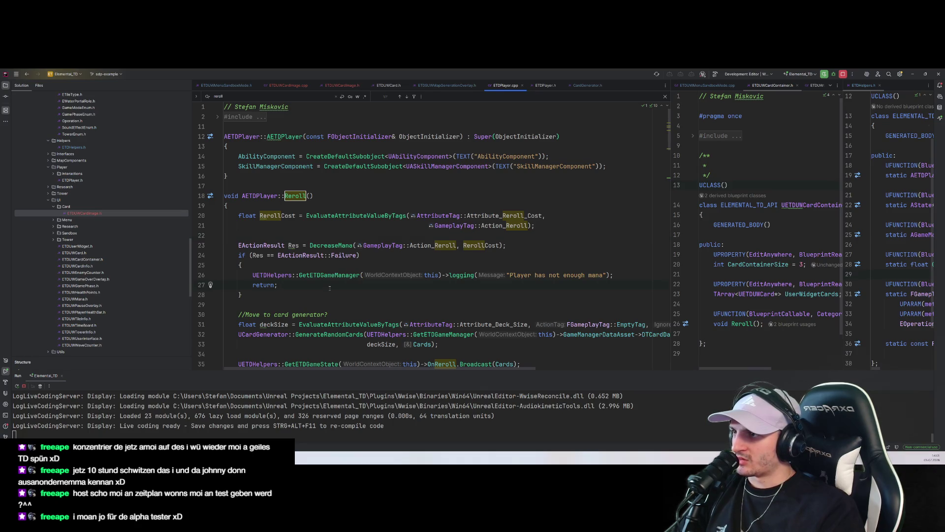
pyautogui.hotkey('alt', 'Tab')
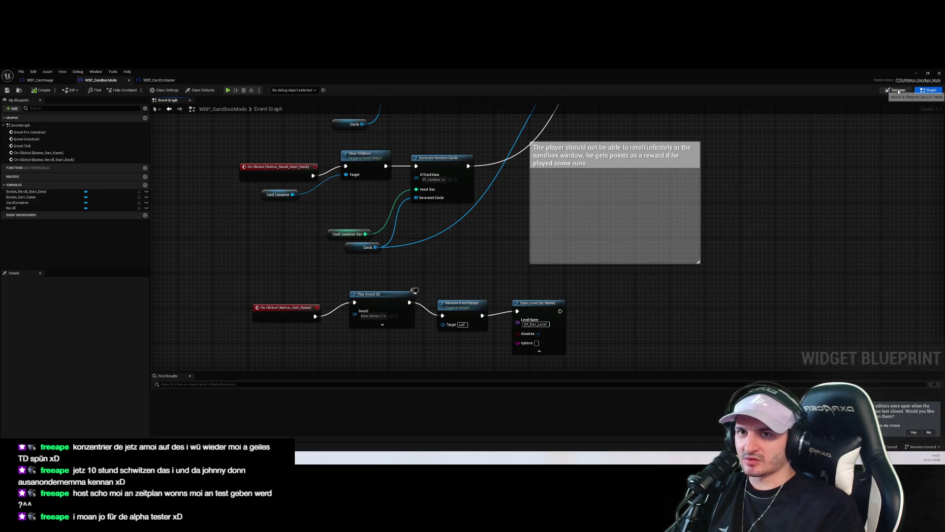
# Step: In WBP_CardContainer, rearrange the Event Construct, Get ETDPlayer and Bind Event to On Reroll nodes
pyautogui.click(159, 80)
pyautogui.scroll(1, 389, 294)
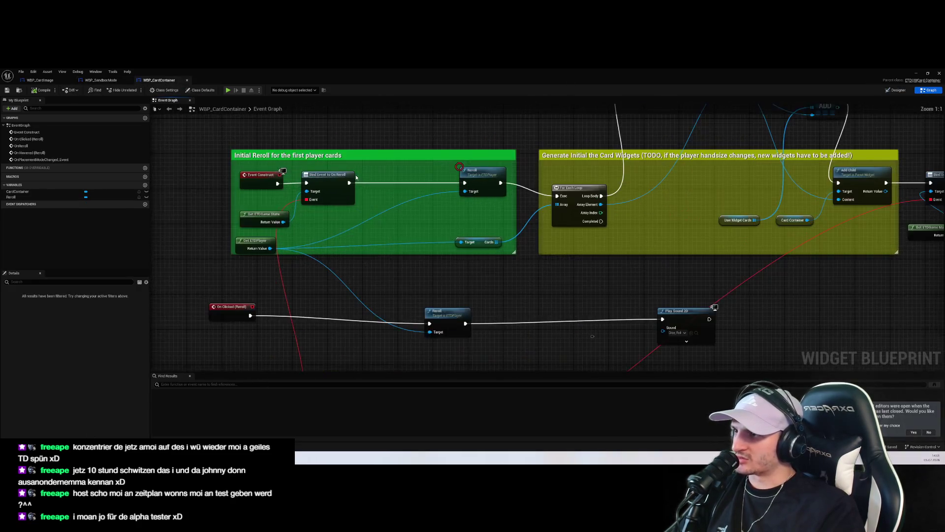
pyautogui.scroll(-2, 419, 287)
pyautogui.scroll(4, 395, 289)
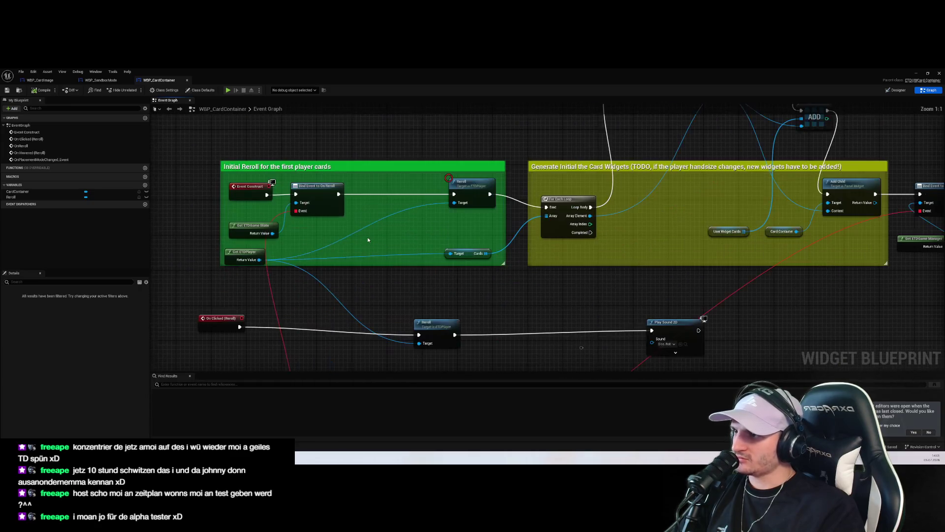
pyautogui.moveTo(395, 252); pyautogui.dragTo(241, 193)
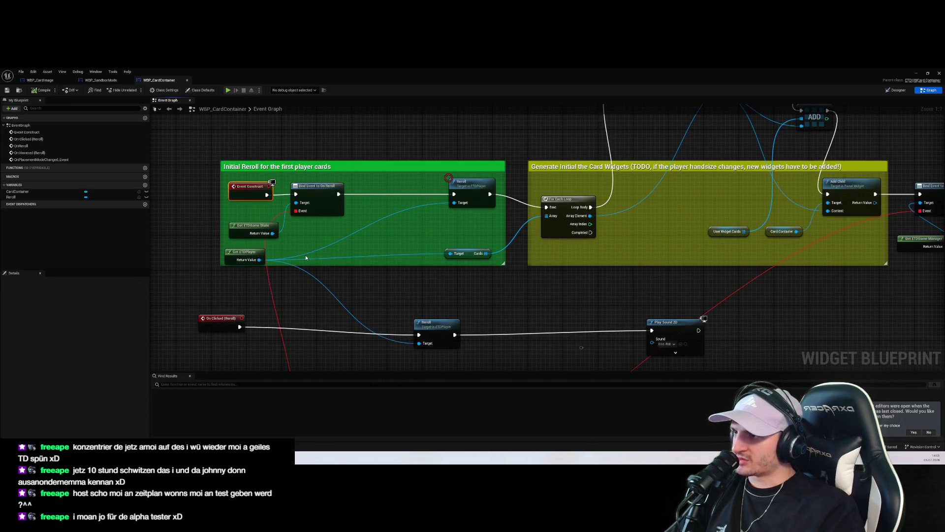
pyautogui.click(466, 196)
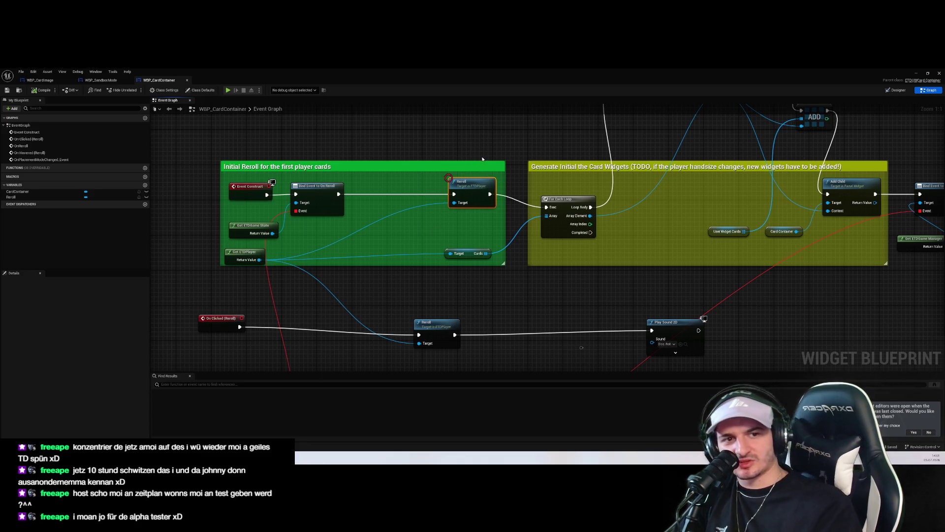
pyautogui.click(512, 315)
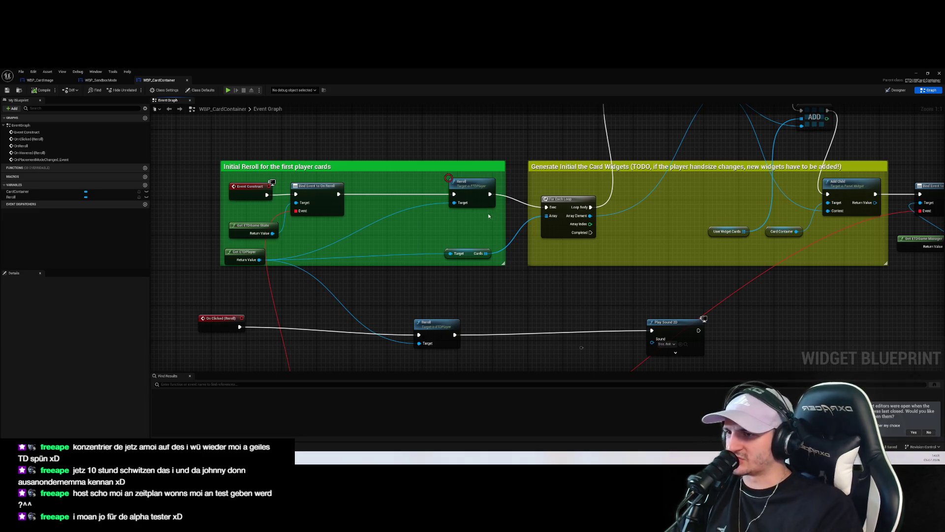
pyautogui.moveTo(245, 254)
pyautogui.mouseDown()
pyautogui.moveTo(380, 257)
pyautogui.moveTo(274, 266)
pyautogui.mouseUp()
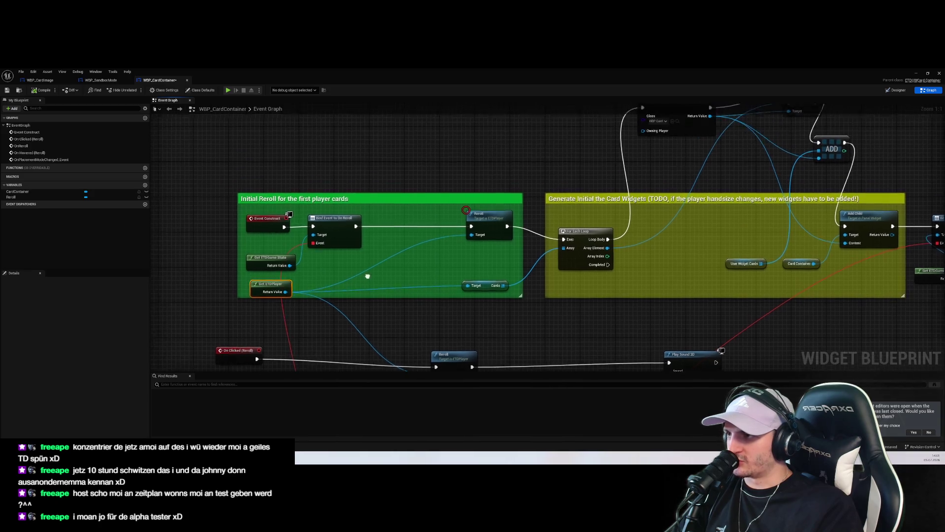
pyautogui.click(266, 217)
pyautogui.moveTo(351, 245)
pyautogui.mouseDown()
pyautogui.moveTo(408, 252)
pyautogui.moveTo(354, 242)
pyautogui.mouseUp()
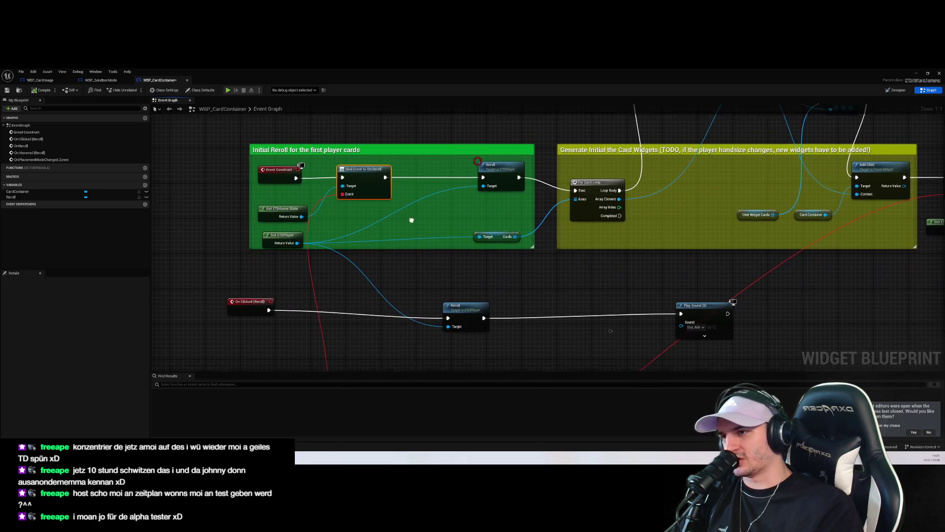
# Step: Delete the Reroll node and wire Bind Event to On Reroll straight into For Each Loop
pyautogui.moveTo(484, 218); pyautogui.dragTo(453, 234)
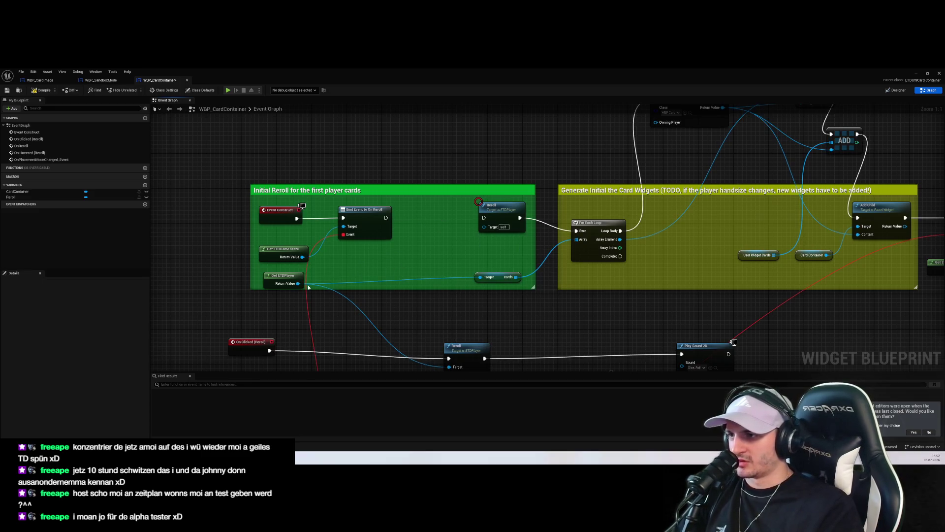
pyautogui.moveTo(621, 320); pyautogui.dragTo(530, 337)
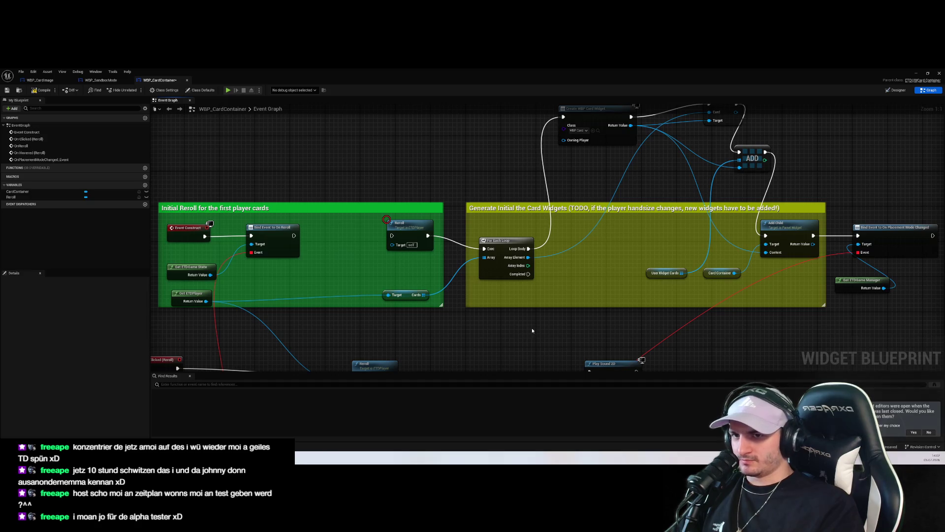
pyautogui.scroll(-3, 620, 276)
pyautogui.moveTo(616, 286); pyautogui.dragTo(517, 286)
pyautogui.scroll(3, 710, 241)
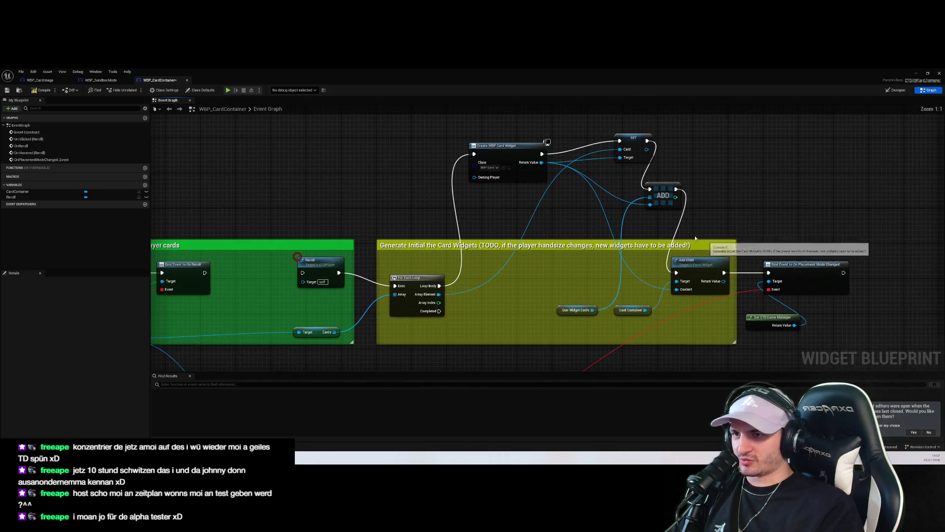
pyautogui.moveTo(321, 266); pyautogui.dragTo(421, 212)
pyautogui.click(421, 213)
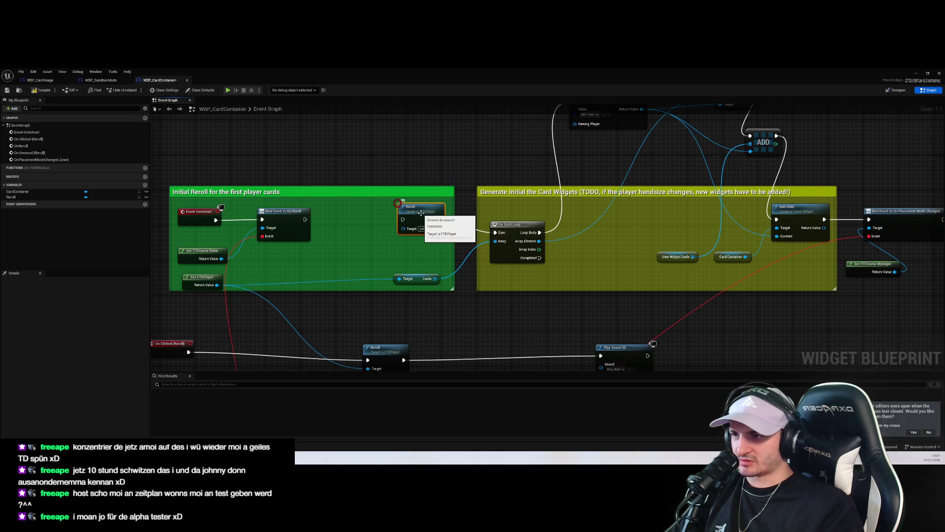
pyautogui.press('Delete')
pyautogui.moveTo(306, 219)
pyautogui.mouseDown()
pyautogui.moveTo(502, 239)
pyautogui.moveTo(495, 232)
pyautogui.mouseUp()
pyautogui.moveTo(410, 301); pyautogui.dragTo(450, 291)
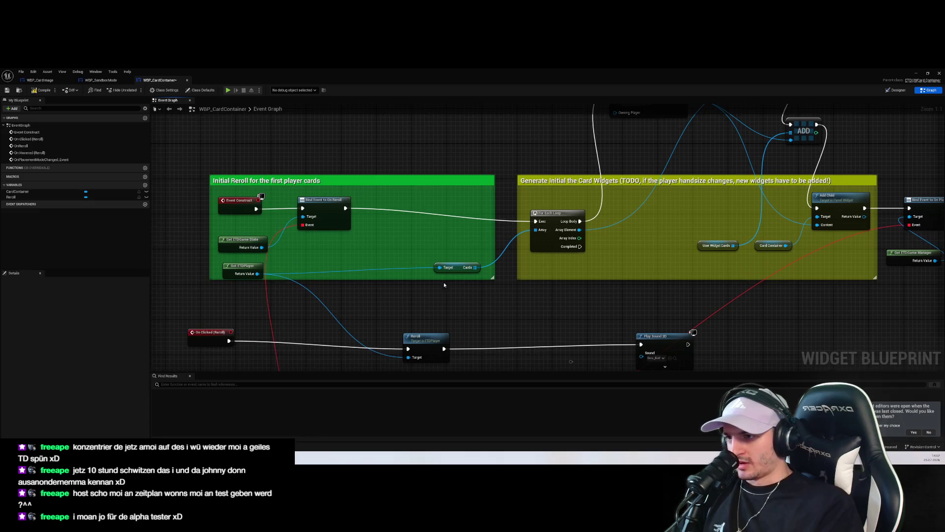
# Step: Try a SET Cards node after Bind Event, then remove it and relink For Each Loop
pyautogui.moveTo(348, 213); pyautogui.dragTo(390, 227)
pyautogui.click(274, 304)
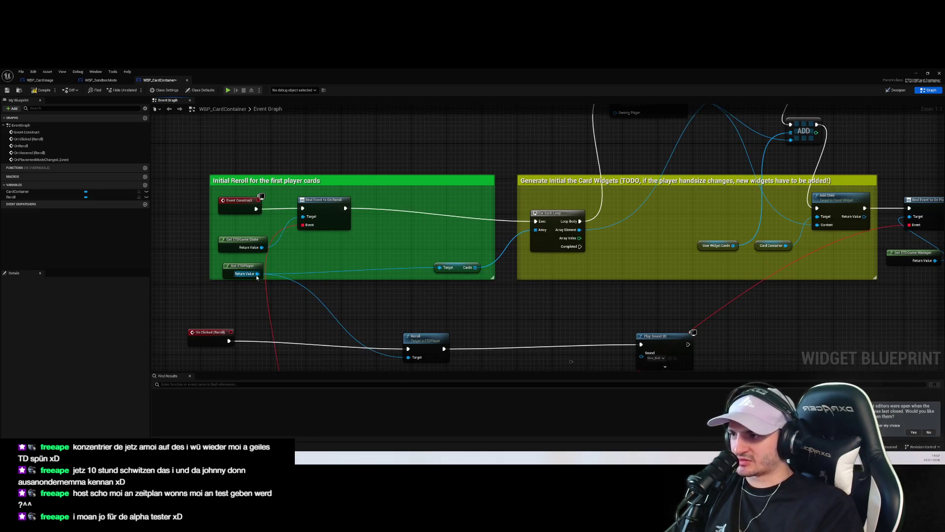
pyautogui.moveTo(257, 274); pyautogui.dragTo(361, 253)
pyautogui.write('set cards')
pyautogui.press('Return')
pyautogui.moveTo(362, 252); pyautogui.dragTo(383, 226)
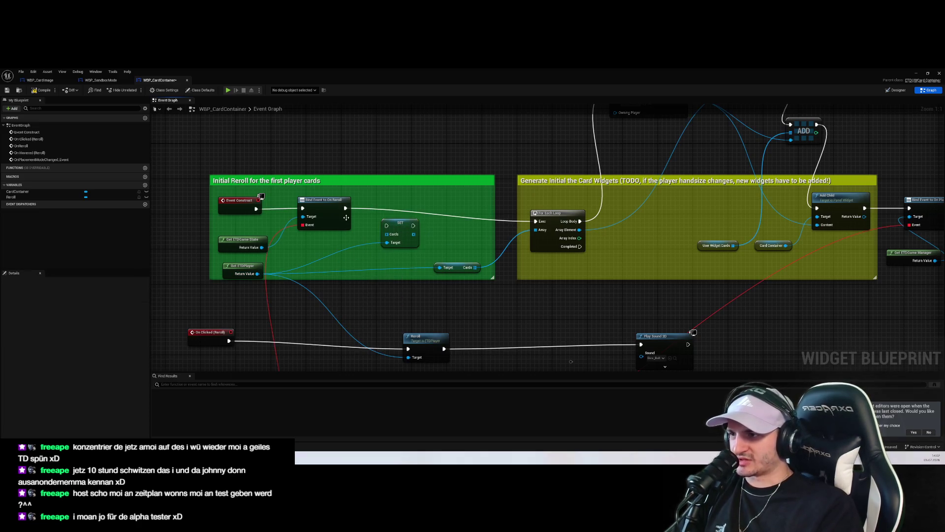
pyautogui.moveTo(345, 208); pyautogui.dragTo(386, 225)
pyautogui.click(400, 231)
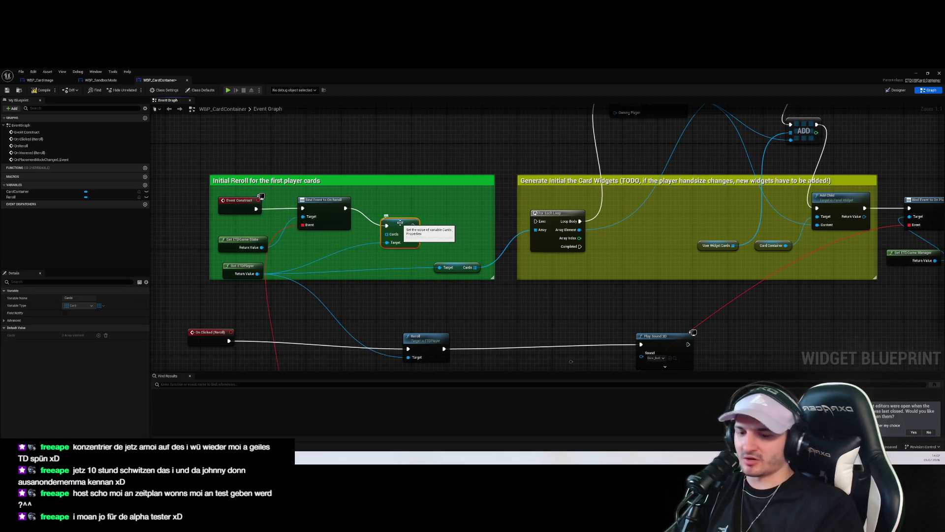
pyautogui.press('Delete')
pyautogui.moveTo(344, 208); pyautogui.dragTo(535, 221)
# Step: Copy the Get ETDPlayer node and paste it into WBP_SandboxMode's Event Graph
pyautogui.click(256, 266)
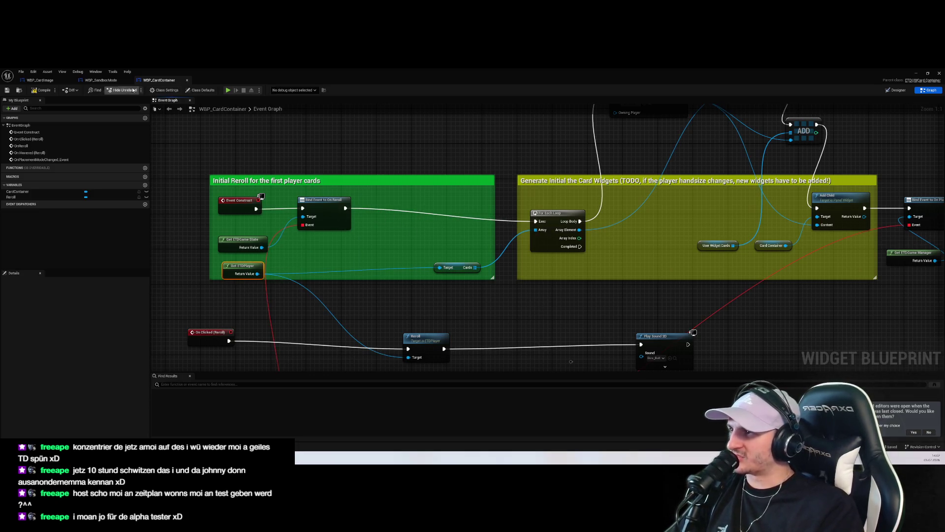
pyautogui.click(101, 80)
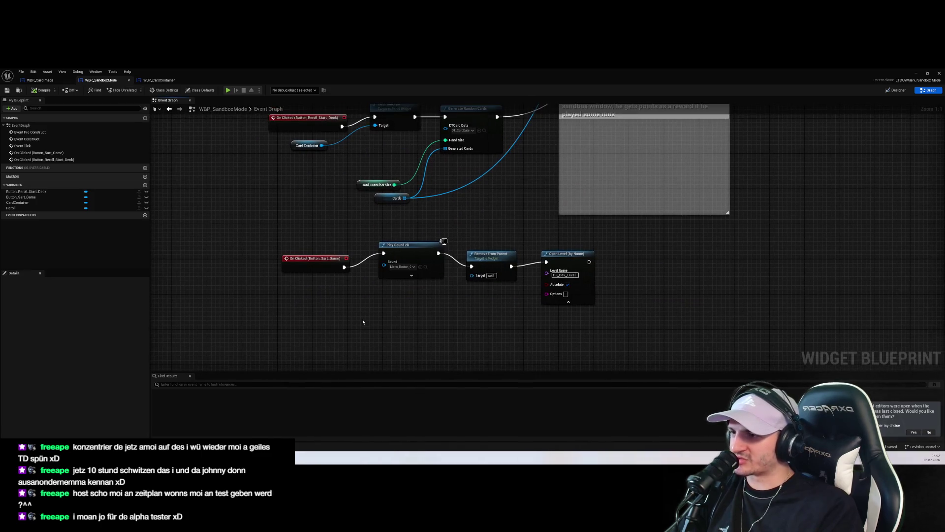
pyautogui.hotkey('ctrl', 'v')
# Step: Add a Set Cards node from the pasted Get ETDPlayer reference
pyautogui.moveTo(365, 337); pyautogui.dragTo(383, 331)
pyautogui.write('set card')
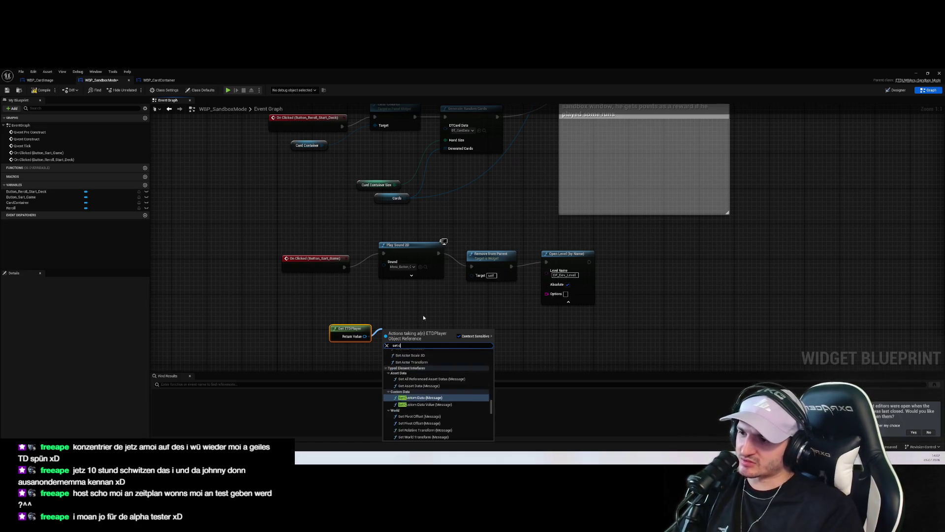
pyautogui.press('Down')
pyautogui.press('Return')
# Step: Rearrange the Start Game nodes and run SET Cards right after Remove from Parent
pyautogui.moveTo(340, 329); pyautogui.dragTo(310, 333)
pyautogui.moveTo(305, 258); pyautogui.dragTo(264, 262)
pyautogui.moveTo(398, 251); pyautogui.dragTo(336, 268)
pyautogui.moveTo(494, 258); pyautogui.dragTo(418, 262)
pyautogui.moveTo(566, 253); pyautogui.dragTo(716, 262)
pyautogui.click(491, 308)
pyautogui.moveTo(397, 338); pyautogui.dragTo(542, 304)
pyautogui.moveTo(319, 333); pyautogui.dragTo(437, 337)
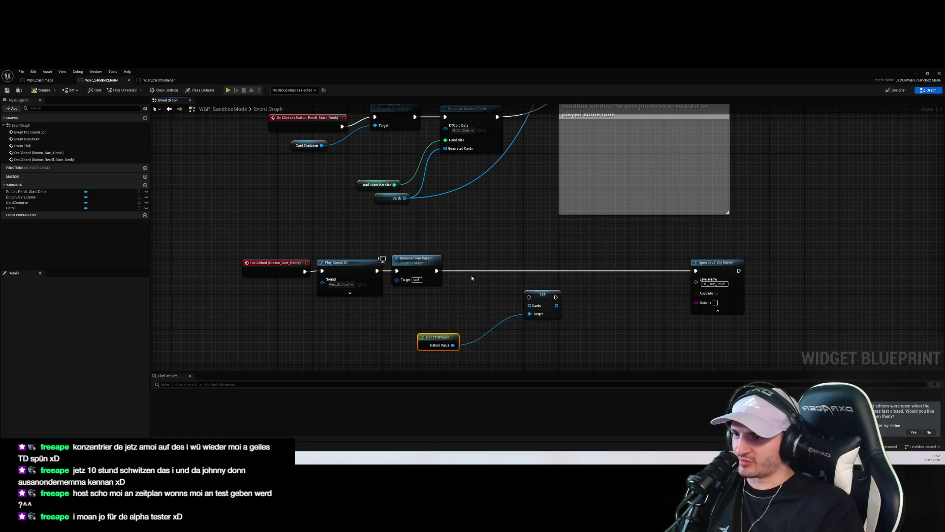
pyautogui.moveTo(436, 270); pyautogui.dragTo(529, 297)
pyautogui.moveTo(438, 341); pyautogui.dragTo(447, 332)
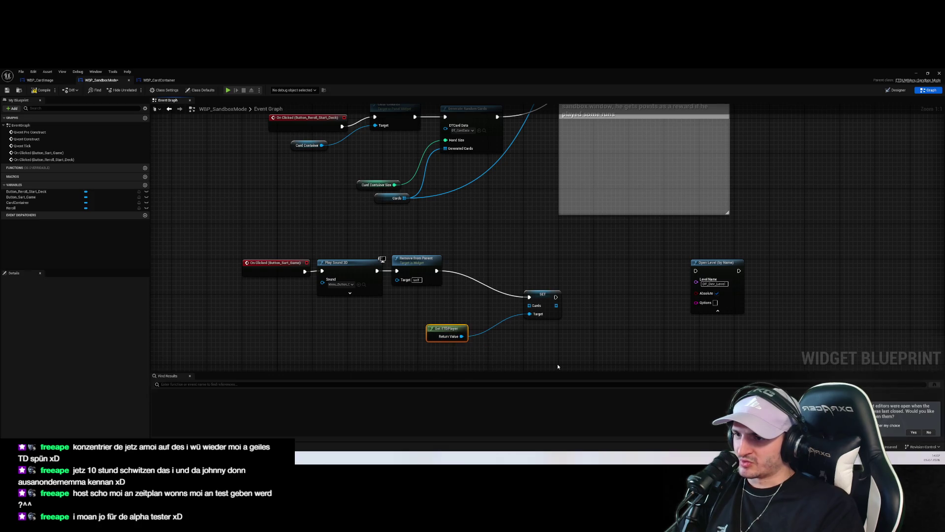
# Step: Feed the Cards variable into SET Cards, run Open Level after it, and return to the level editor
pyautogui.moveTo(404, 198)
pyautogui.mouseDown()
pyautogui.moveTo(505, 250)
pyautogui.moveTo(403, 310)
pyautogui.mouseUp()
pyautogui.write('get cards')
pyautogui.press('Return')
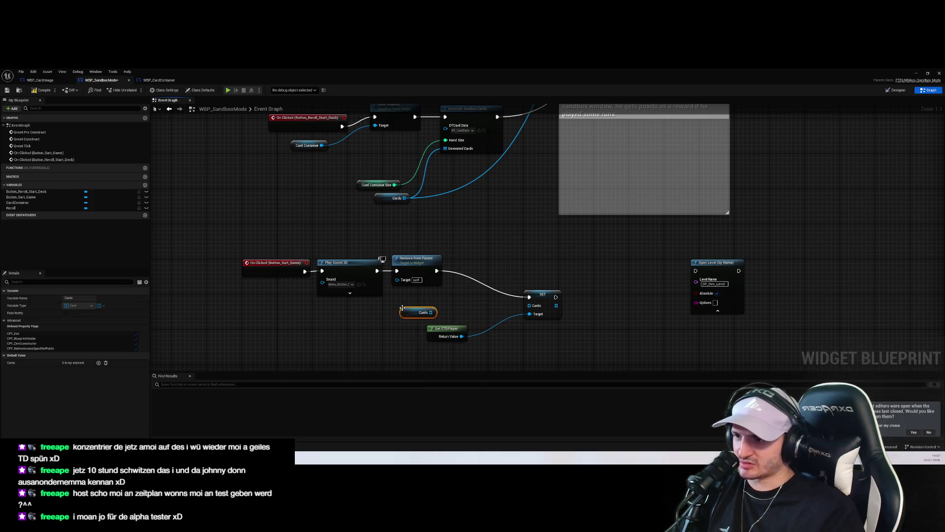
pyautogui.moveTo(436, 312)
pyautogui.mouseDown()
pyautogui.moveTo(550, 312)
pyautogui.moveTo(488, 312)
pyautogui.moveTo(529, 305)
pyautogui.mouseUp()
pyautogui.moveTo(470, 308); pyautogui.dragTo(443, 313)
pyautogui.click(565, 328)
pyautogui.moveTo(555, 297); pyautogui.dragTo(696, 271)
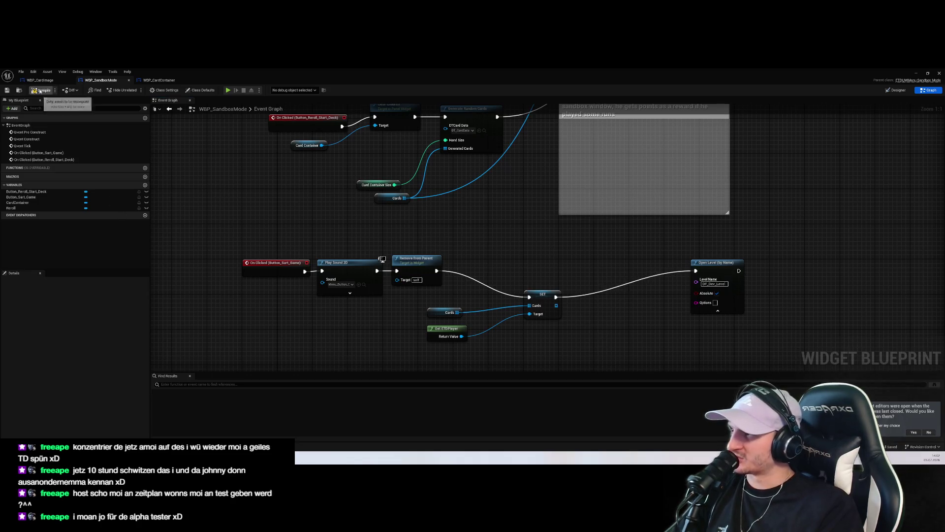
pyautogui.click(916, 74)
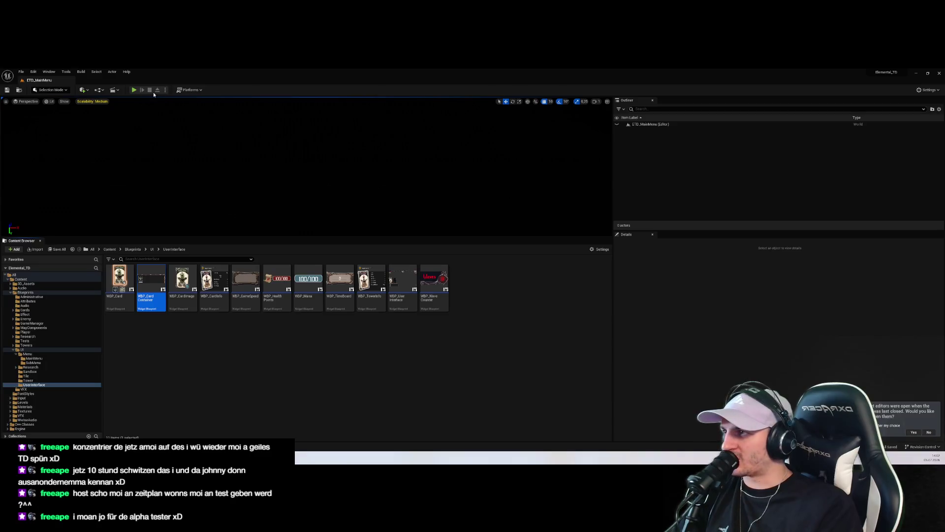
# Step: Play-test: start a game from the main menu, dismiss the Preparation Phase card, then stop
pyautogui.click(134, 90)
pyautogui.moveTo(262, 237); pyautogui.dragTo(262, 347)
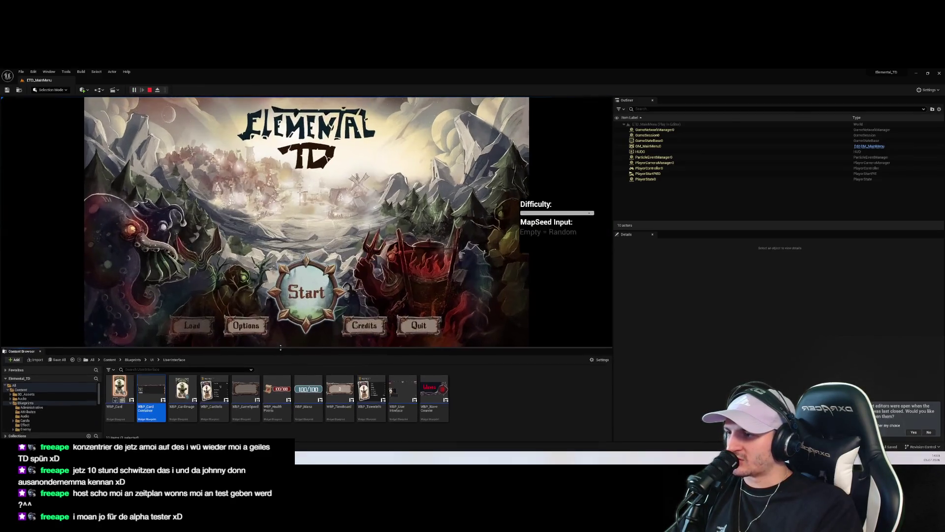
pyautogui.click(306, 292)
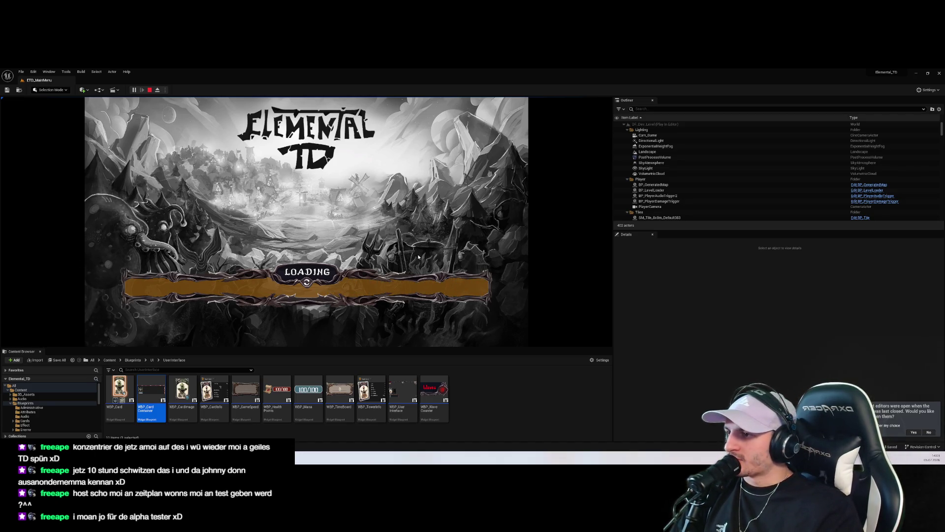
pyautogui.click(347, 130)
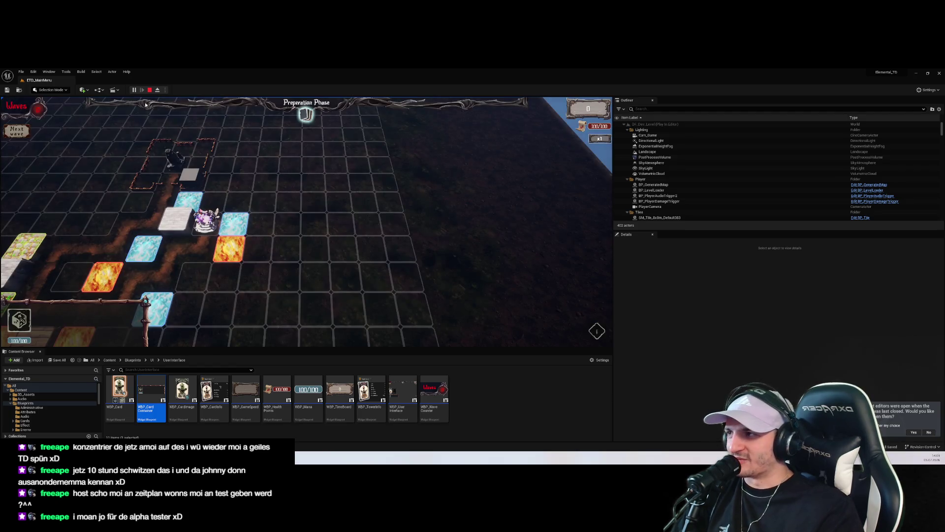
pyautogui.click(149, 89)
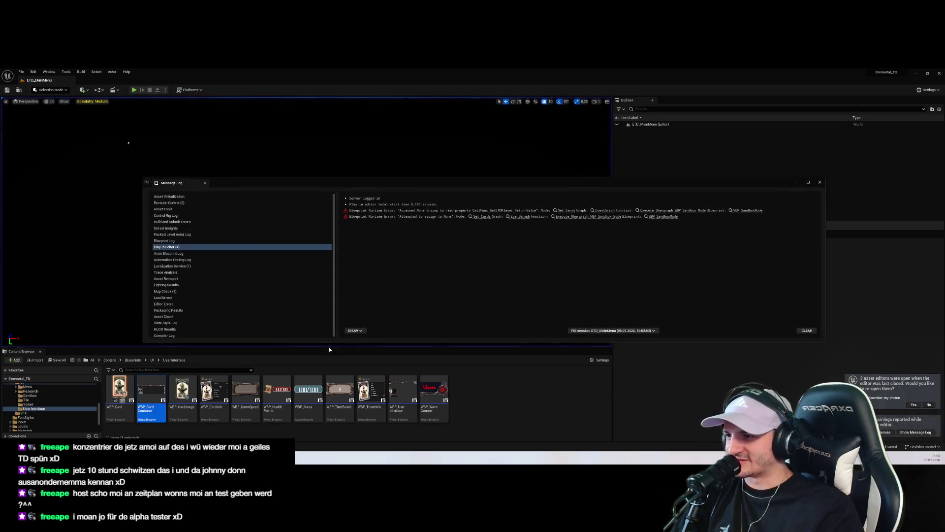
# Step: Jump from the Accessed None error to the Set Cards node, then bring the Message Log back in front
pyautogui.click(575, 211)
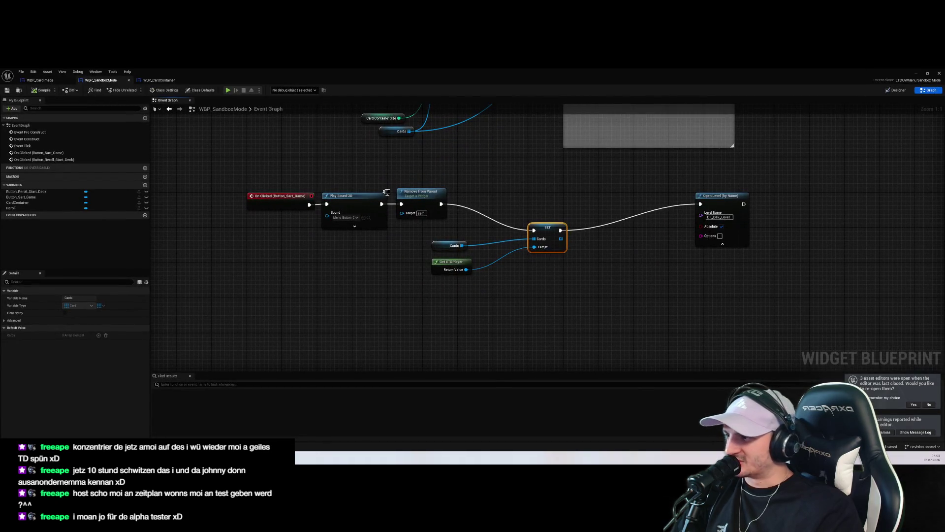
pyautogui.hotkey('alt', 'Tab')
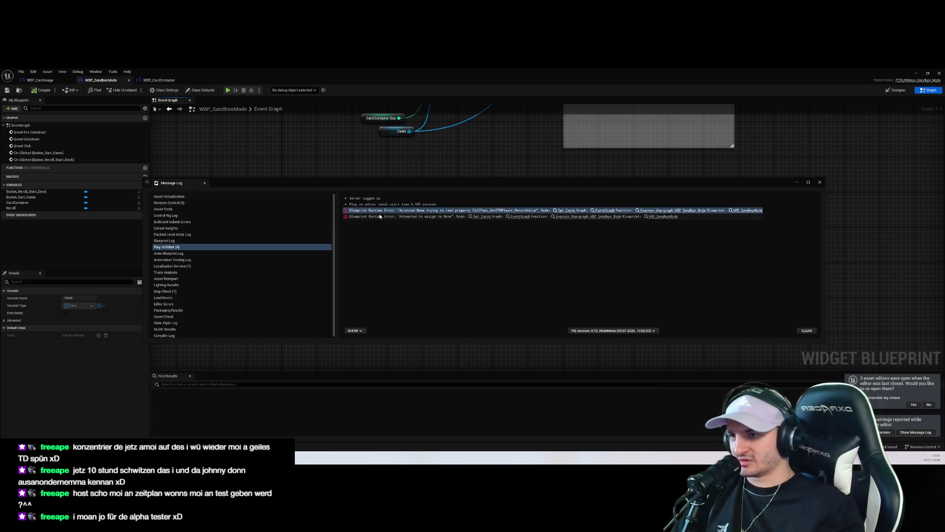
pyautogui.click(610, 243)
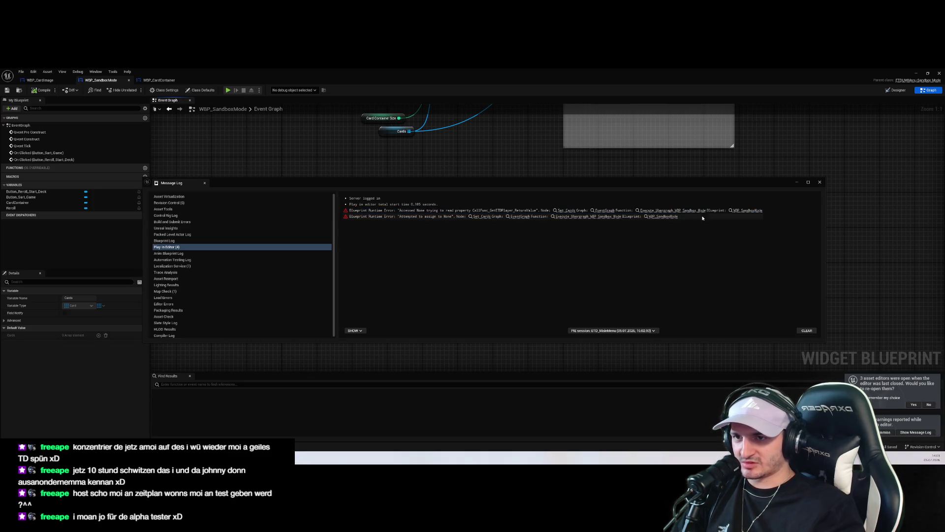
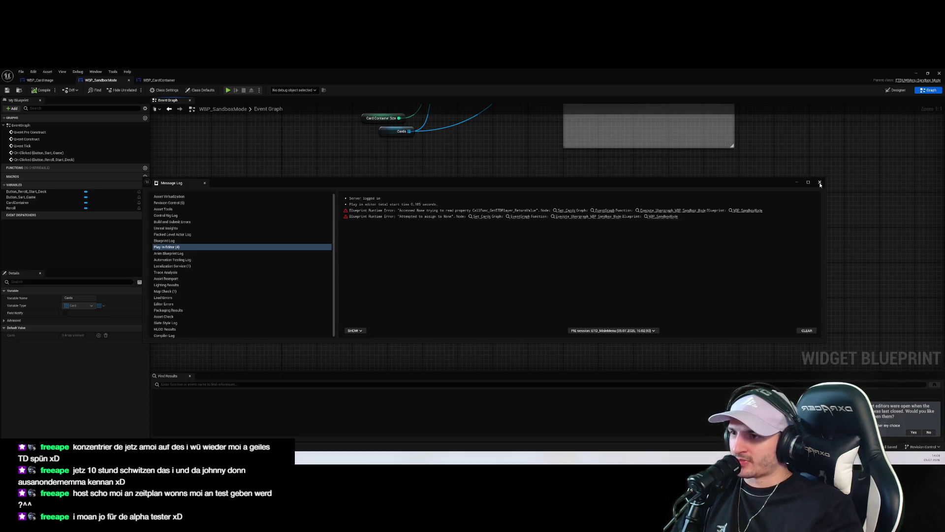
# Step: Close the Message Log and move the Remove from Parent node to the right
pyautogui.click(820, 183)
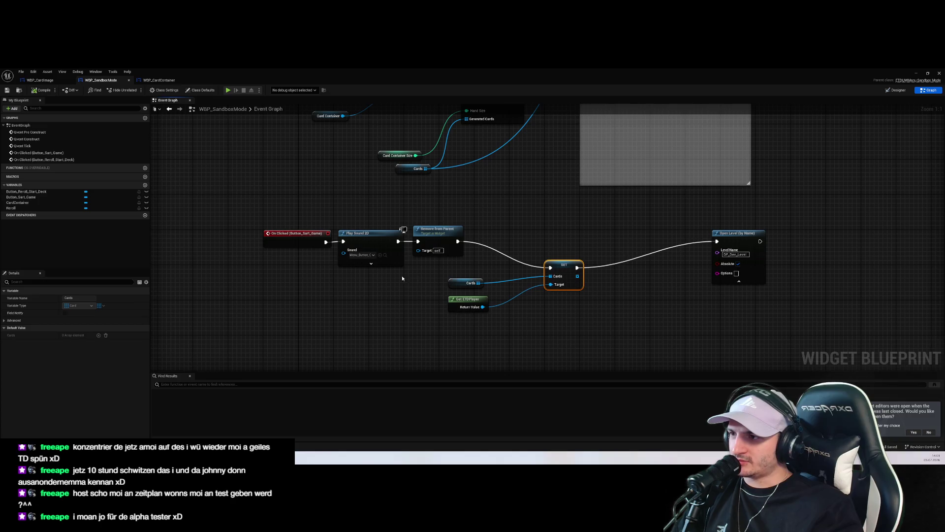
pyautogui.moveTo(452, 256); pyautogui.dragTo(473, 257)
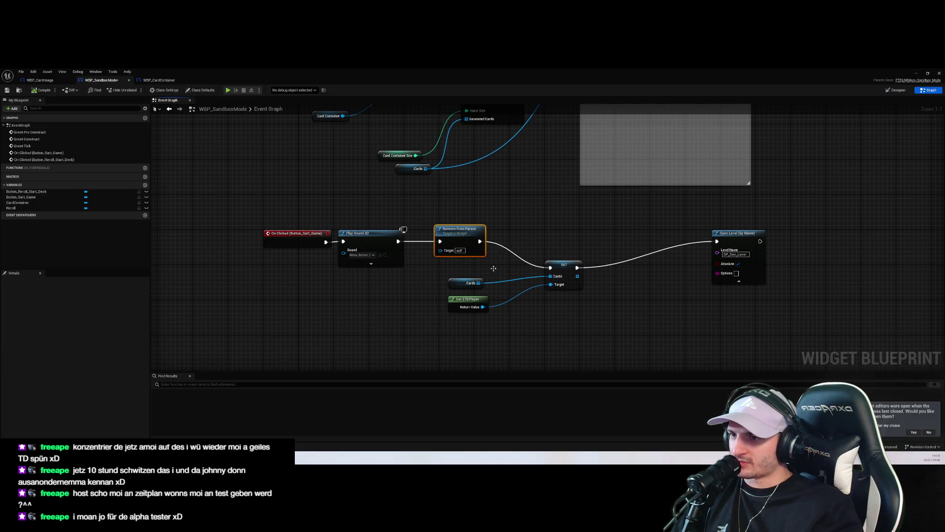
pyautogui.click(473, 285)
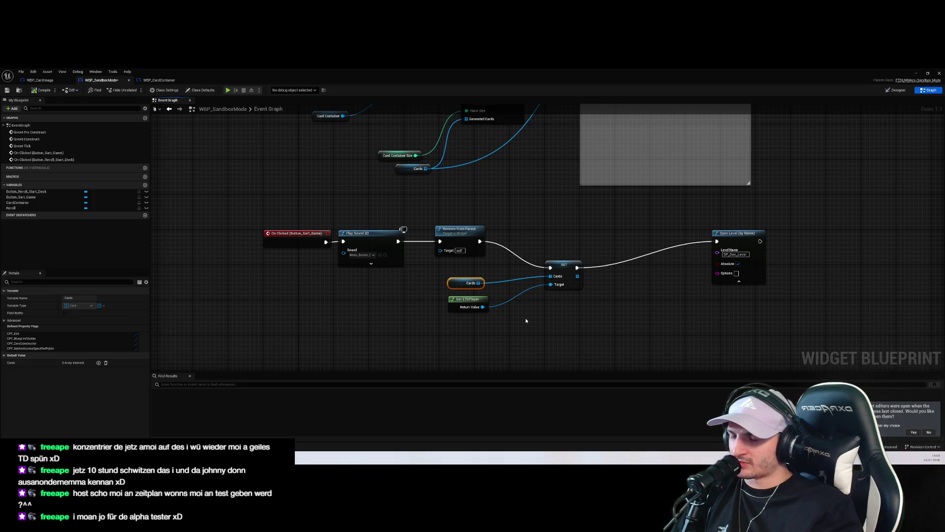
pyautogui.click(480, 300)
# Step: Push the SET Cards node further right and bring up WBP_CardContainer's event graph
pyautogui.moveTo(554, 261); pyautogui.dragTo(643, 243)
pyautogui.moveTo(568, 303); pyautogui.dragTo(564, 306)
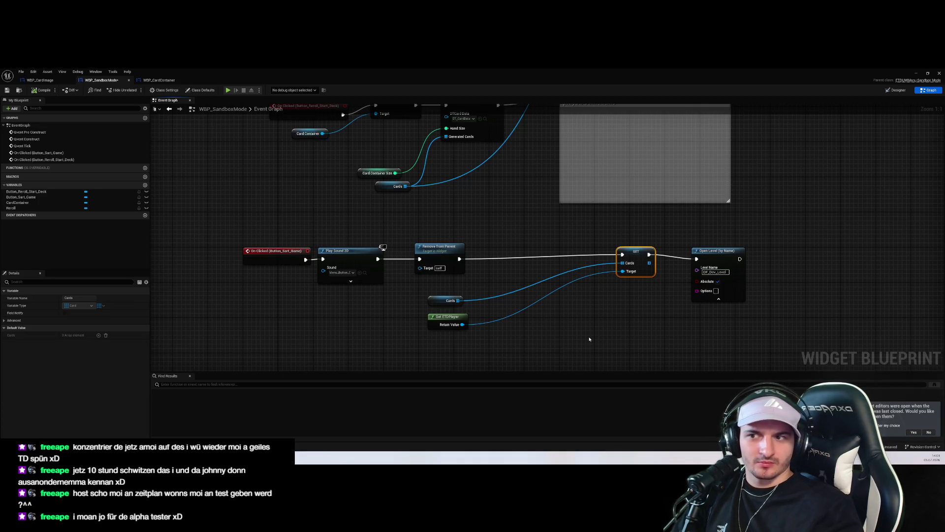
pyautogui.click(159, 79)
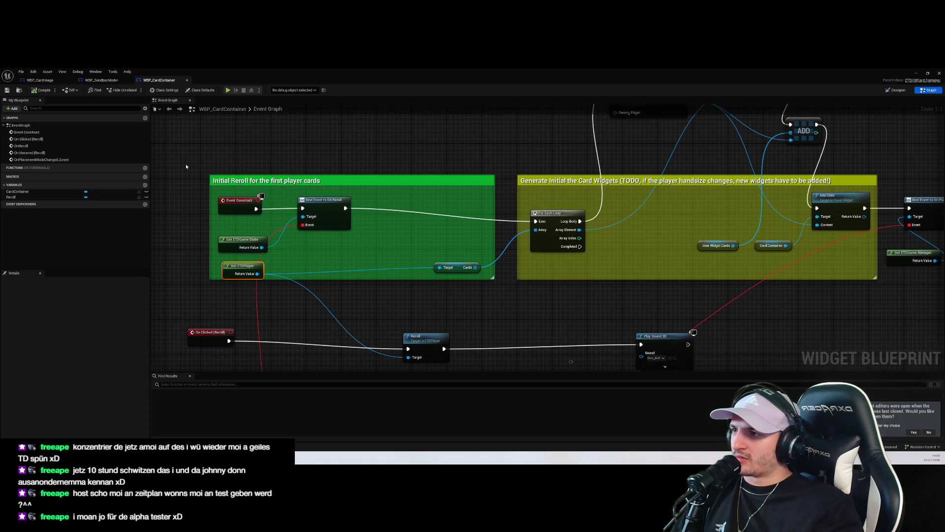
# Step: Look over WBP_CardContainer's graph, then return to the WBP_SandboxMode blueprint
pyautogui.scroll(-2, 216, 159)
pyautogui.scroll(1, 269, 195)
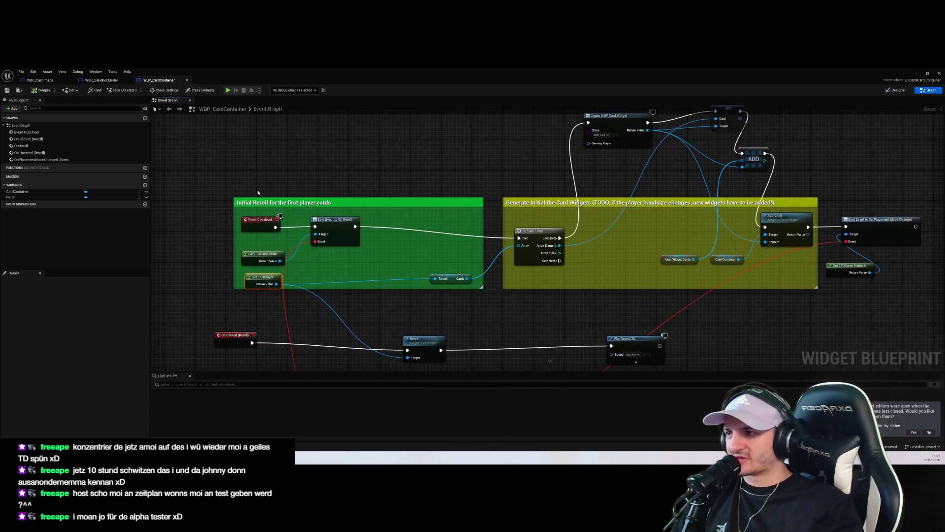
pyautogui.click(515, 313)
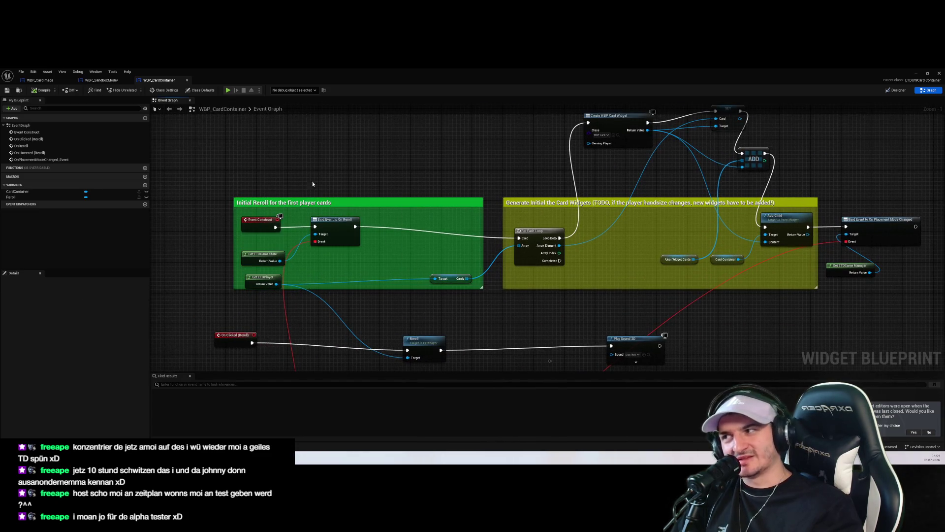
pyautogui.click(101, 80)
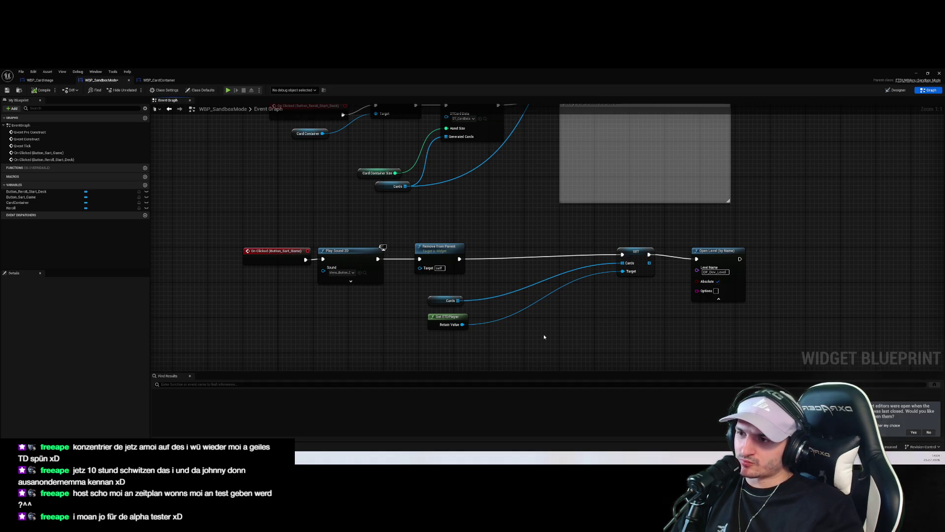
# Step: Realign the Open Level (by Name) node and minimize the blueprint editor
pyautogui.moveTo(721, 263)
pyautogui.mouseDown()
pyautogui.moveTo(722, 249)
pyautogui.moveTo(721, 258)
pyautogui.mouseUp()
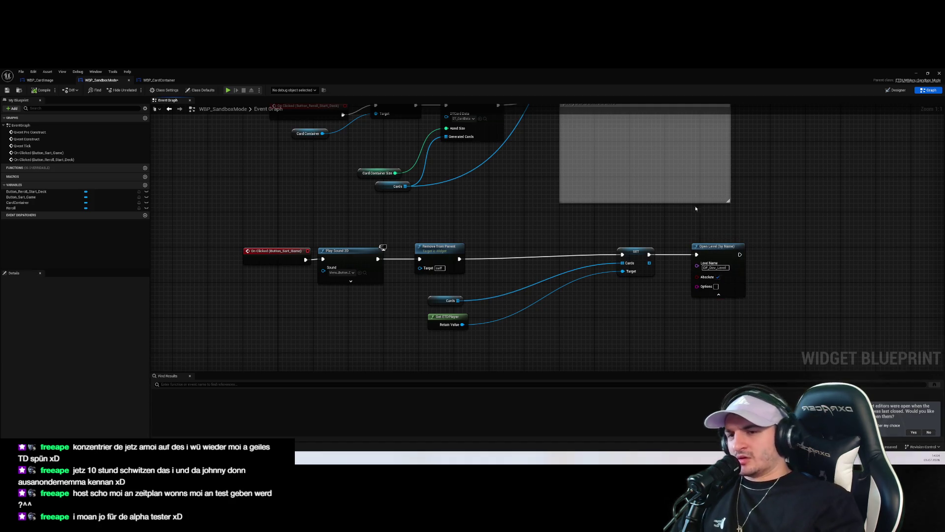
pyautogui.click(845, 190)
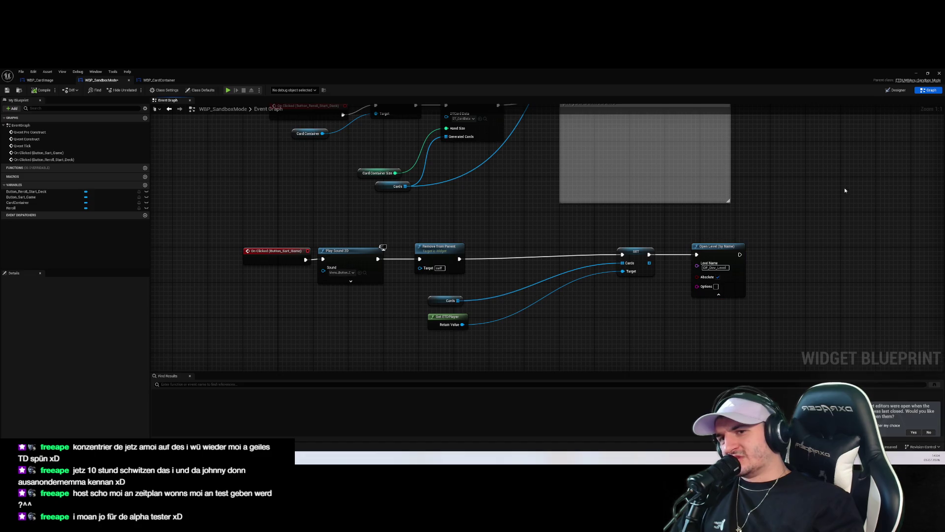
pyautogui.click(914, 74)
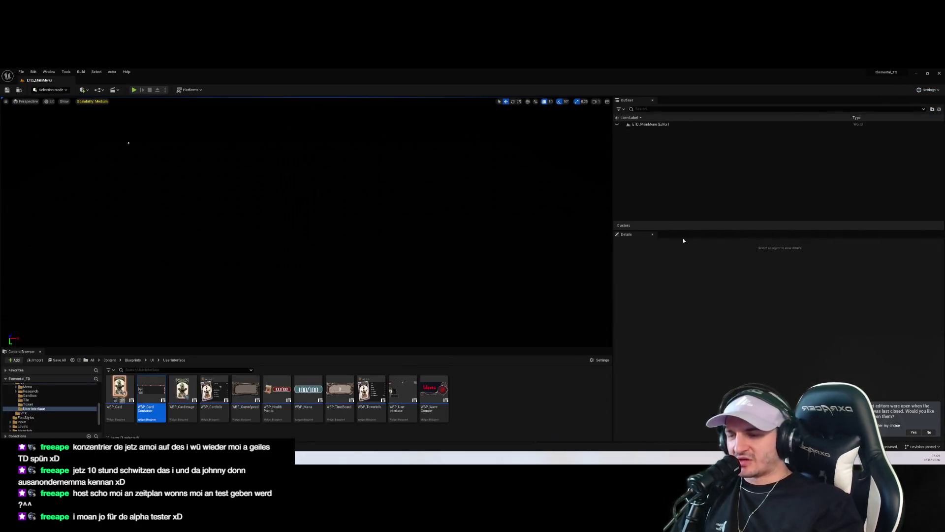
# Step: Load the DF_Dev_Level map from Content > Levels, choosing Don't Save for blueprint changes
pyautogui.click(29, 395)
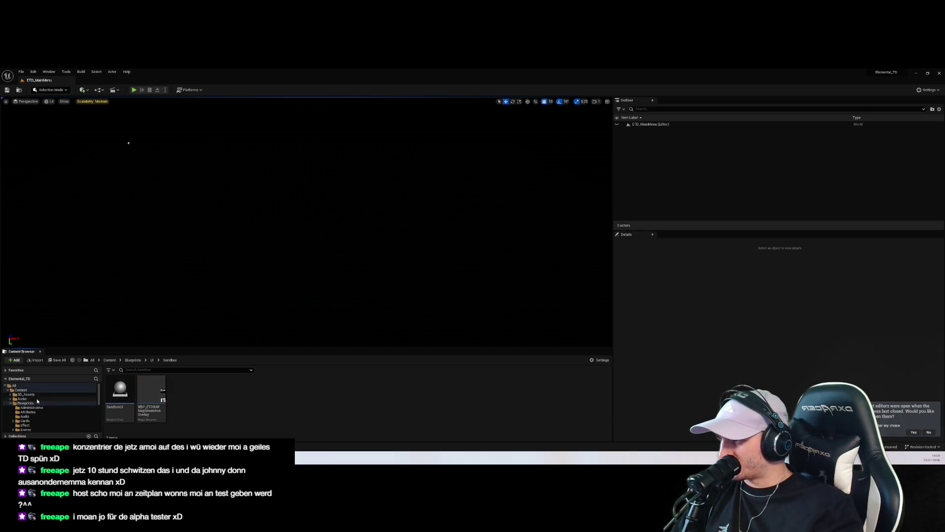
pyautogui.click(32, 391)
pyautogui.click(110, 359)
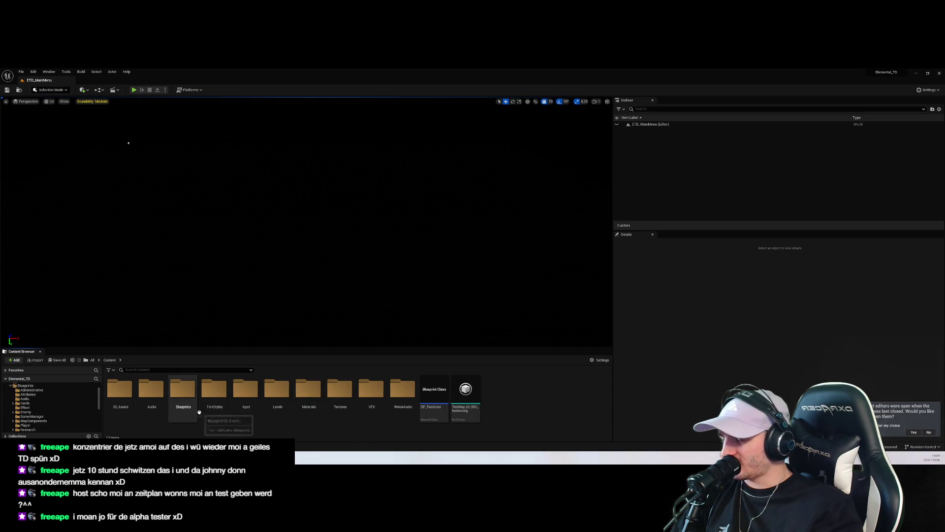
pyautogui.doubleClick(277, 391)
pyautogui.click(372, 396)
pyautogui.click(308, 391)
pyautogui.click(217, 390)
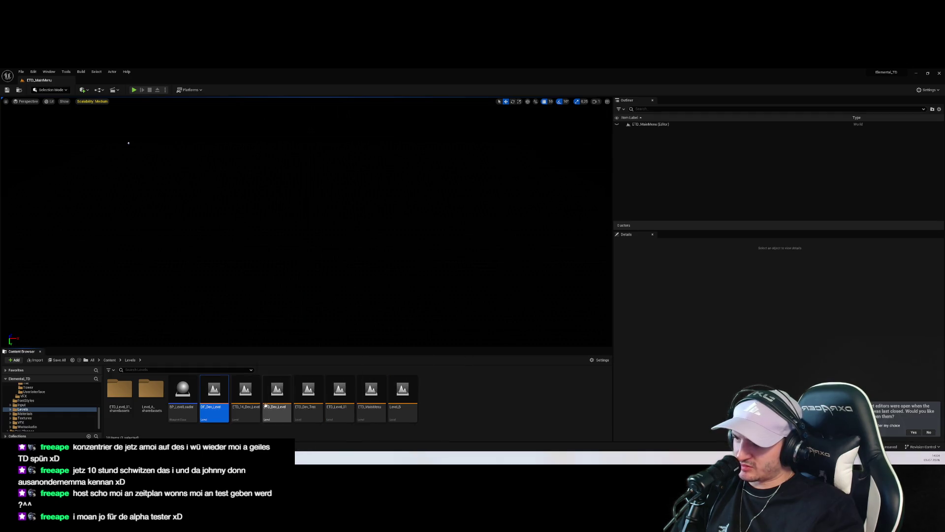
pyautogui.doubleClick(216, 389)
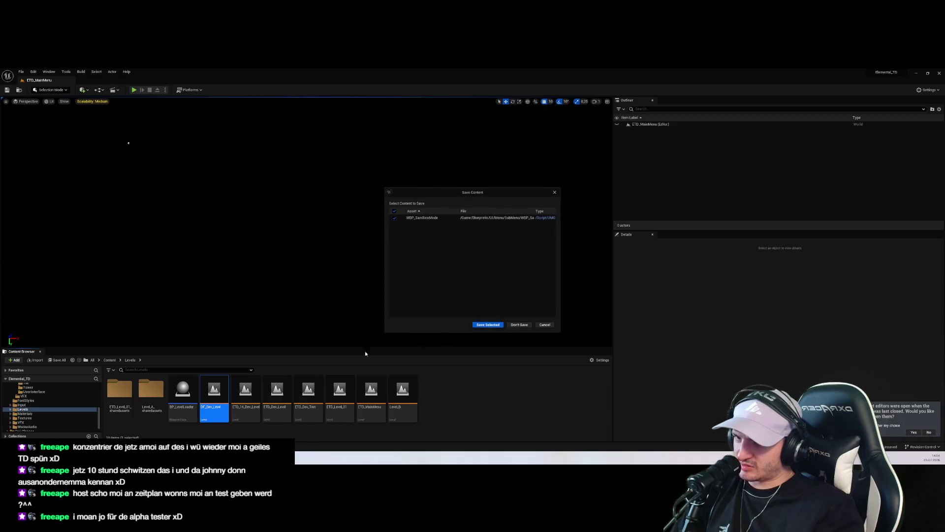
pyautogui.click(518, 324)
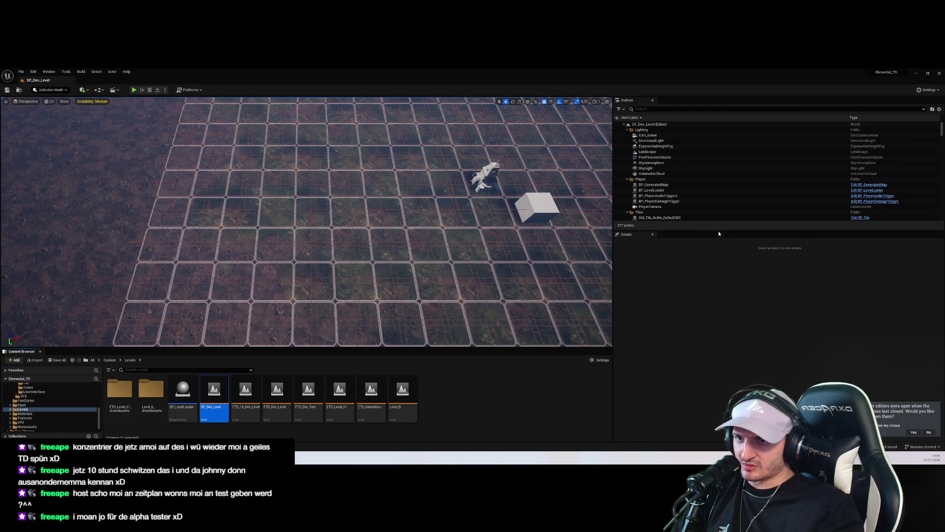
# Step: Inspect the PlayerStart, white cube and a floor tile actor's details in DF_Dev_Level
pyautogui.scroll(-20, 684, 217)
pyautogui.scroll(-15, 683, 216)
pyautogui.click(675, 213)
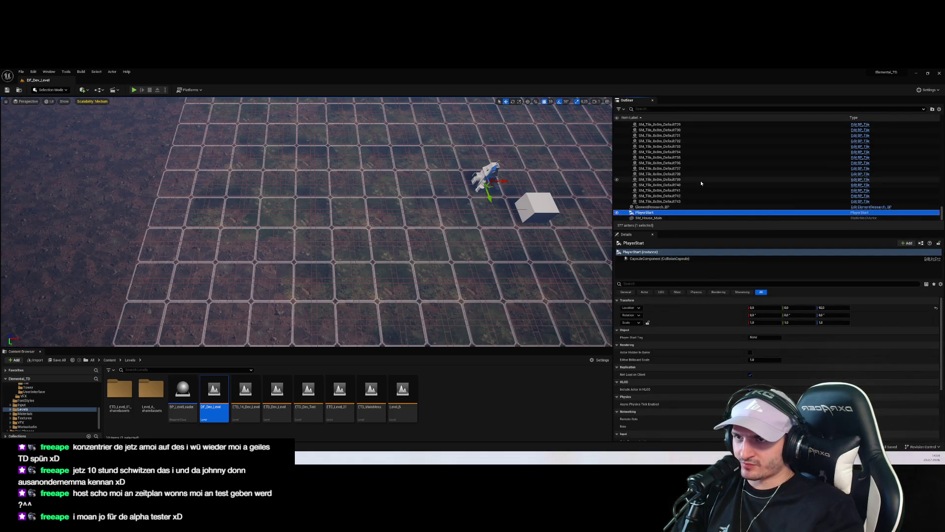
pyautogui.moveTo(941, 215); pyautogui.dragTo(942, 113)
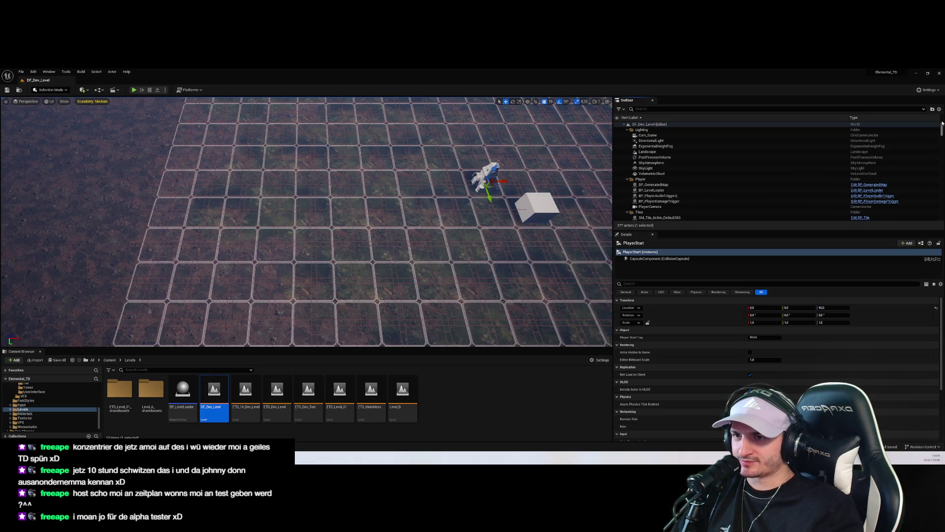
pyautogui.moveTo(942, 130)
pyautogui.mouseDown()
pyautogui.moveTo(942, 148)
pyautogui.moveTo(942, 123)
pyautogui.mouseUp()
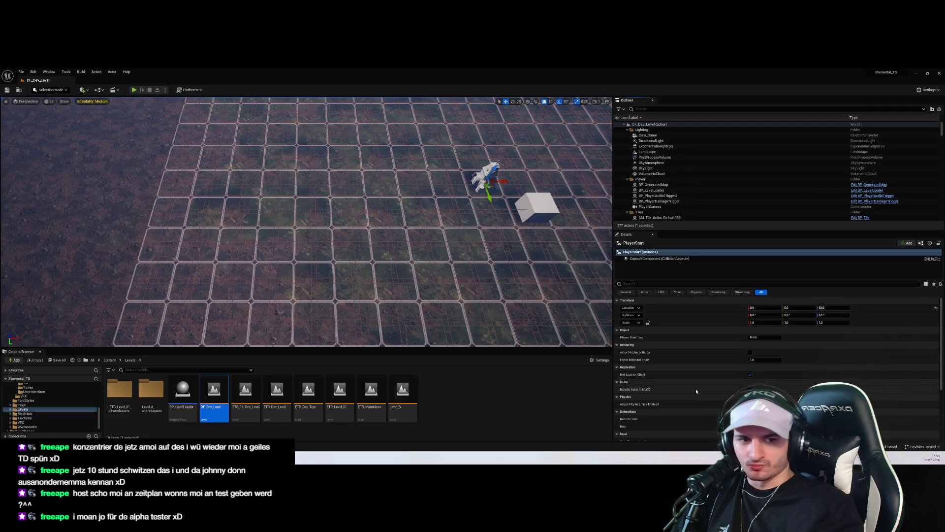
pyautogui.click(535, 210)
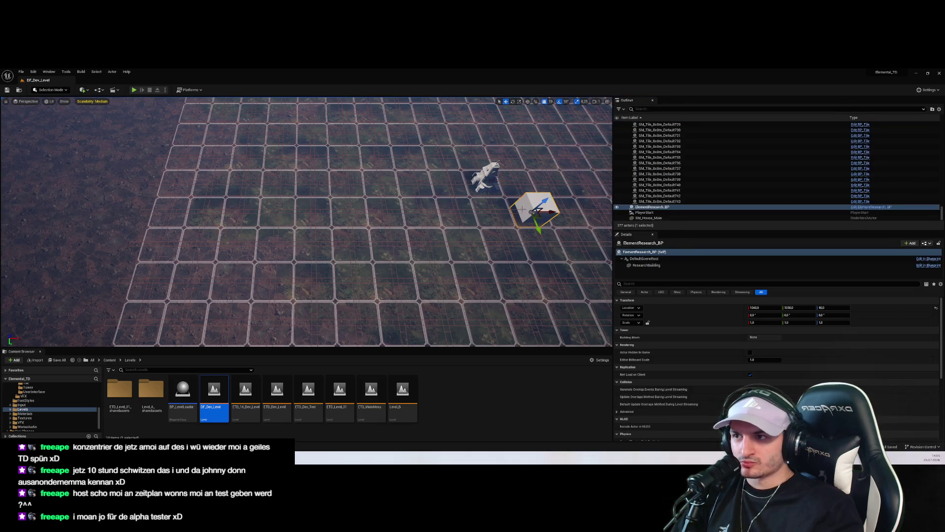
pyautogui.click(495, 263)
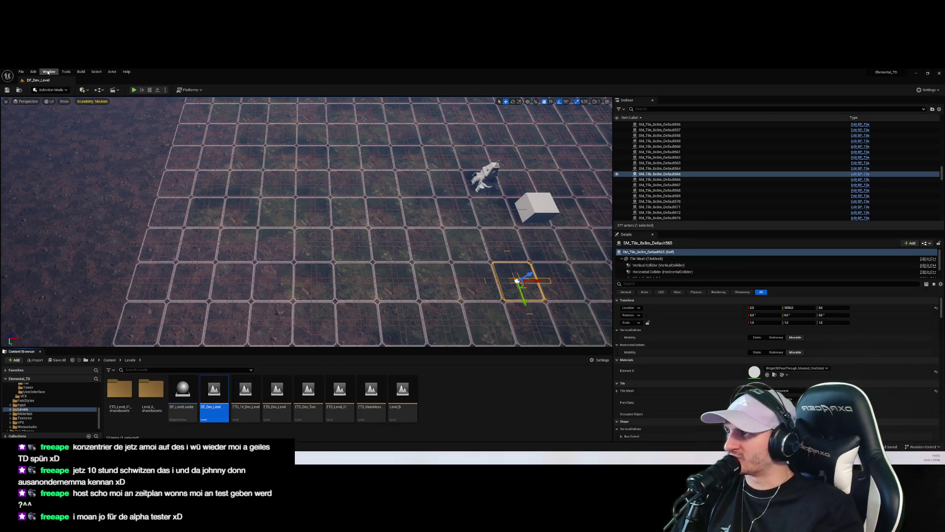
pyautogui.scroll(-2, 886, 334)
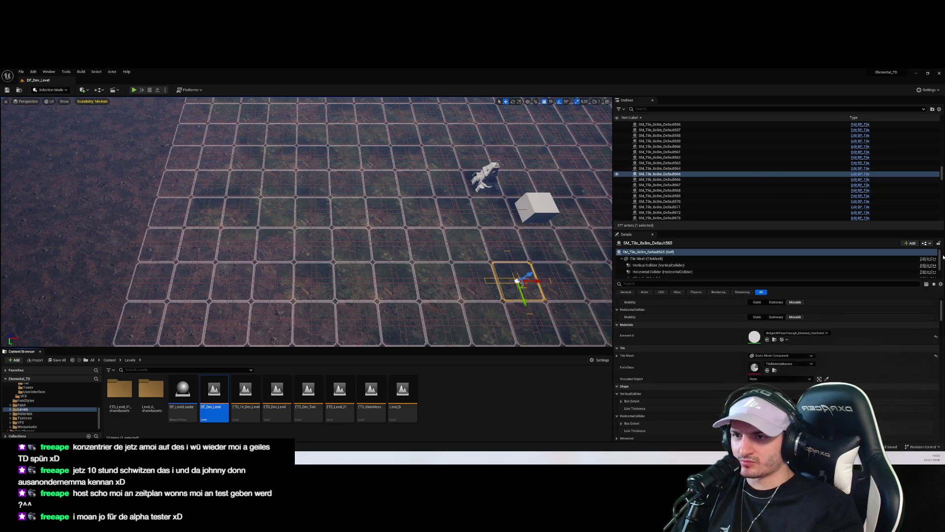
pyautogui.moveTo(941, 173); pyautogui.dragTo(939, 217)
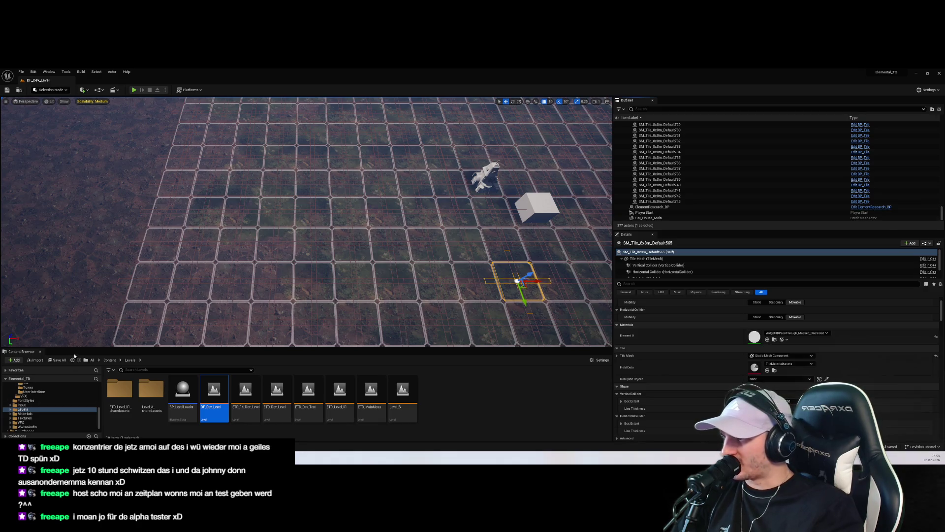
# Step: Enlarge the Content Browser, browse to UI/Menu/Sandbox and open WBP_SandboxMode
pyautogui.moveTo(75, 348); pyautogui.dragTo(221, 235)
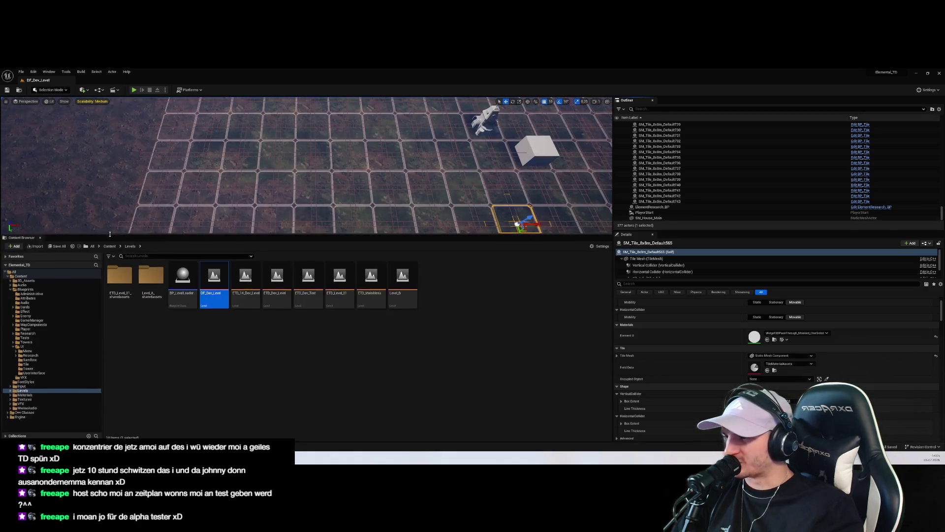
pyautogui.click(310, 325)
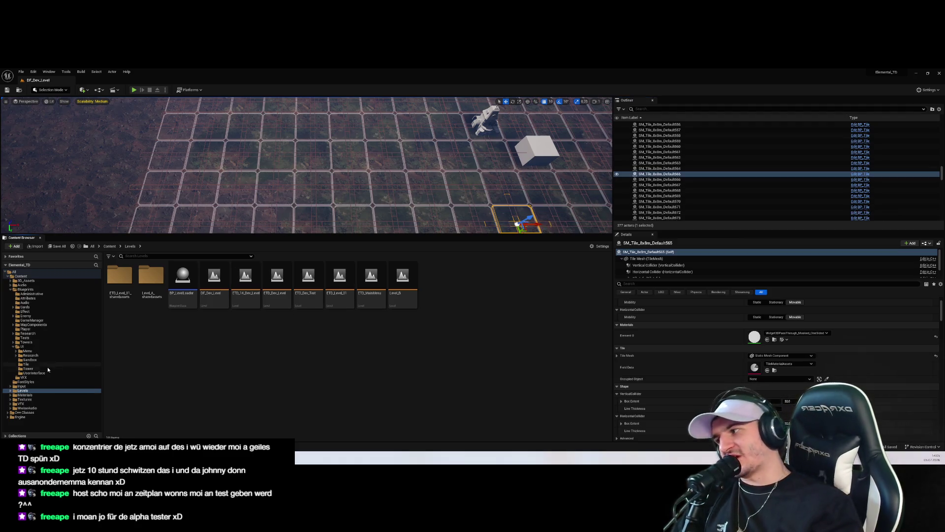
pyautogui.click(48, 368)
pyautogui.click(49, 361)
pyautogui.click(49, 364)
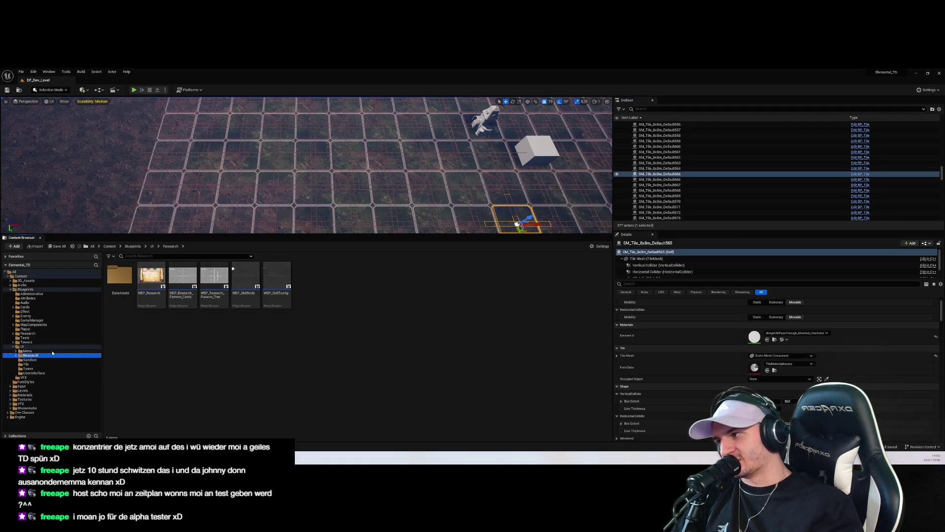
pyautogui.click(50, 355)
pyautogui.click(52, 347)
pyautogui.click(49, 363)
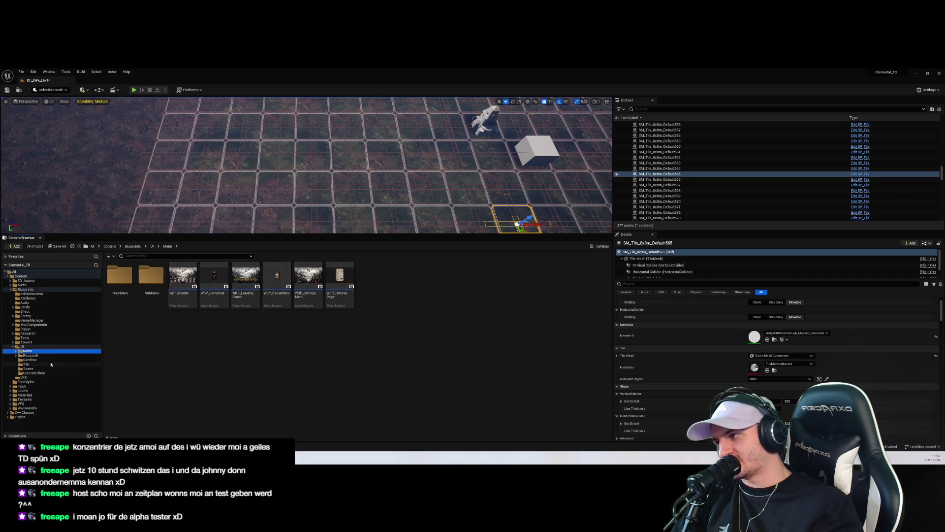
pyautogui.click(46, 368)
pyautogui.click(48, 364)
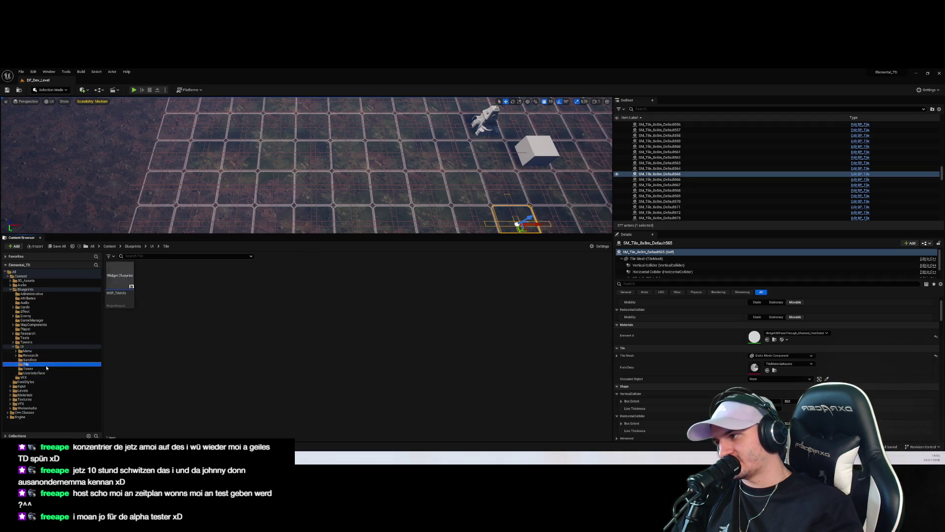
pyautogui.click(48, 355)
pyautogui.click(28, 351)
pyautogui.click(30, 359)
pyautogui.doubleClick(151, 278)
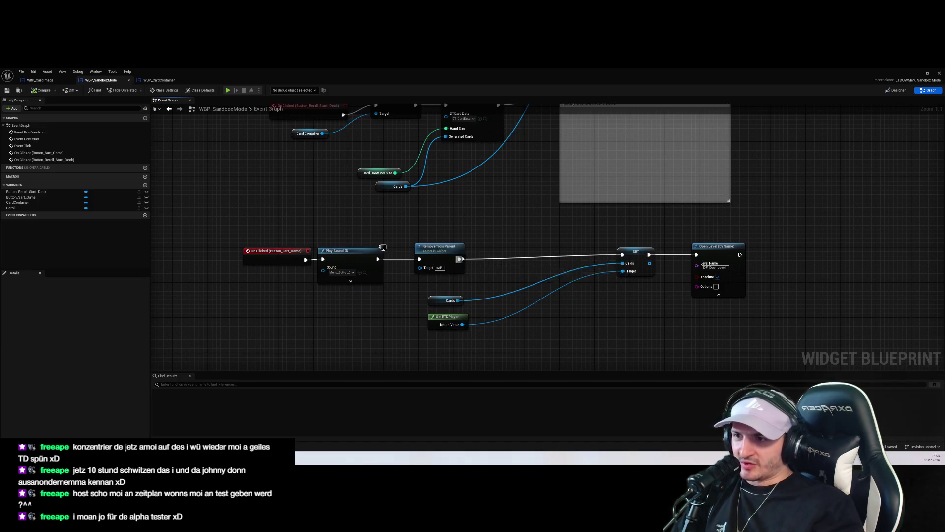
# Step: Add a Print String after Remove from Parent that prints the player's display name
pyautogui.moveTo(461, 258); pyautogui.dragTo(545, 255)
pyautogui.write('print')
pyautogui.press('Return')
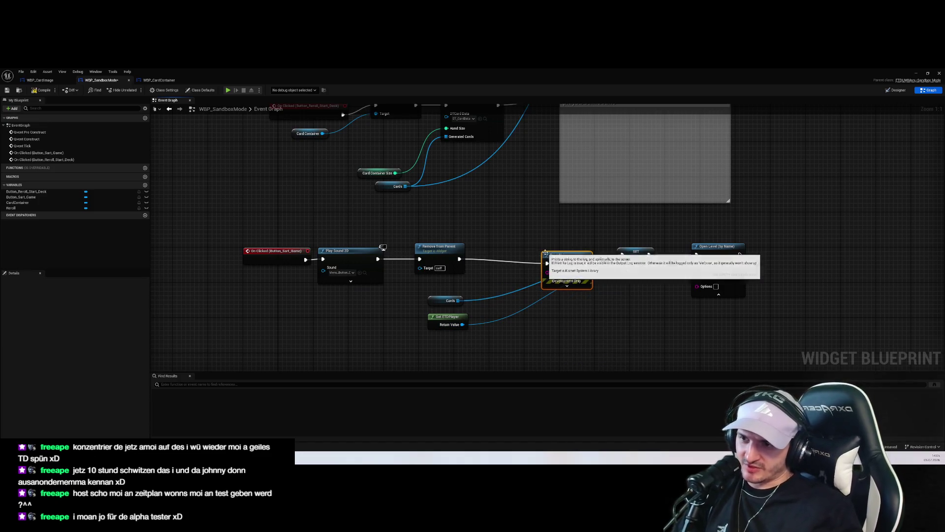
pyautogui.moveTo(462, 324)
pyautogui.mouseDown()
pyautogui.moveTo(548, 272)
pyautogui.moveTo(542, 203)
pyautogui.mouseUp()
pyautogui.moveTo(458, 300)
pyautogui.mouseDown()
pyautogui.moveTo(527, 213)
pyautogui.moveTo(493, 256)
pyautogui.mouseUp()
pyautogui.click(500, 301)
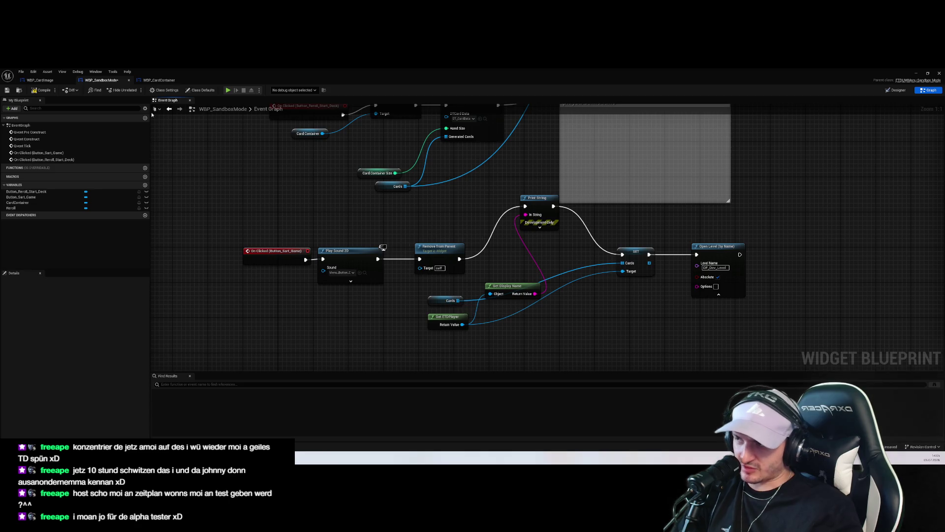
# Step: Run and stop a quick test play of the DF_Dev_Level map
pyautogui.hotkey('alt', 'Tab')
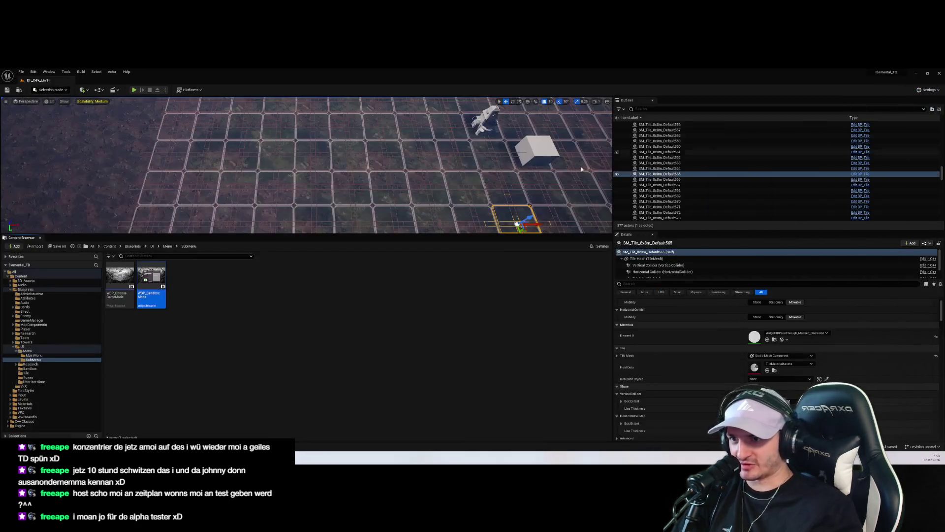
pyautogui.click(133, 90)
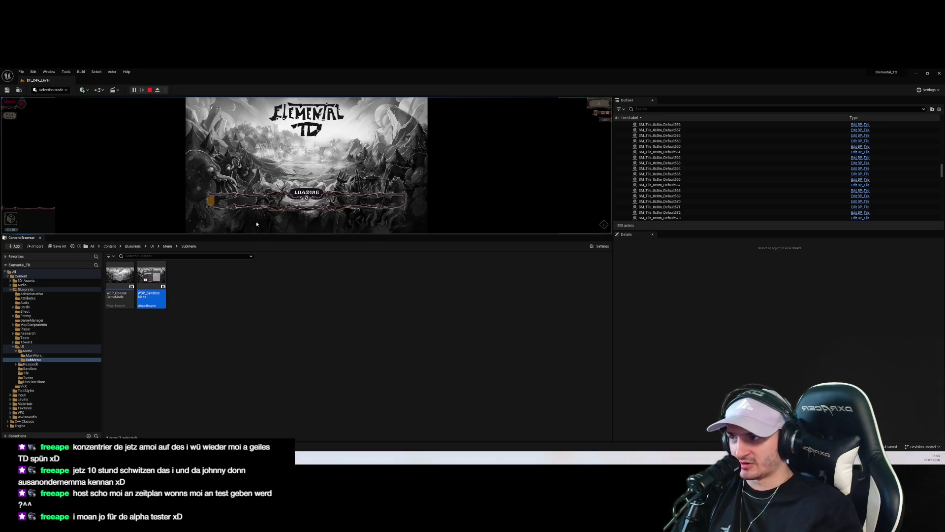
pyautogui.click(149, 89)
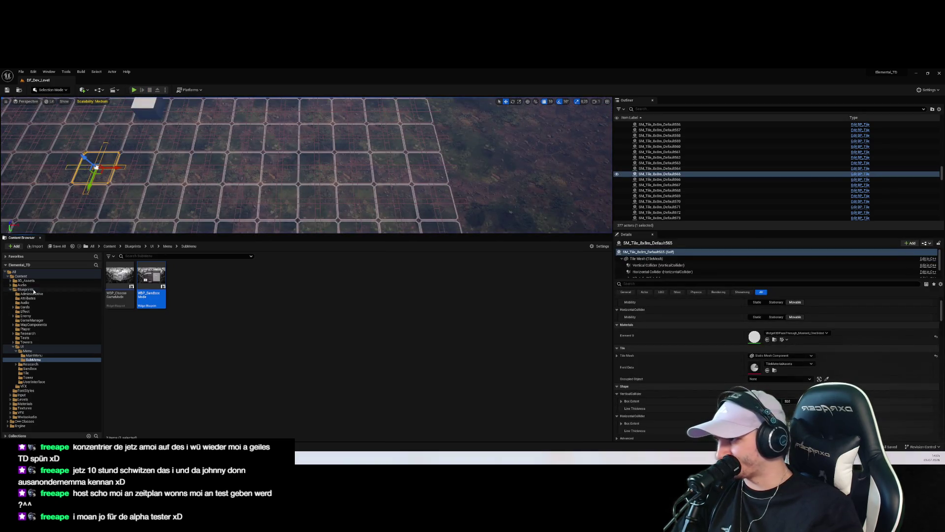
# Step: Open ETD_MainMenu from Content > Levels and start a test play
pyautogui.click(27, 276)
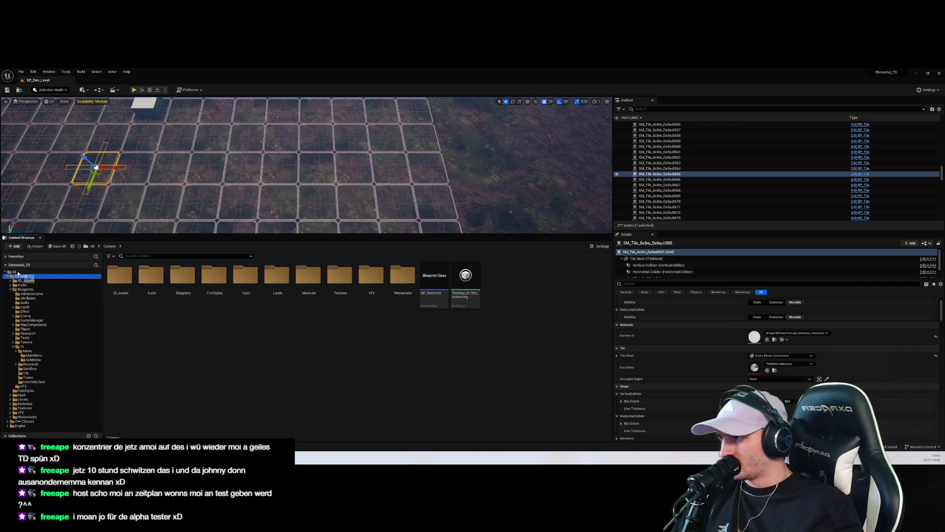
pyautogui.doubleClick(278, 278)
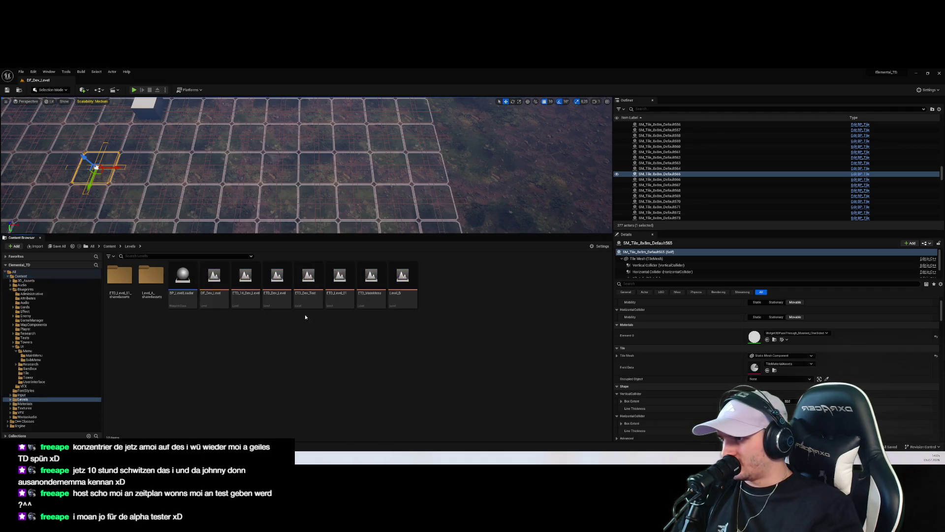
pyautogui.doubleClick(376, 287)
pyautogui.click(135, 90)
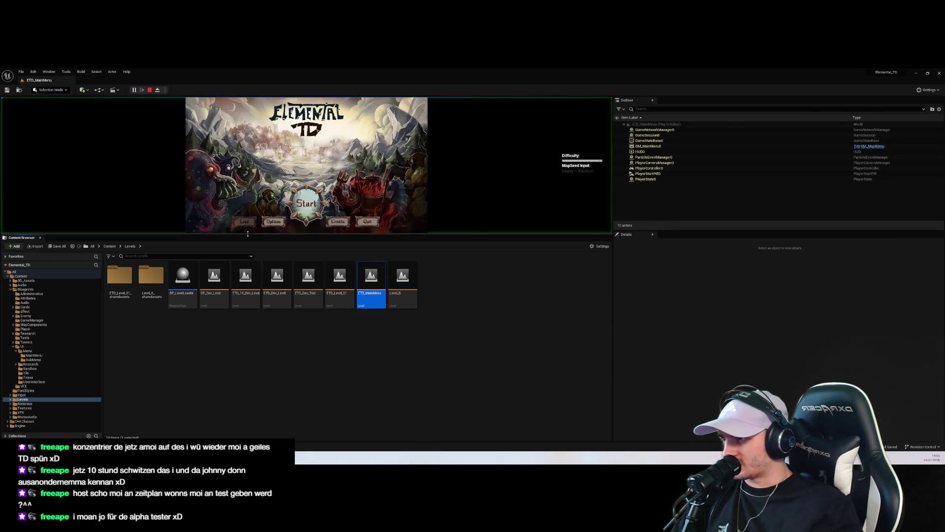
# Step: Start a sandbox game from the main menu, close the tutorial, then end play with Esc
pyautogui.moveTo(248, 234); pyautogui.dragTo(248, 382)
pyautogui.click(305, 316)
pyautogui.click(305, 264)
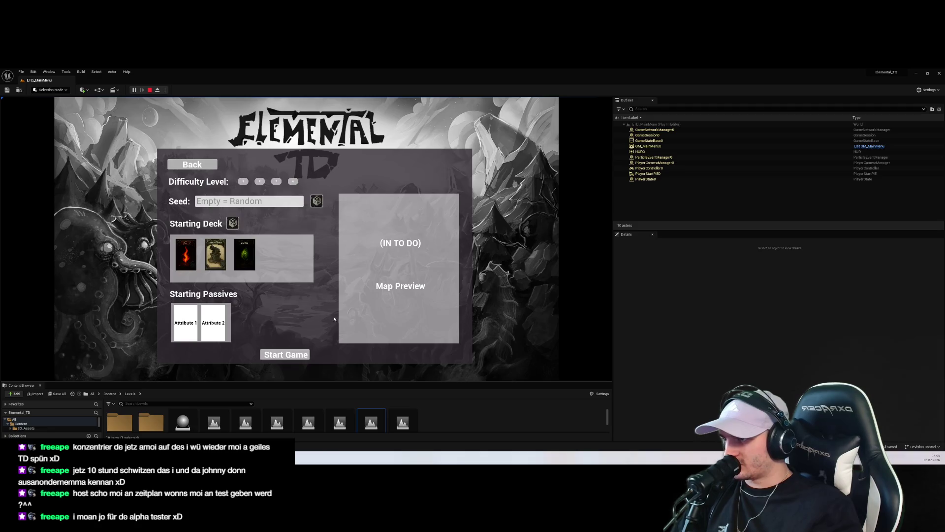
pyautogui.click(275, 352)
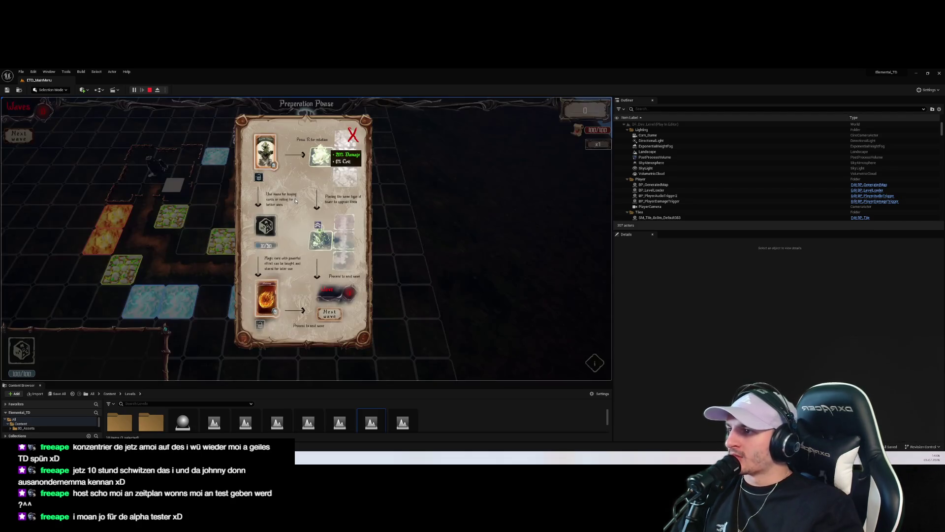
pyautogui.click(353, 136)
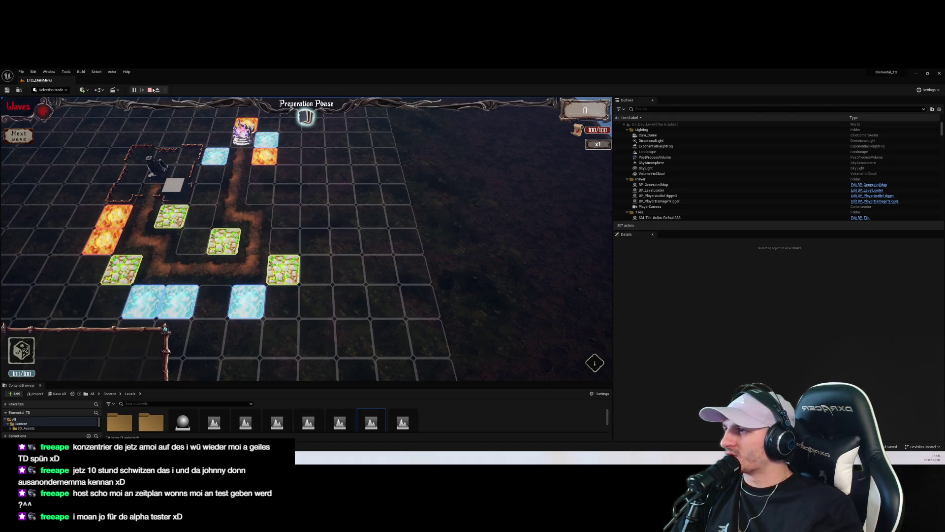
pyautogui.press('Escape')
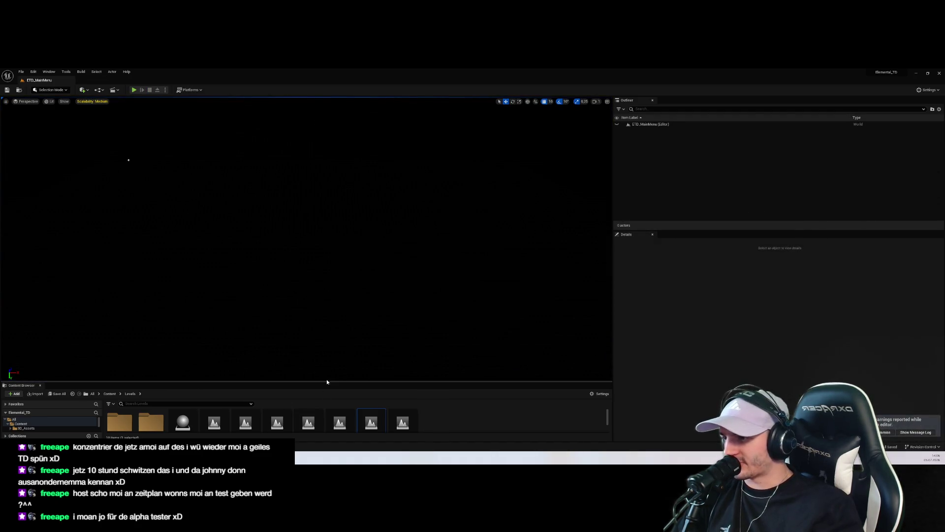
pyautogui.moveTo(327, 382); pyautogui.dragTo(352, 262)
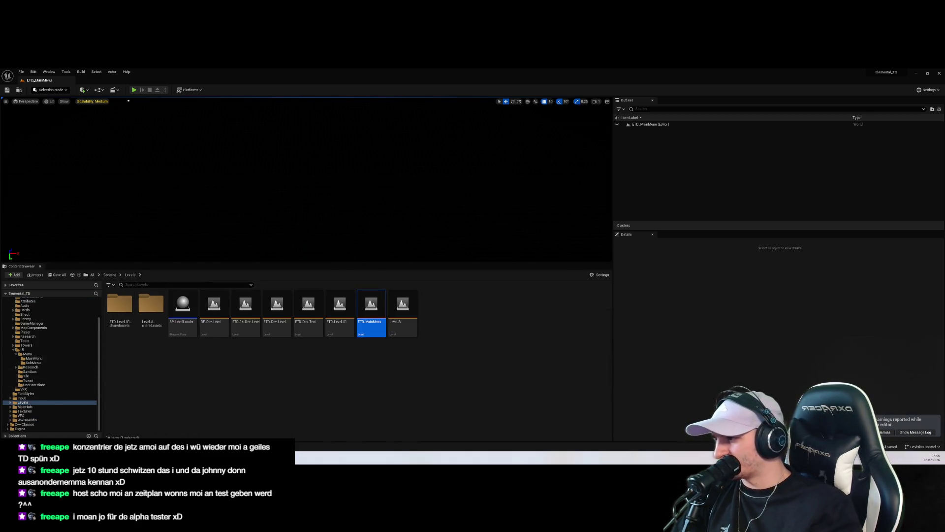
# Step: Put a breakpoint on WBP_SandboxMode's SET Cards node and rerun the main menu test play
pyautogui.hotkey('alt', 'Tab')
pyautogui.click(549, 217)
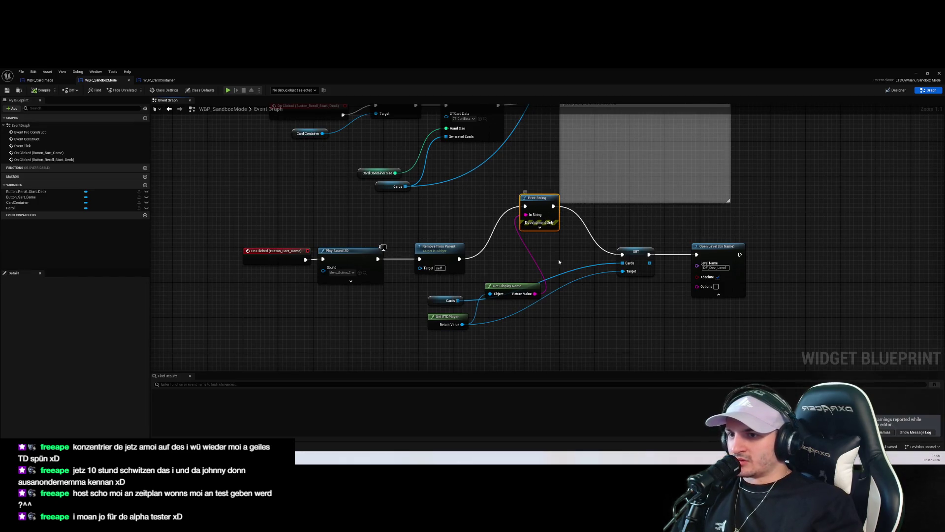
pyautogui.click(449, 249)
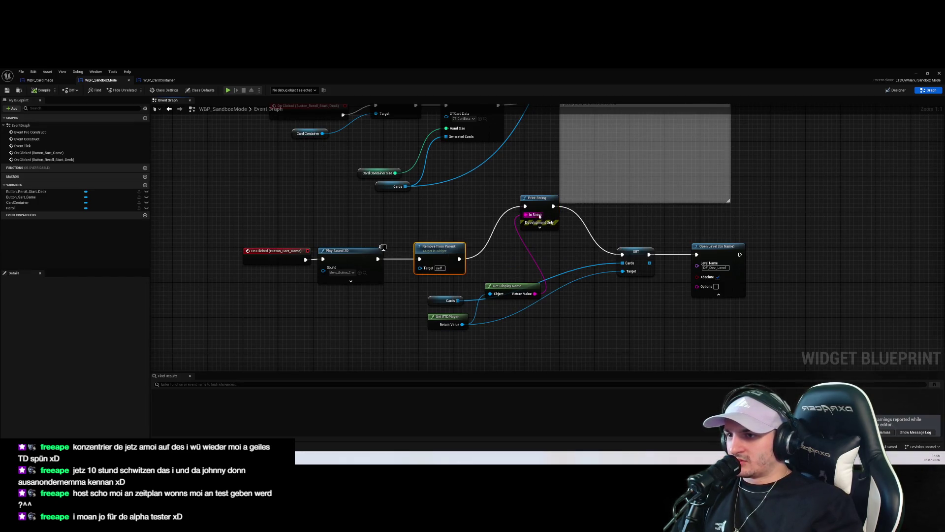
pyautogui.click(636, 252)
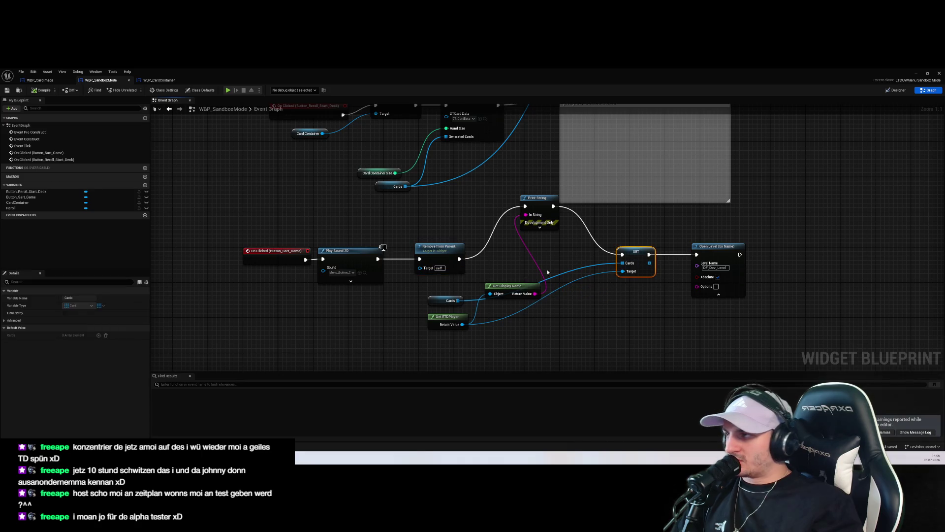
pyautogui.rightClick(634, 256)
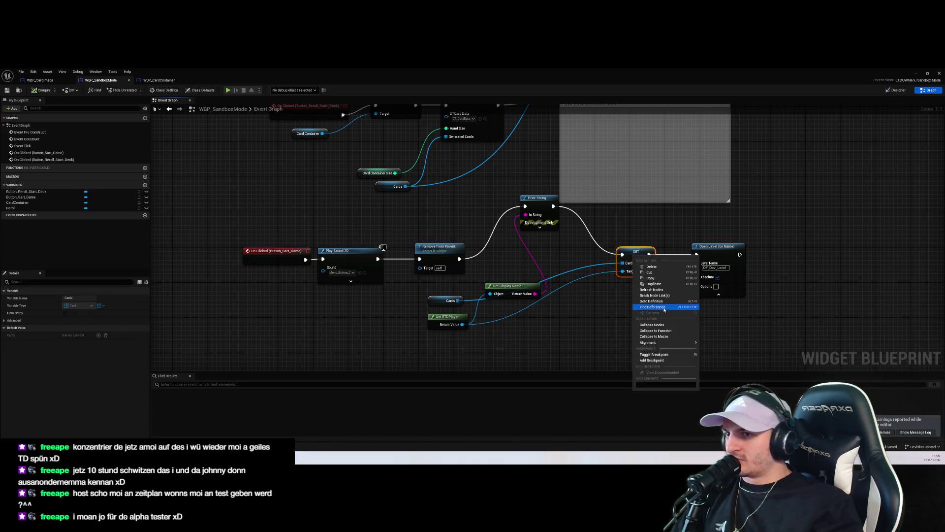
pyautogui.click(659, 354)
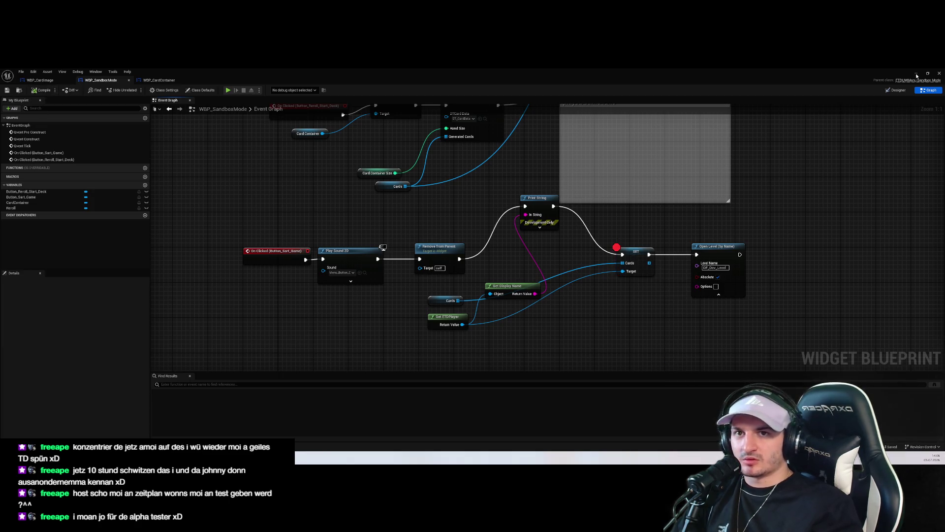
pyautogui.hotkey('alt', 'Tab')
pyautogui.click(133, 90)
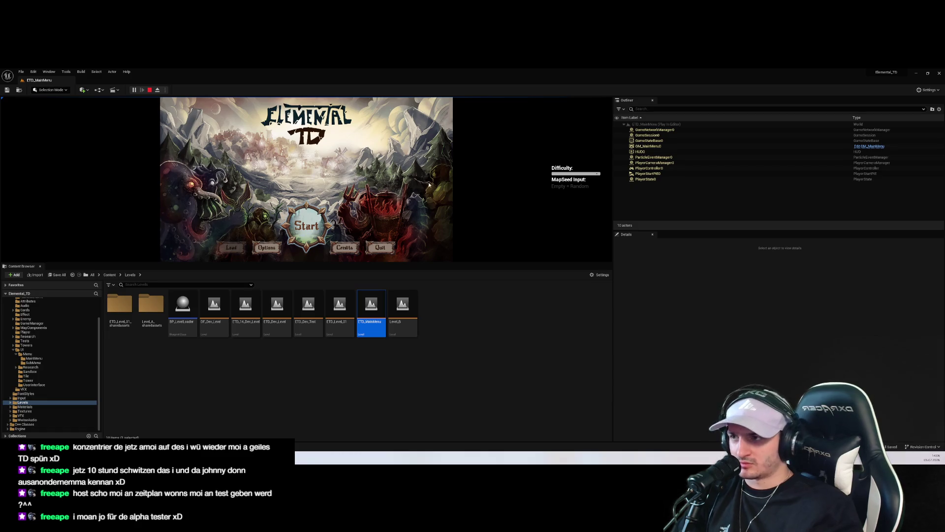
# Step: Launch sandbox to hit the breakpoint, inspect Cards and Get ETDPlayer values, then stop
pyautogui.click(306, 226)
pyautogui.click(294, 247)
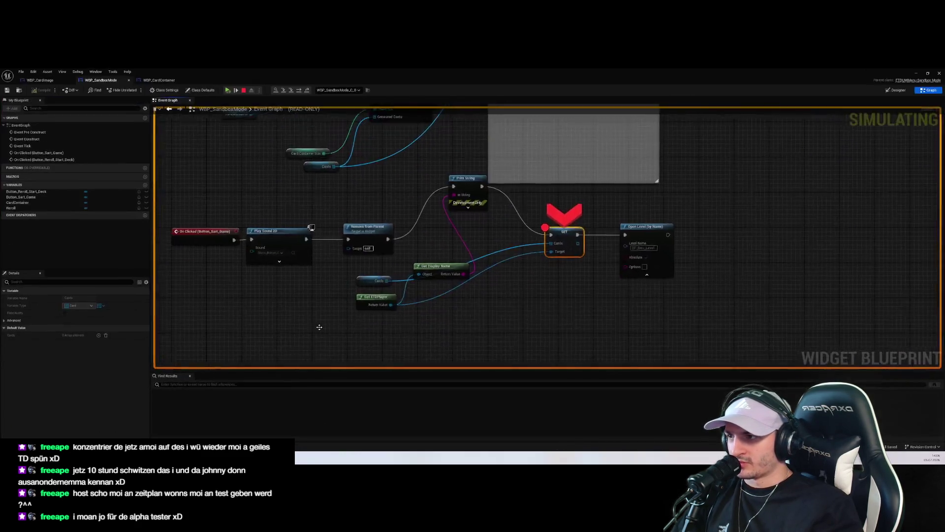
pyautogui.moveTo(367, 280)
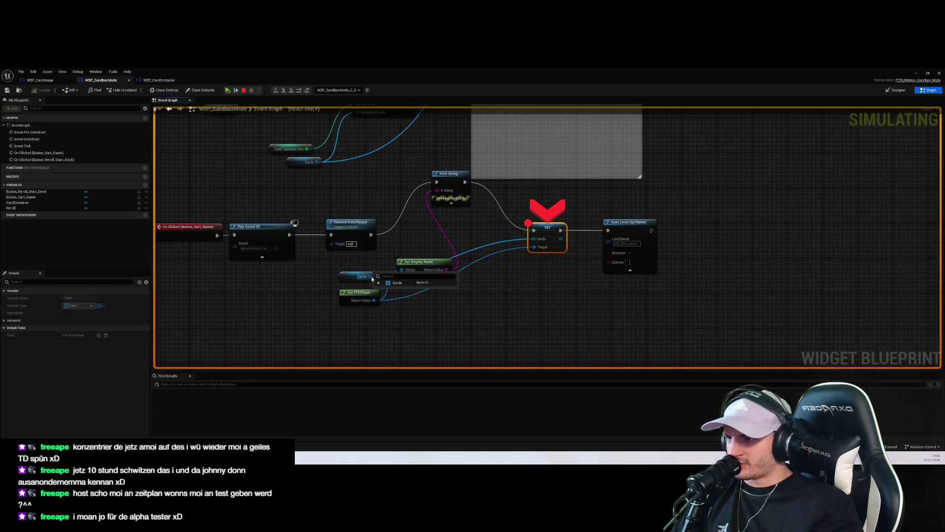
pyautogui.moveTo(371, 304)
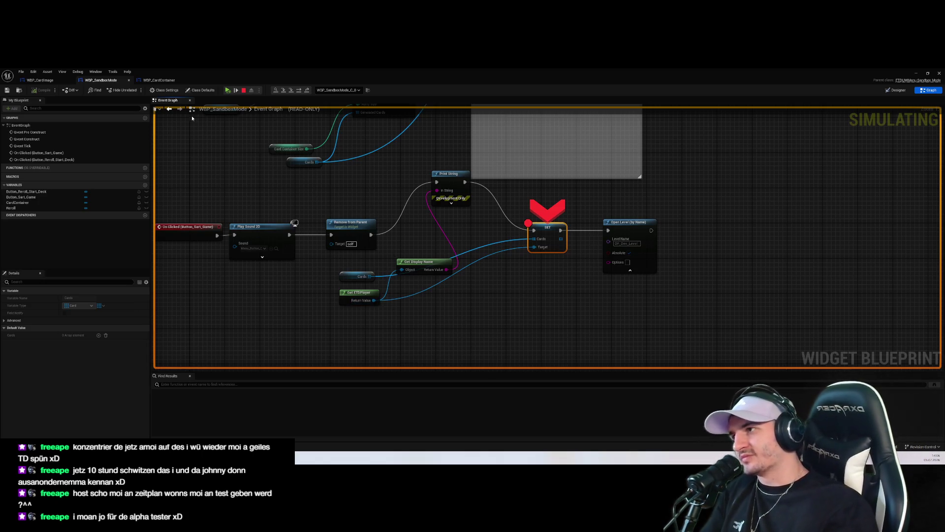
pyautogui.click(243, 90)
pyautogui.click(819, 182)
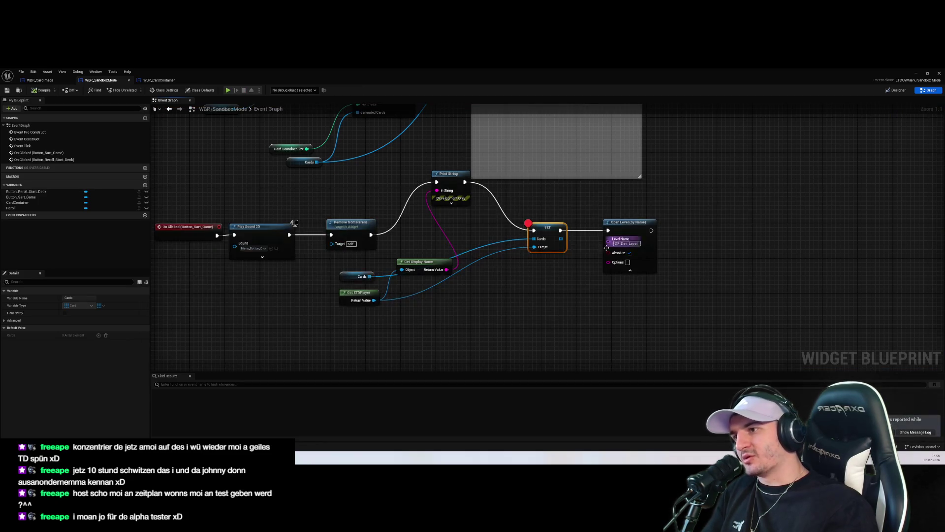
# Step: Rearrange the Start Game nodes so Cards sits below SET, apart from Get ETDPlayer
pyautogui.scroll(-3, 443, 236)
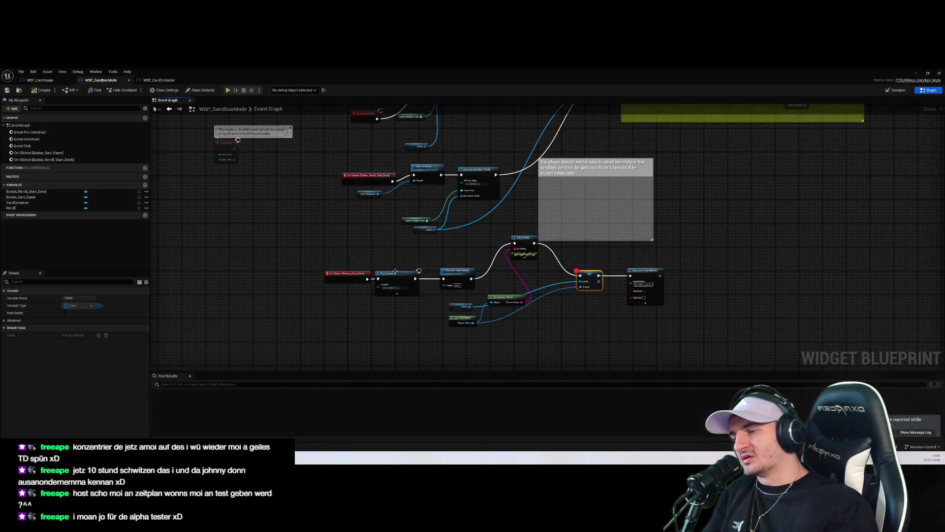
pyautogui.scroll(3, 381, 245)
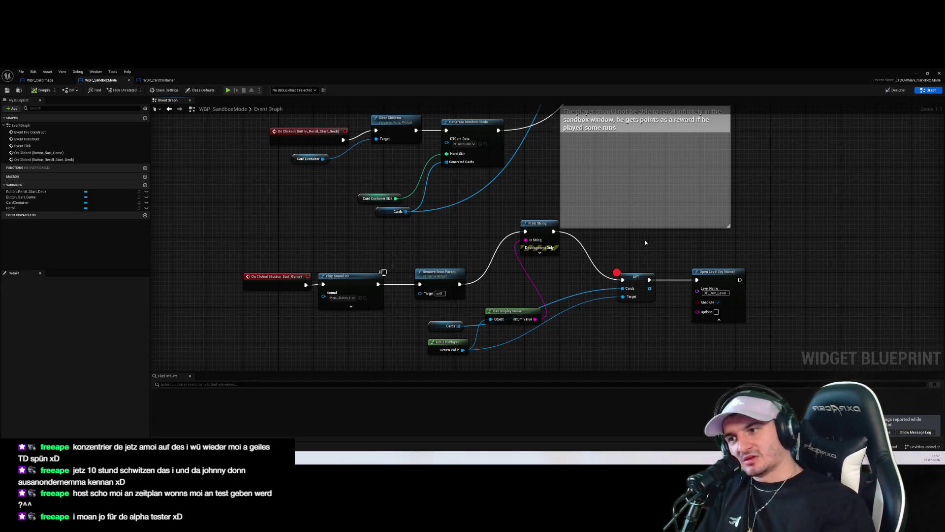
pyautogui.moveTo(644, 240); pyautogui.dragTo(629, 225)
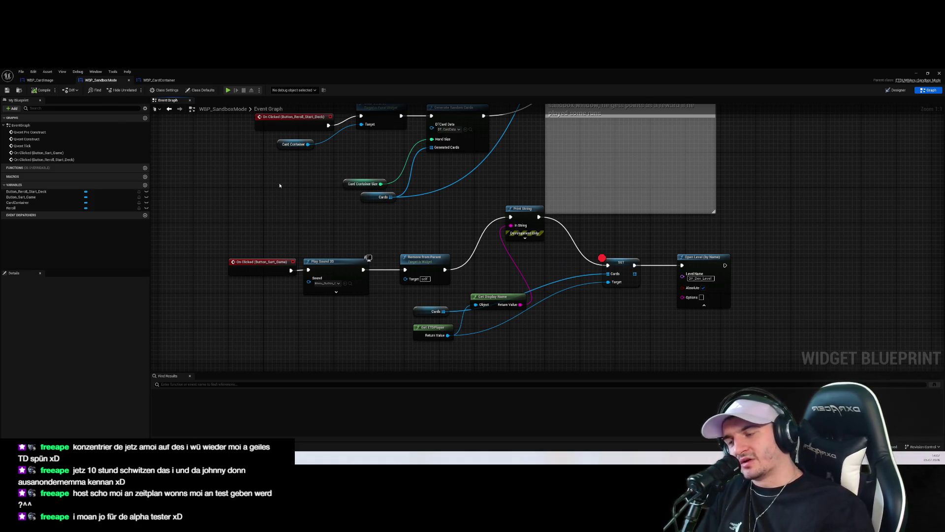
pyautogui.moveTo(426, 312)
pyautogui.mouseDown()
pyautogui.moveTo(495, 289)
pyautogui.moveTo(618, 308)
pyautogui.moveTo(624, 298)
pyautogui.mouseUp()
pyautogui.moveTo(564, 329)
pyautogui.mouseDown()
pyautogui.moveTo(468, 289)
pyautogui.moveTo(483, 310)
pyautogui.mouseUp()
pyautogui.click(601, 347)
pyautogui.moveTo(571, 328); pyautogui.dragTo(482, 302)
pyautogui.moveTo(537, 330); pyautogui.dragTo(474, 293)
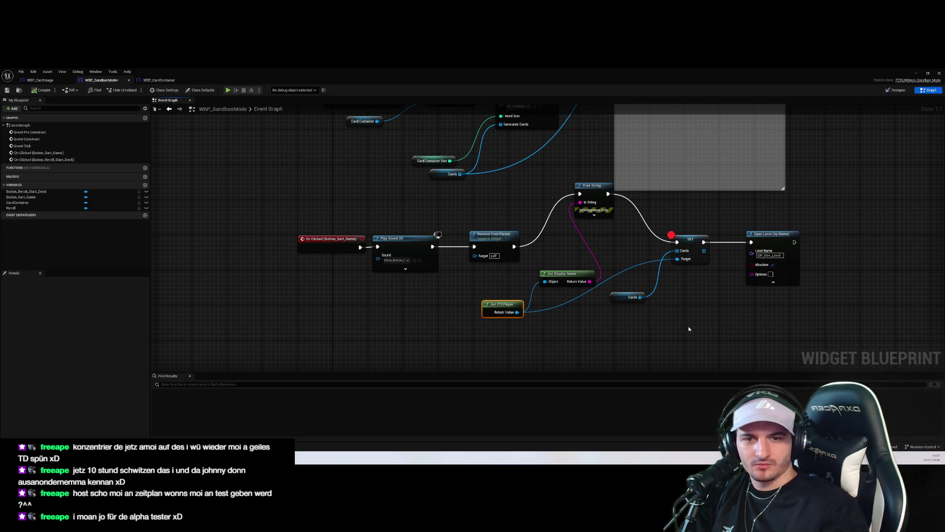
pyautogui.rightClick(438, 338)
# Step: Replace Get ETDPlayer with a Get ETD Game State node in the Start Game graph
pyautogui.write('get')
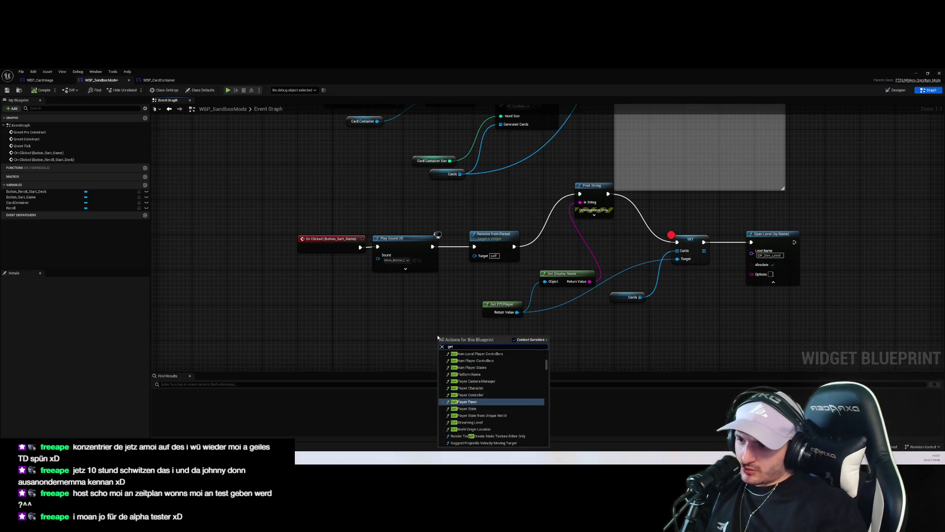
pyautogui.write(' stat')
pyautogui.hotkey('ctrl', 'a')
pyautogui.write('etdst')
pyautogui.press('BackSpace')
pyautogui.press('BackSpace')
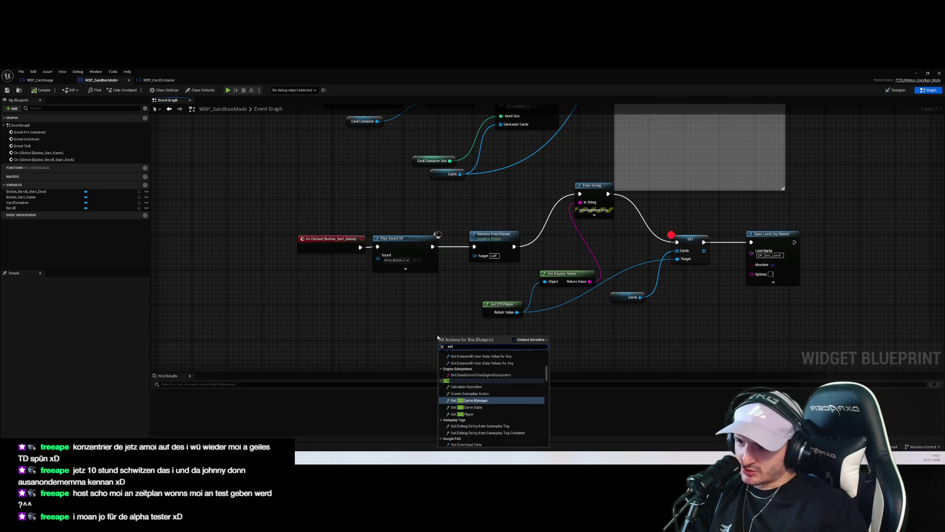
pyautogui.press('Down')
pyautogui.press('Return')
pyautogui.moveTo(460, 336)
pyautogui.mouseDown()
pyautogui.moveTo(536, 346)
pyautogui.moveTo(576, 337)
pyautogui.mouseUp()
pyautogui.click(499, 304)
pyautogui.press('Delete')
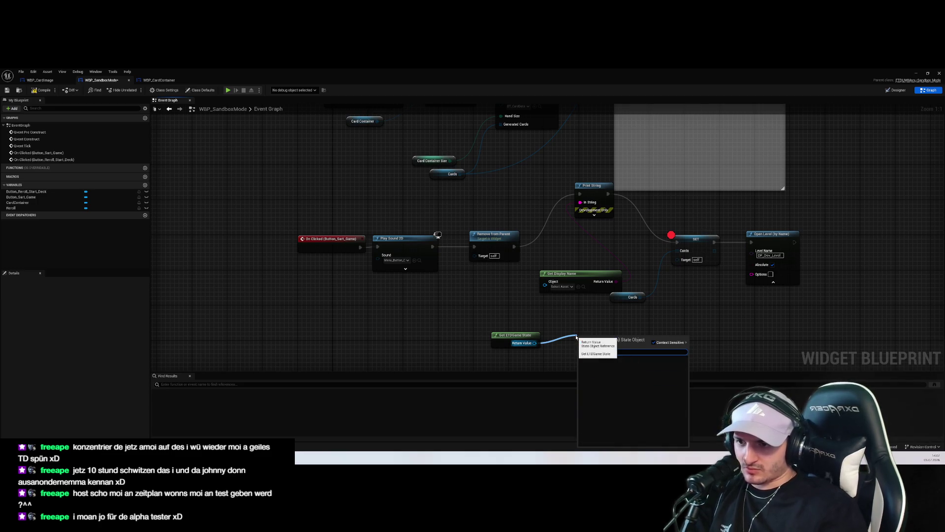
pyautogui.click(737, 338)
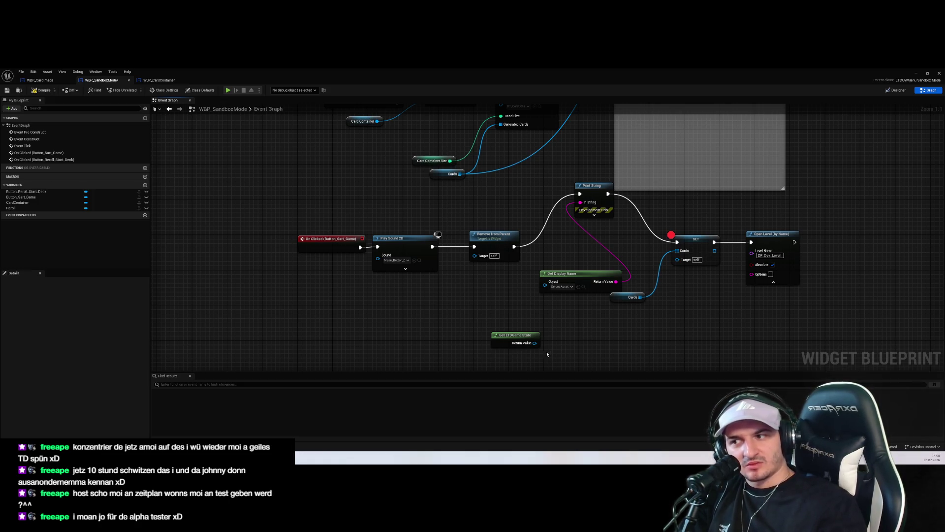
pyautogui.moveTo(512, 338); pyautogui.dragTo(490, 302)
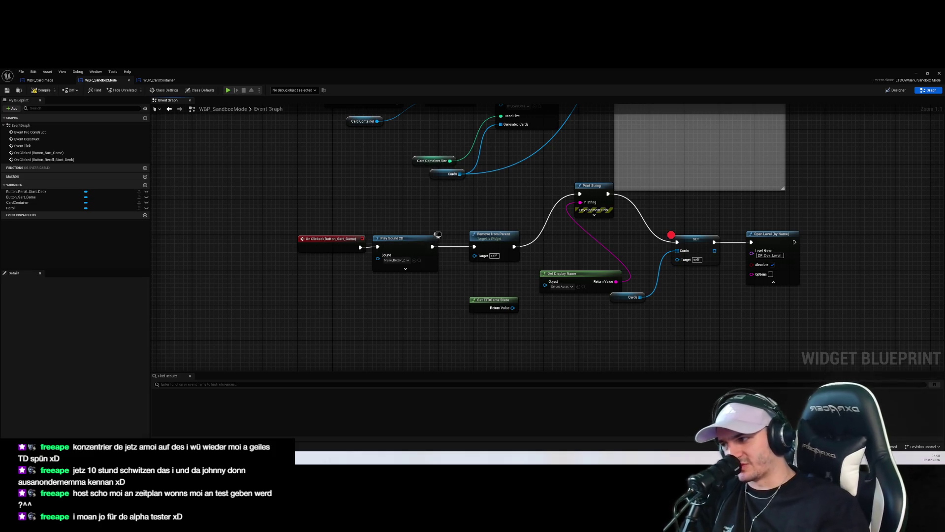
# Step: In Rider, Search Everywhere for 'gamesta' to find the GameState code
pyautogui.hotkey('alt', 'Tab')
pyautogui.press('shift')
pyautogui.press('shift')
pyautogui.write('ETDPl')
pyautogui.press('BackSpace')
pyautogui.press('BackSpace')
pyautogui.press('BackSpace')
pyautogui.write('gamesta')
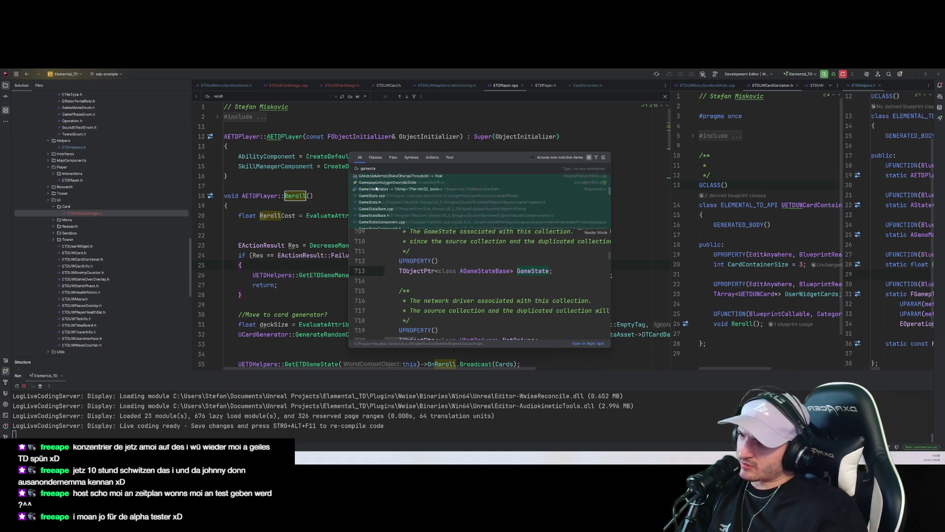
# Step: Open State.cpp from the Administrative folder in the Solution tree
pyautogui.click(325, 194)
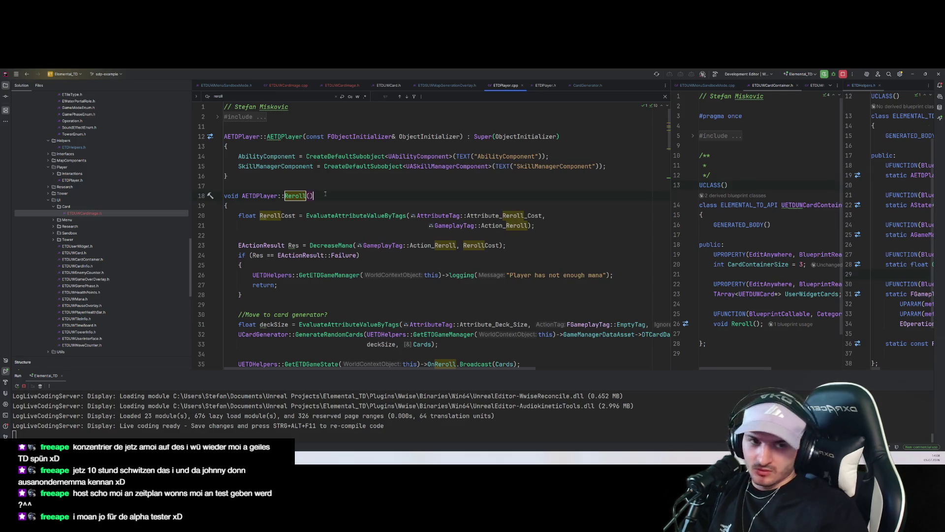
pyautogui.hotkey('ctrl', 't')
pyautogui.write('ETDpl')
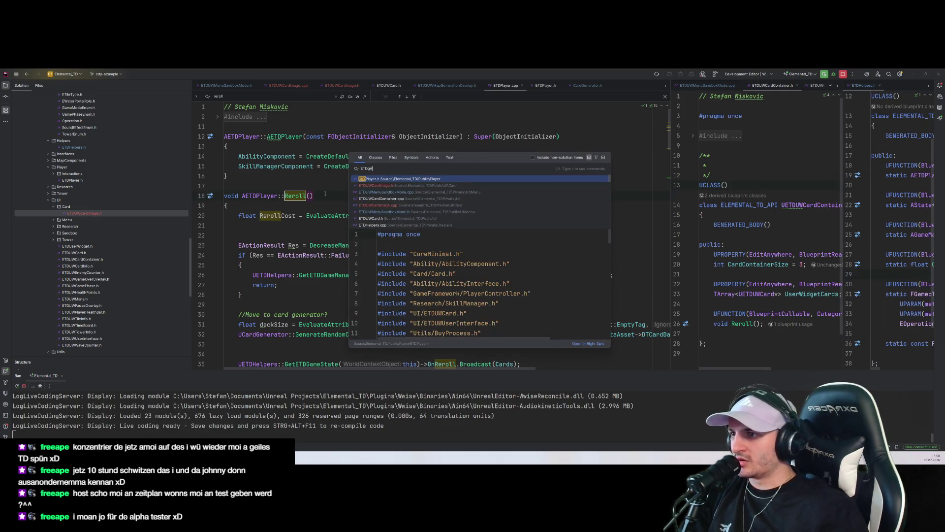
pyautogui.write('State')
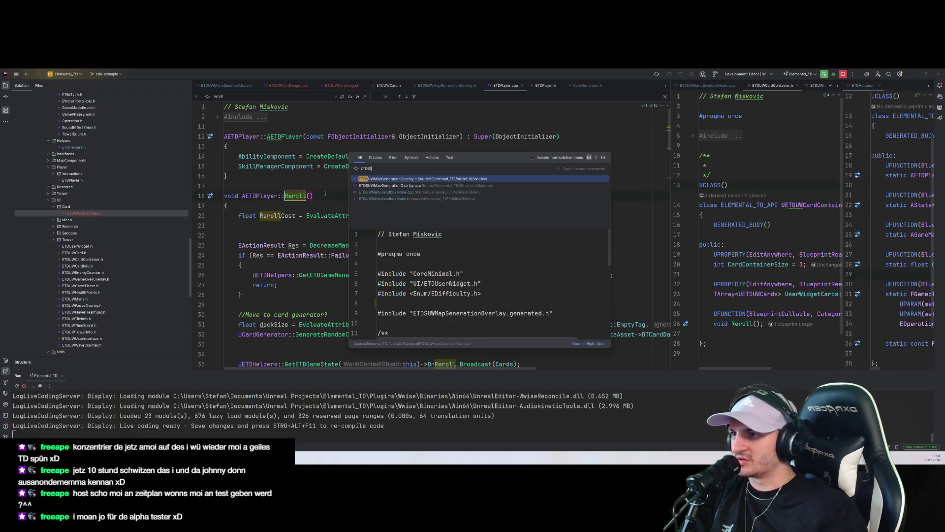
pyautogui.press('BackSpace')
pyautogui.press('BackSpace')
pyautogui.press('BackSpace')
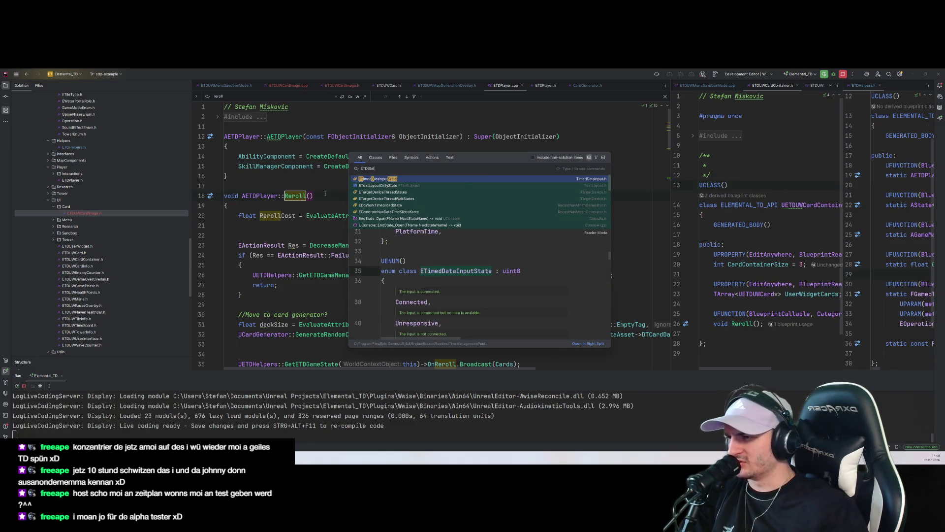
pyautogui.write('Game')
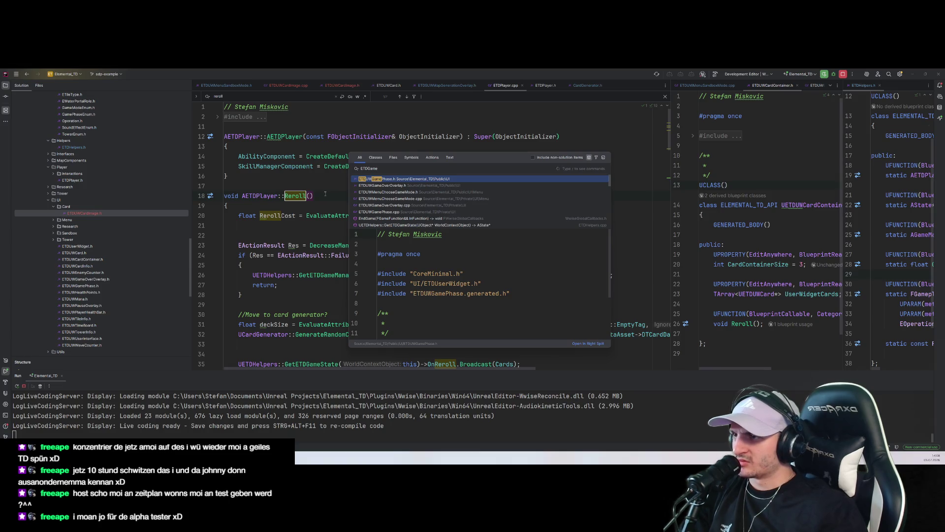
pyautogui.press('BackSpace')
pyautogui.scroll(10, 157, 183)
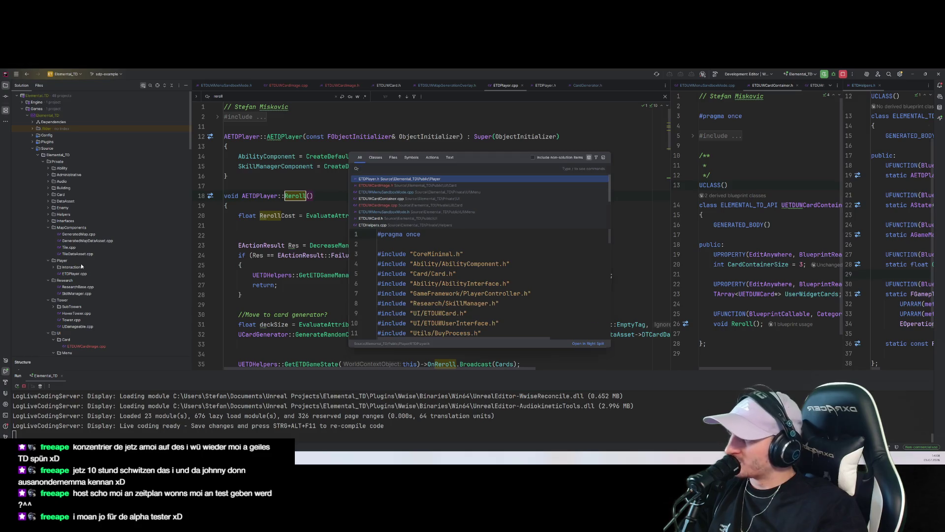
pyautogui.click(84, 274)
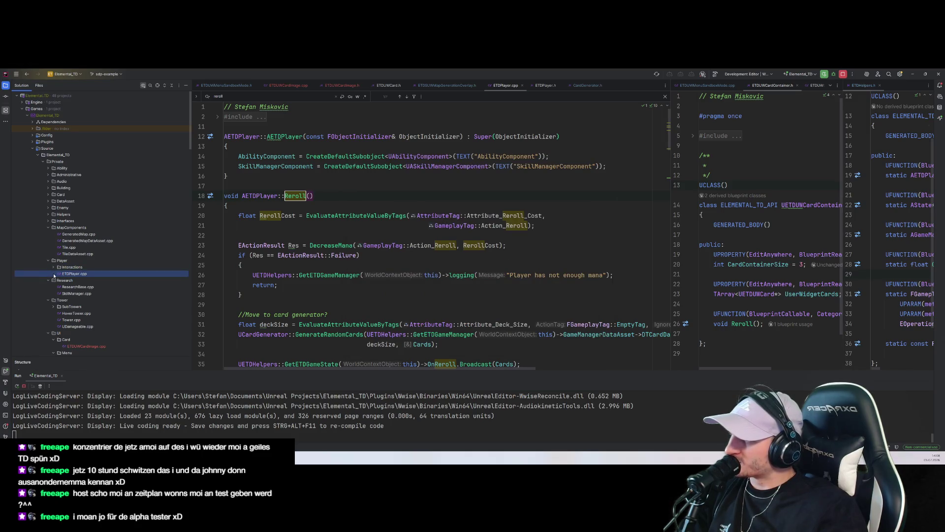
pyautogui.click(48, 175)
pyautogui.doubleClick(91, 201)
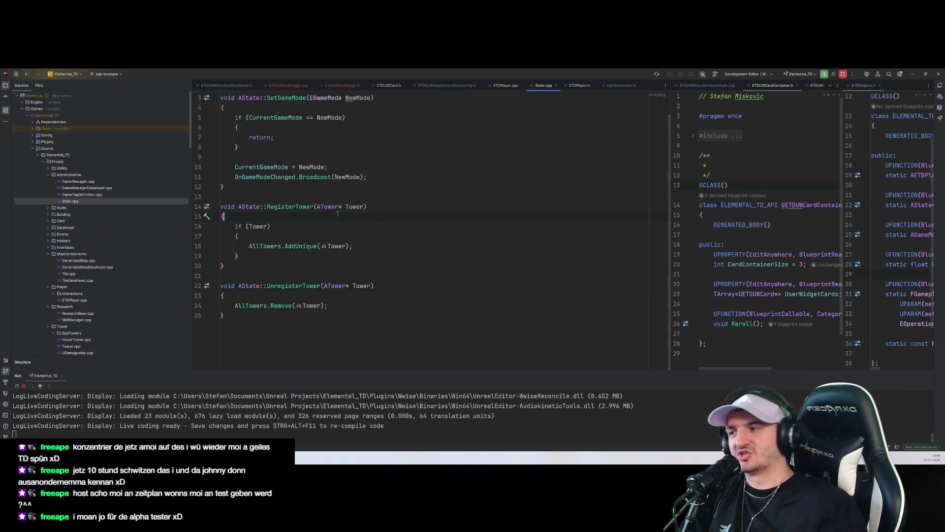
# Step: Open State.h through Search Everywhere using the query 'Stat'
pyautogui.scroll(1, 395, 222)
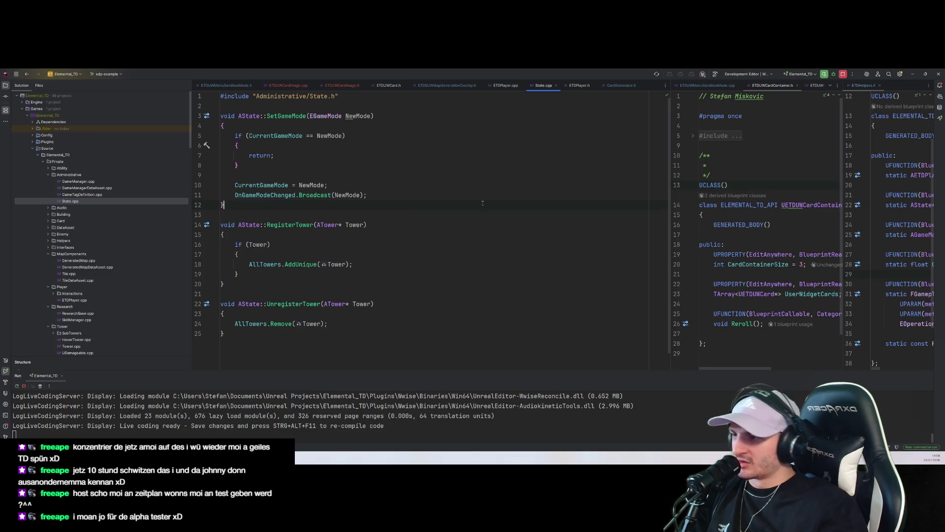
pyautogui.press('shift')
pyautogui.press('shift')
pyautogui.write('Stat')
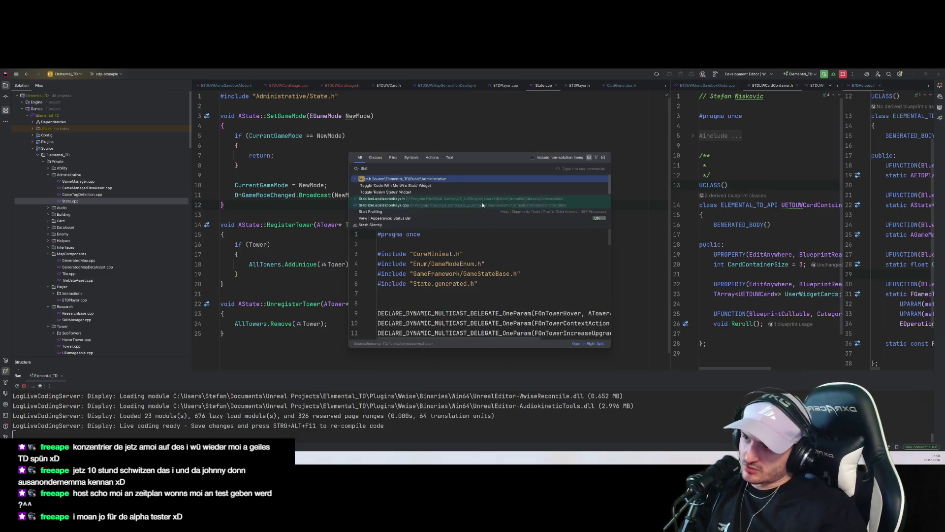
pyautogui.press('Return')
# Step: Declare a UPROPERTY TArray of UCard named AllCards under a Cards comment in AState
pyautogui.scroll(-4, 482, 203)
pyautogui.press('Up')
pyautogui.press('Up')
pyautogui.press('Up')
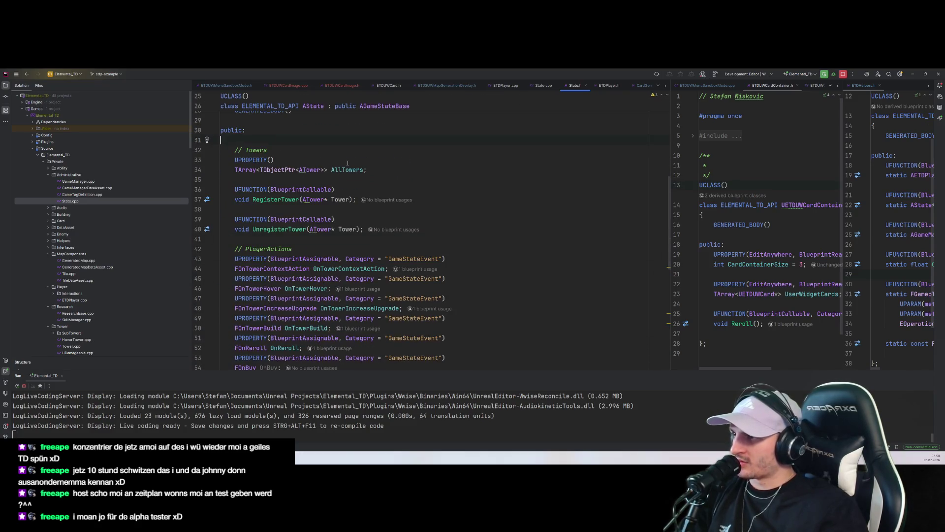
pyautogui.press('Return')
pyautogui.press('Return')
pyautogui.press('Up')
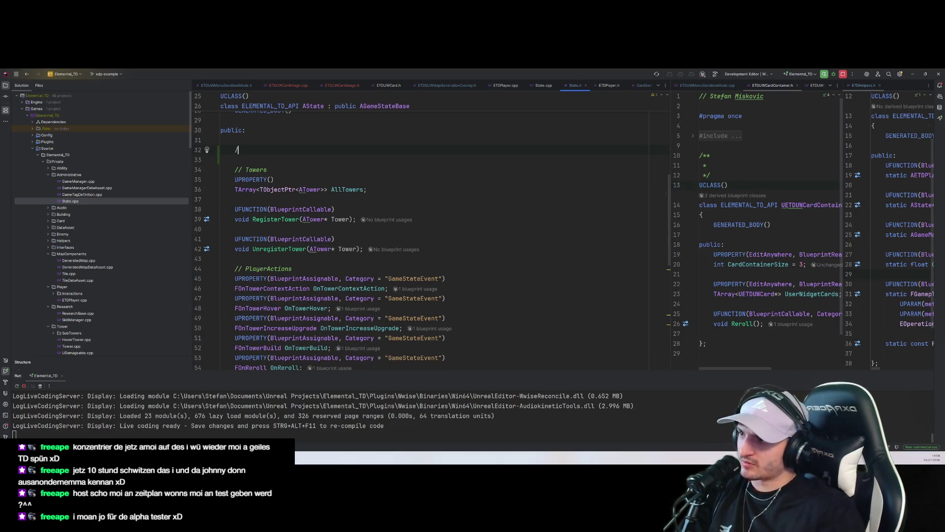
pyautogui.write('/ Cards')
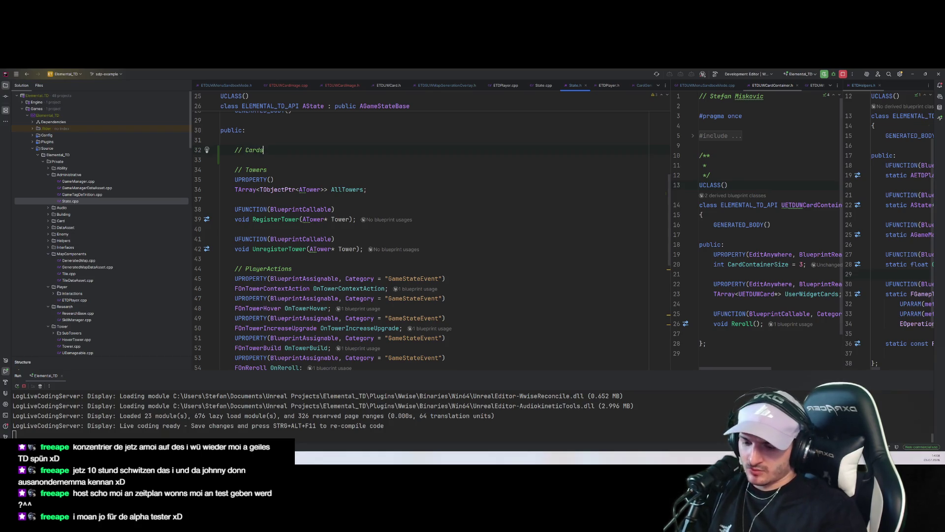
pyautogui.press('Return')
pyautogui.write('UPROP')
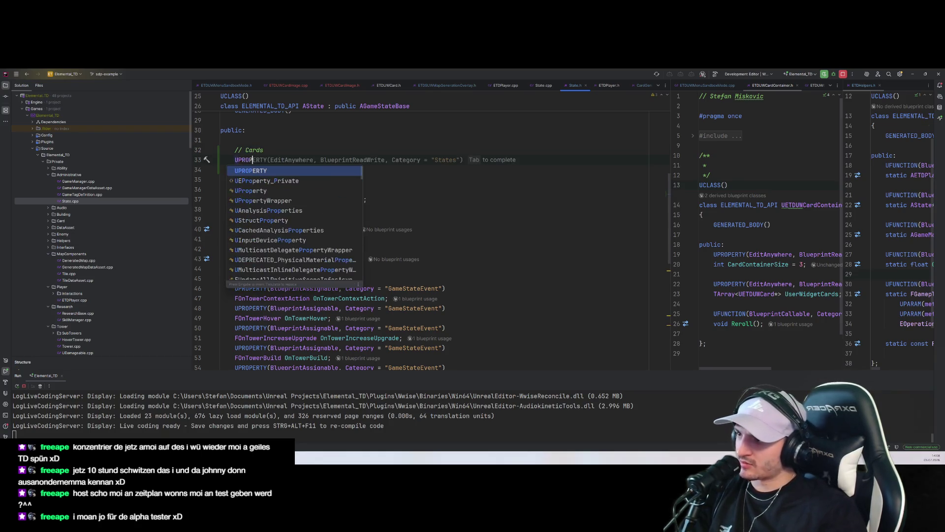
pyautogui.press('Return')
pyautogui.write('(')
pyautogui.press('BackSpace')
pyautogui.press('Return')
pyautogui.write('TArray')
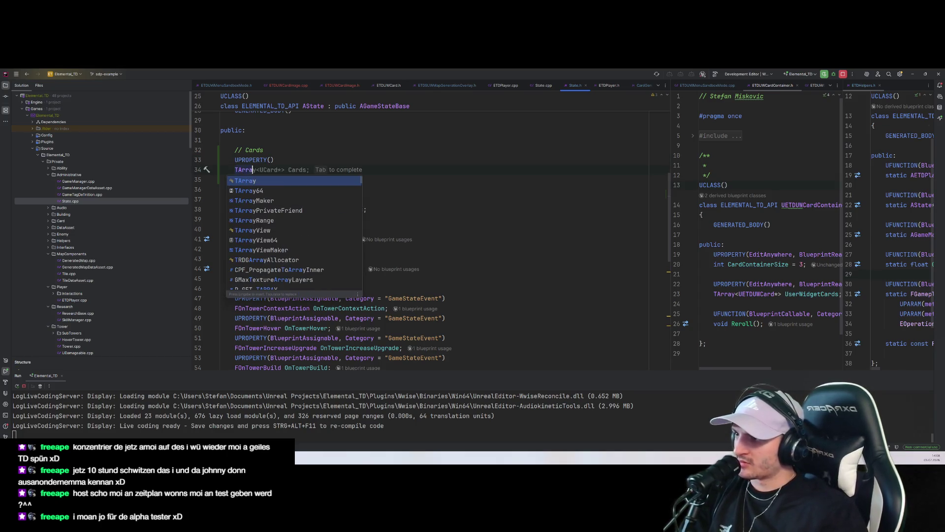
pyautogui.write('<U')
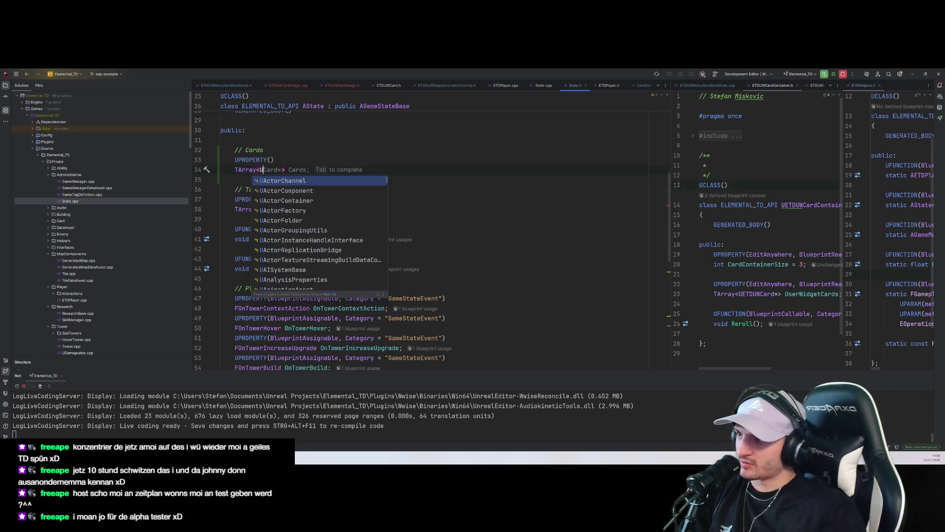
pyautogui.write('Card*>')
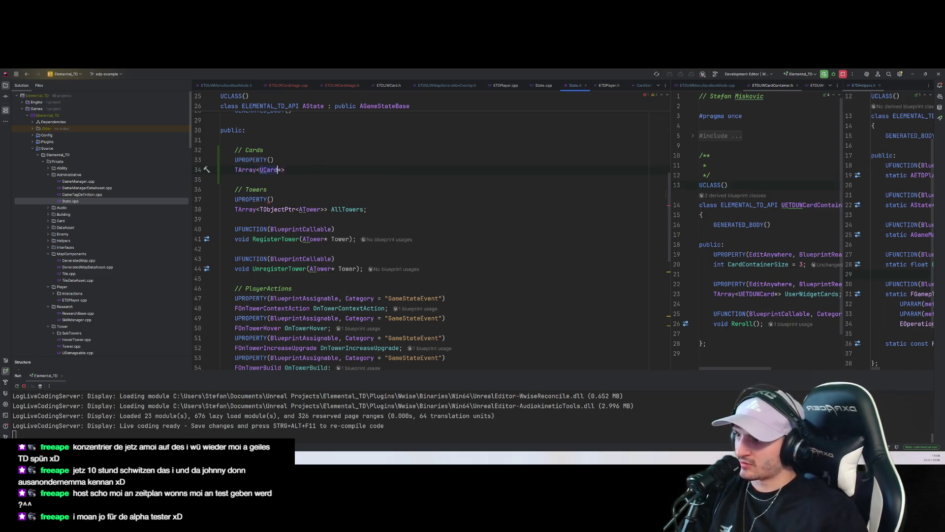
pyautogui.press('End')
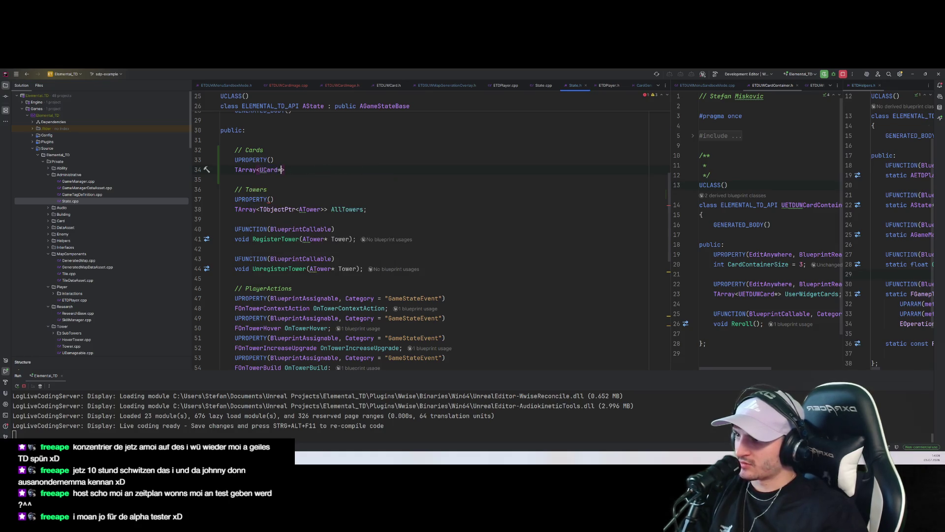
pyautogui.write('AllCards;')
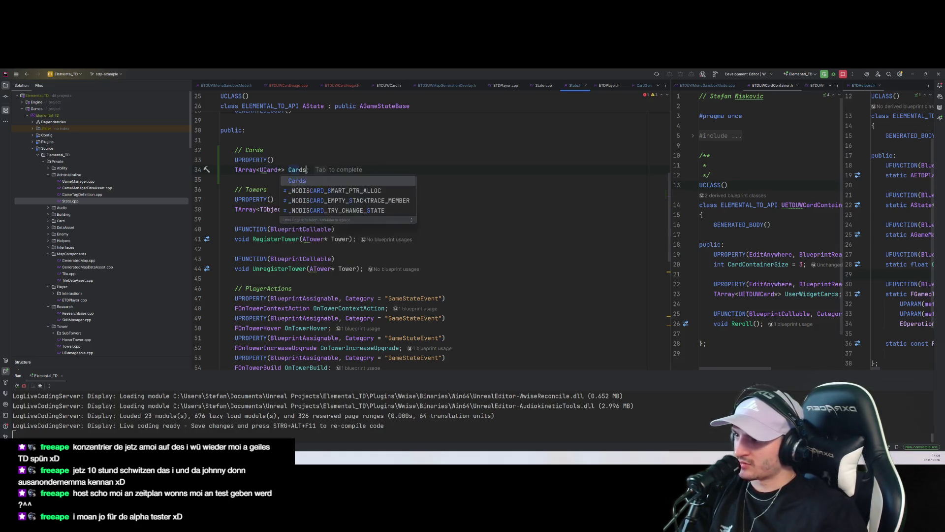
# Step: Change the cards array element type to TObjectPtr<UCard>, matching the towers array
pyautogui.scroll(-6, 360, 170)
pyautogui.scroll(5, 360, 170)
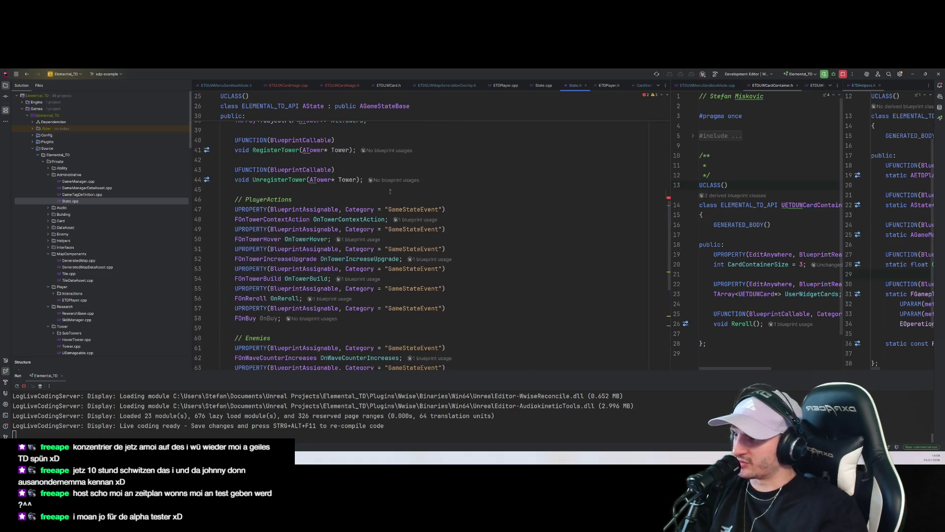
pyautogui.scroll(5, 431, 190)
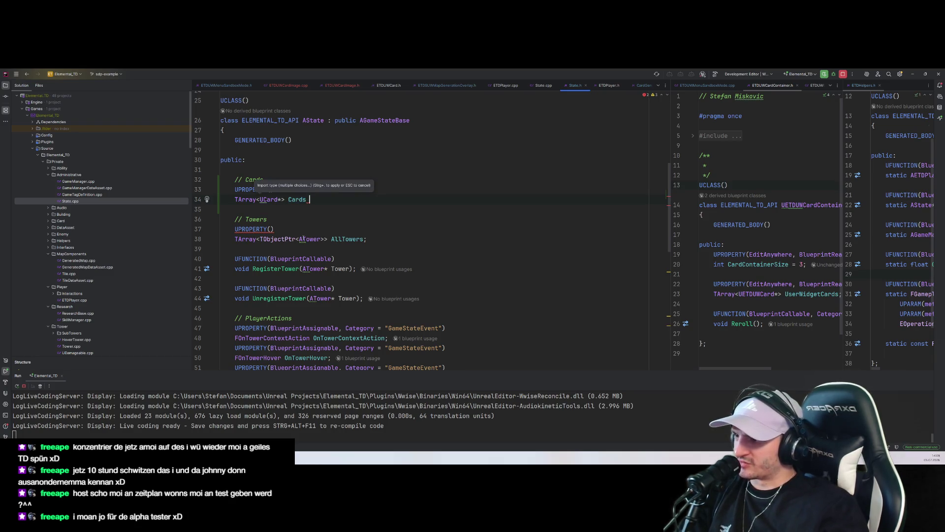
pyautogui.moveTo(300, 239); pyautogui.dragTo(259, 238)
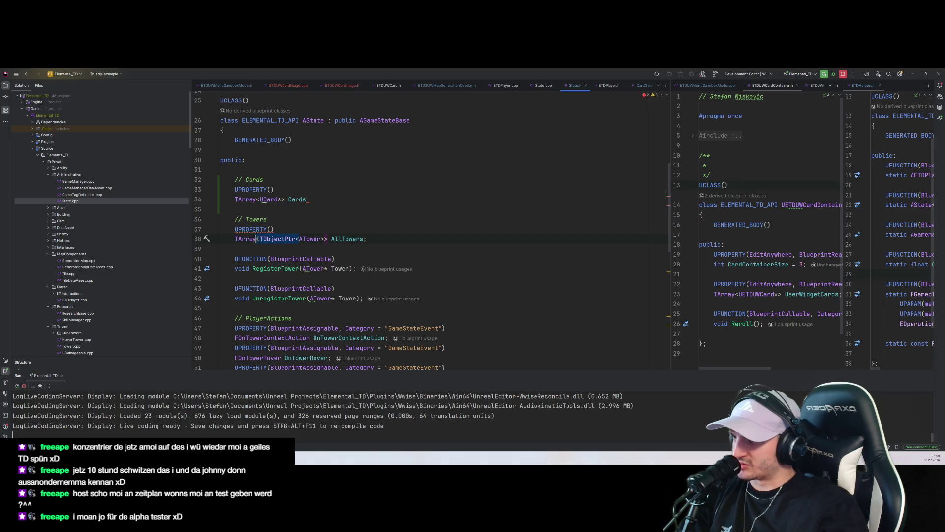
pyautogui.write('TObjectPtr<')
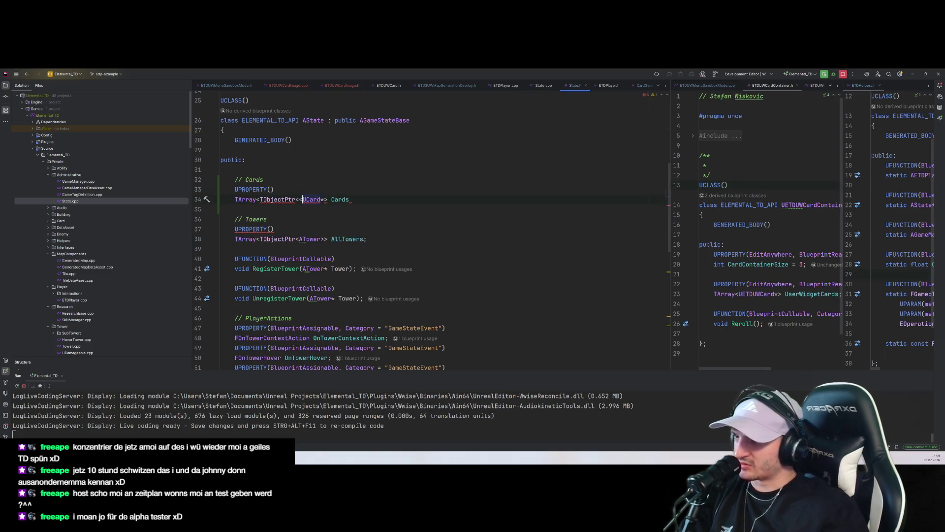
pyautogui.write('>')
pyautogui.press('Right')
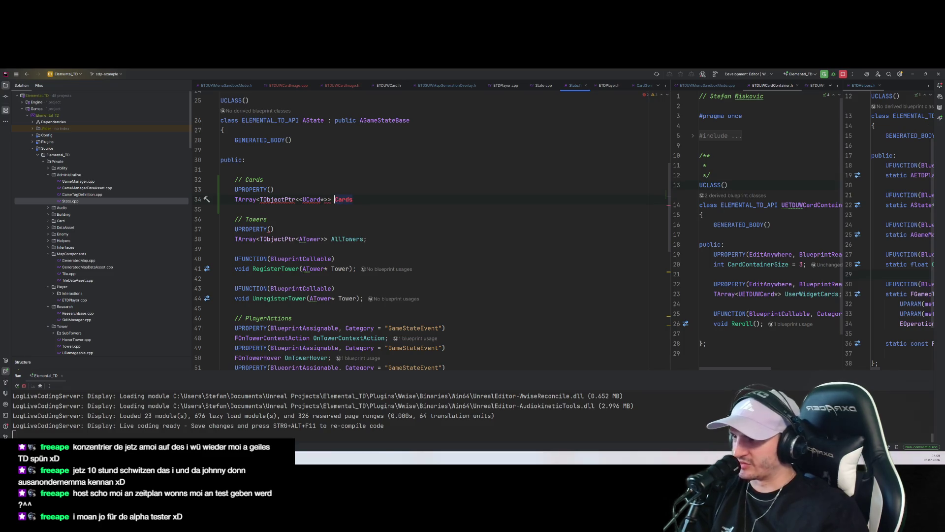
pyautogui.write(';')
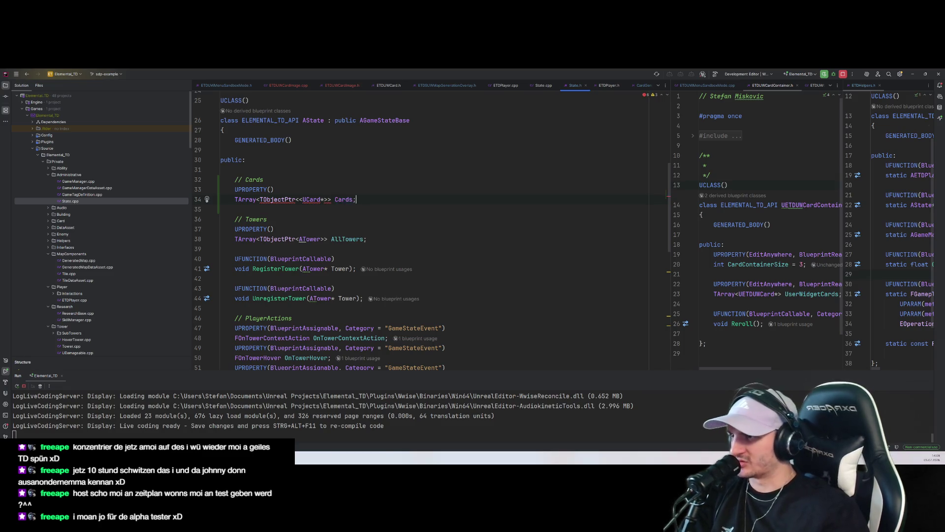
pyautogui.click(345, 199)
pyautogui.click(324, 199)
pyautogui.press('BackSpace')
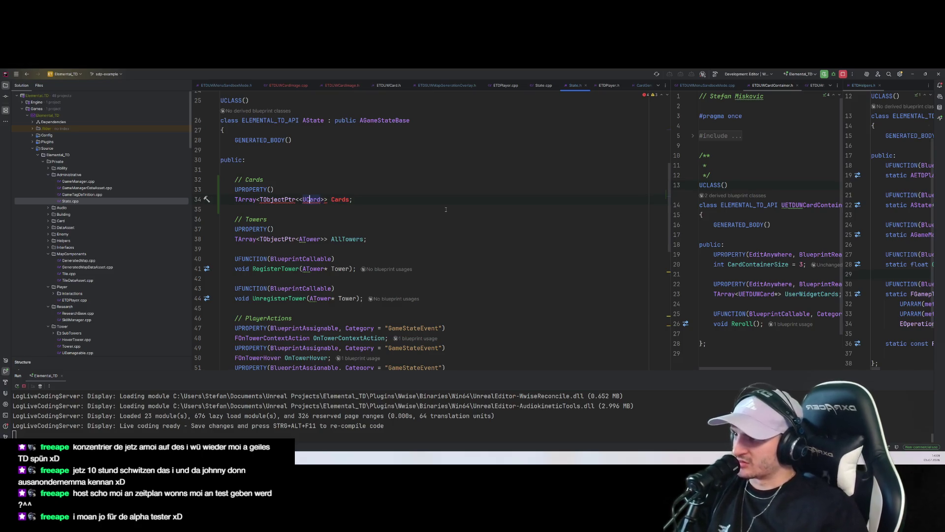
pyautogui.press('BackSpace')
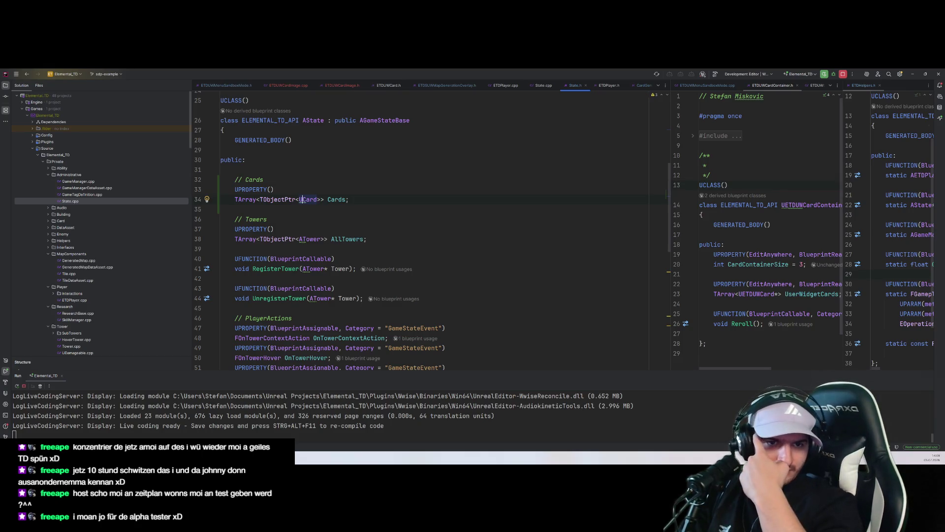
pyautogui.click(318, 199)
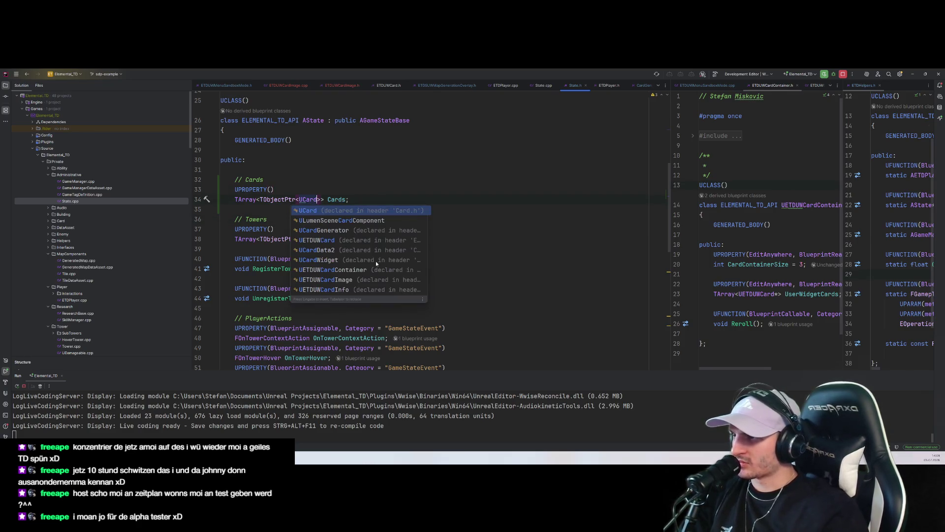
pyautogui.scroll(8, 376, 261)
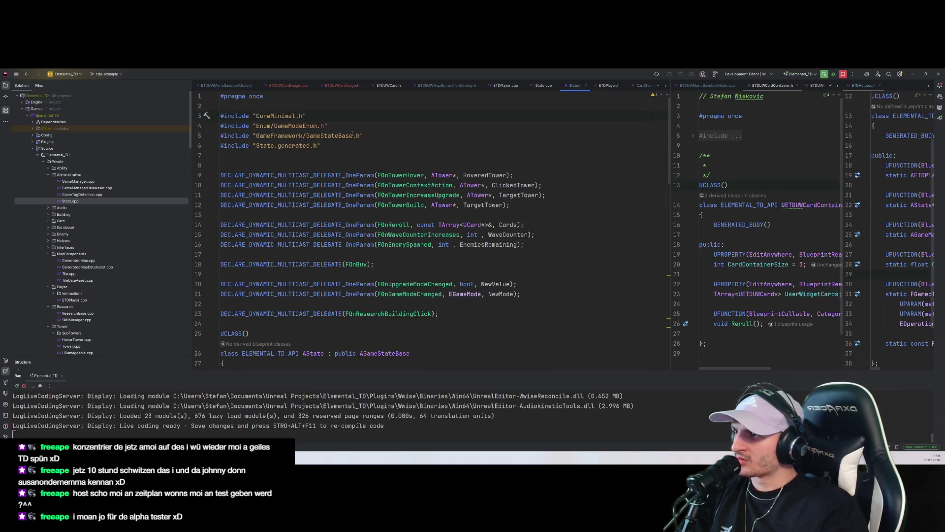
pyautogui.scroll(-8, 352, 133)
pyautogui.scroll(2, 355, 214)
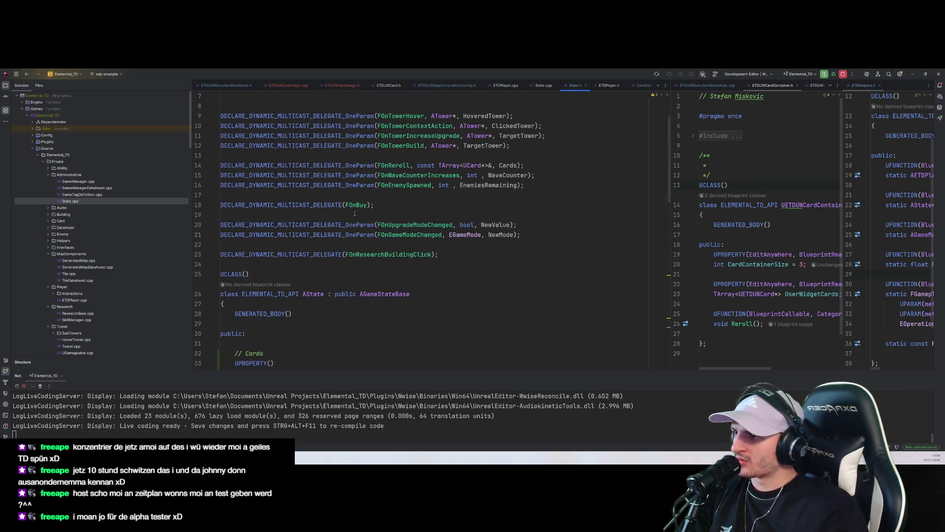
pyautogui.scroll(3, 354, 213)
pyautogui.scroll(-10, 356, 214)
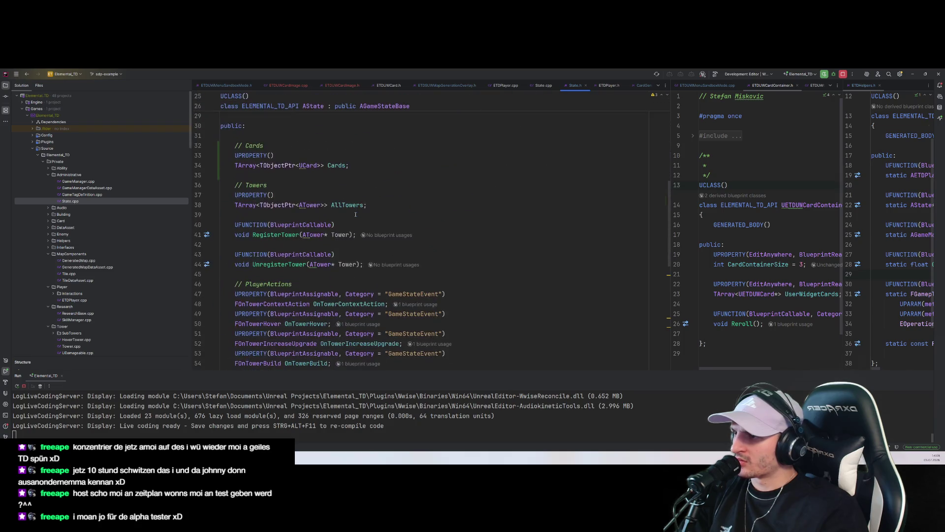
pyautogui.scroll(12, 339, 211)
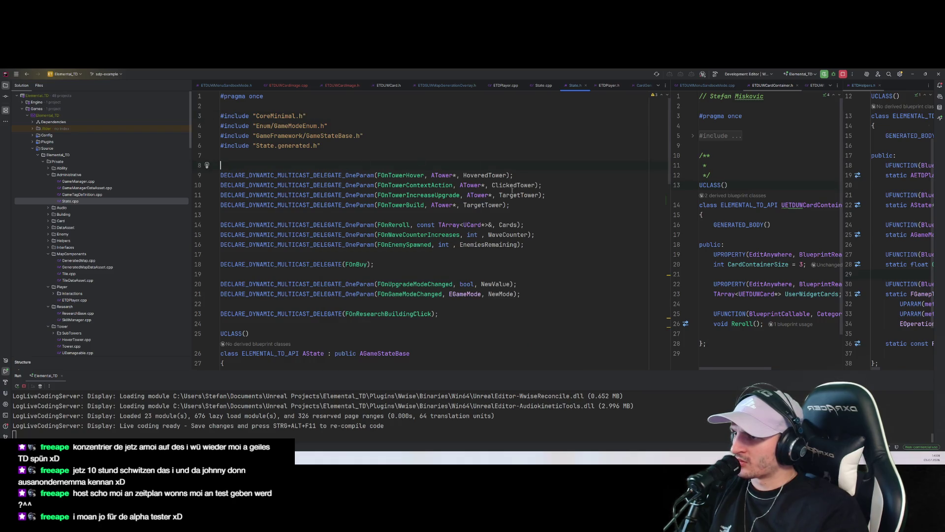
pyautogui.scroll(-6, 391, 209)
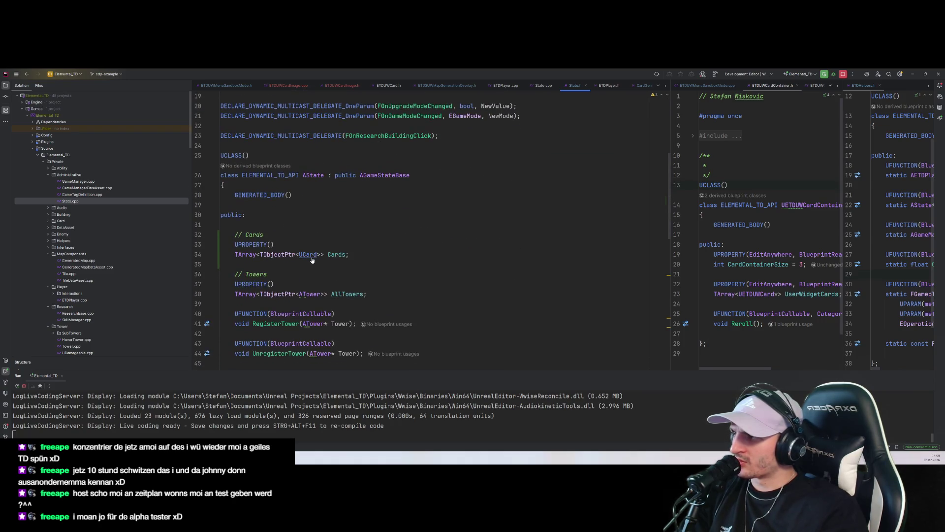
pyautogui.keyDown('ctrl'); pyautogui.click(317, 294); pyautogui.keyUp('ctrl')
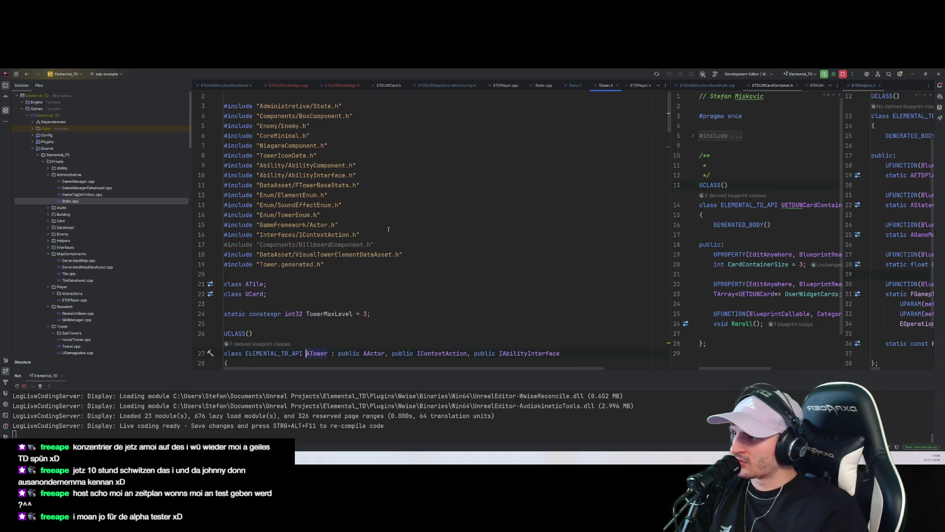
pyautogui.click(295, 179)
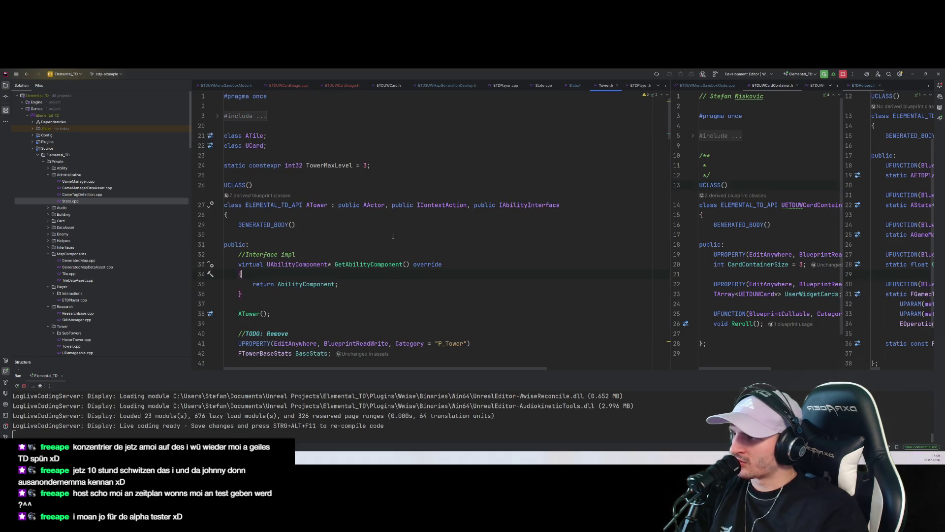
pyautogui.doubleClick(317, 207)
pyautogui.click(574, 86)
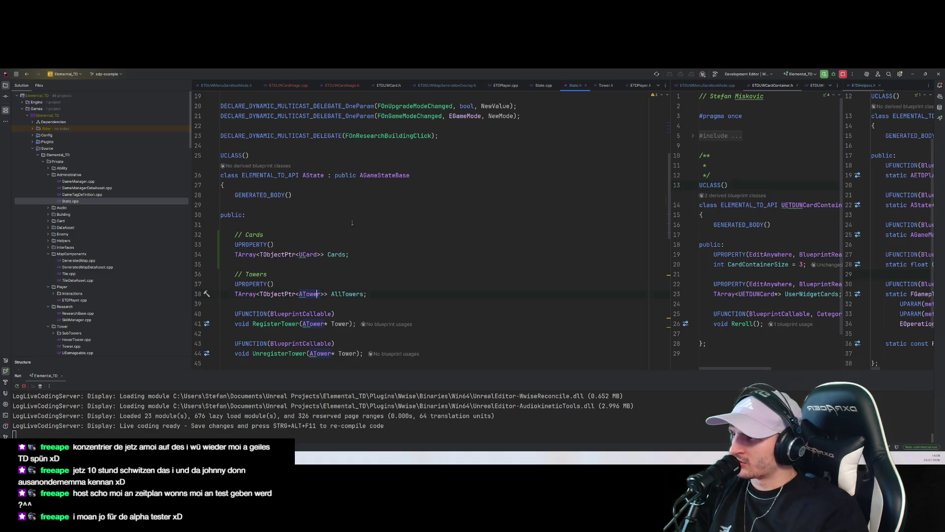
pyautogui.scroll(6, 298, 149)
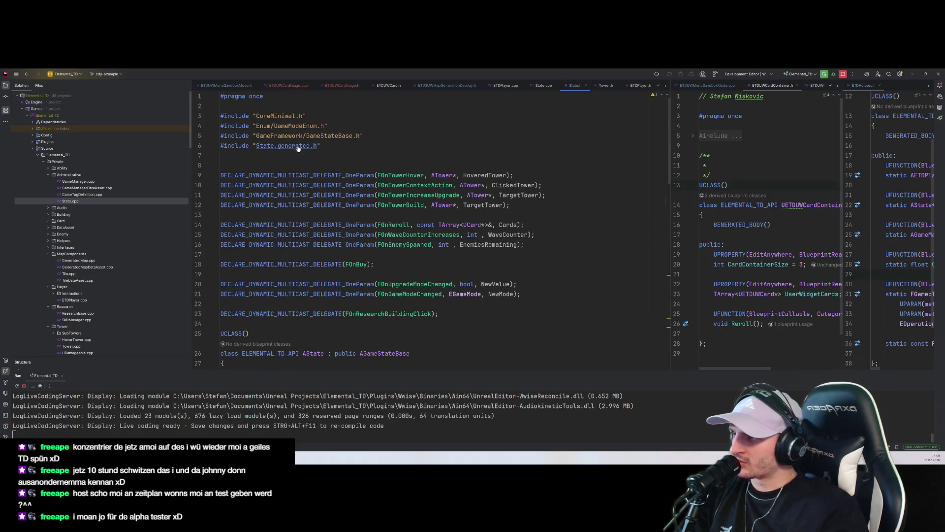
pyautogui.keyDown('ctrl'); pyautogui.click(296, 147); pyautogui.keyUp('ctrl')
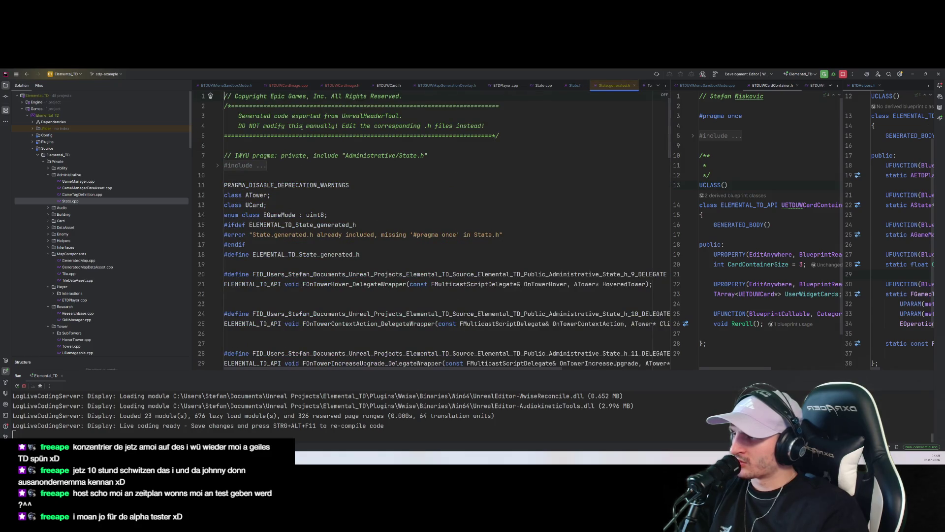
pyautogui.click(574, 85)
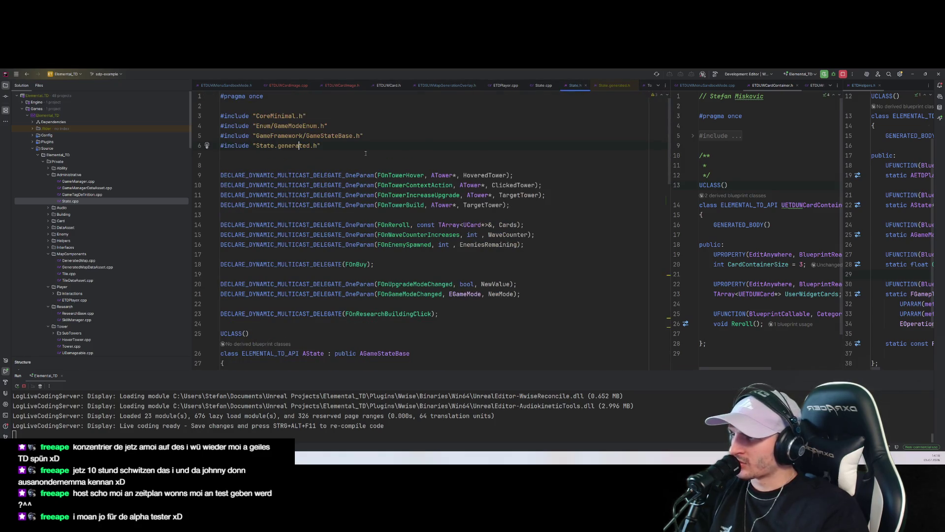
pyautogui.scroll(-4, 417, 180)
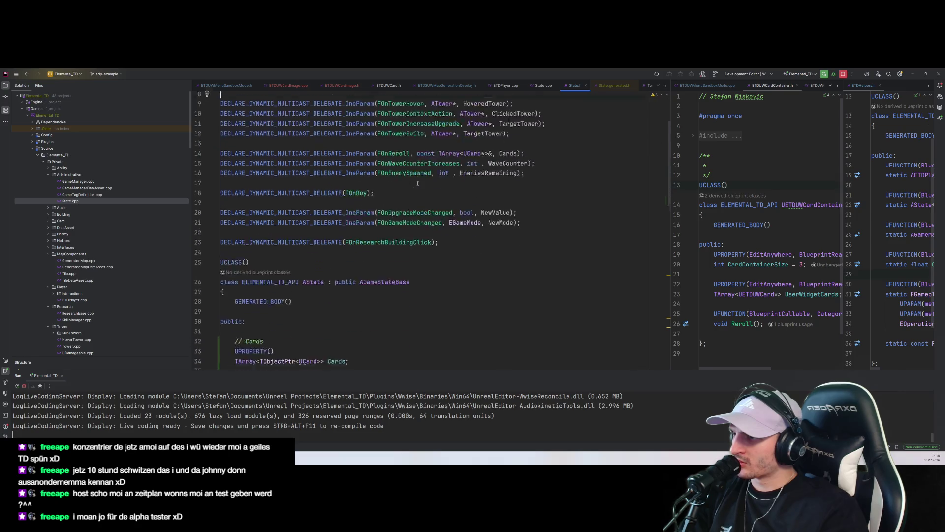
pyautogui.scroll(4, 416, 192)
pyautogui.scroll(-5, 417, 192)
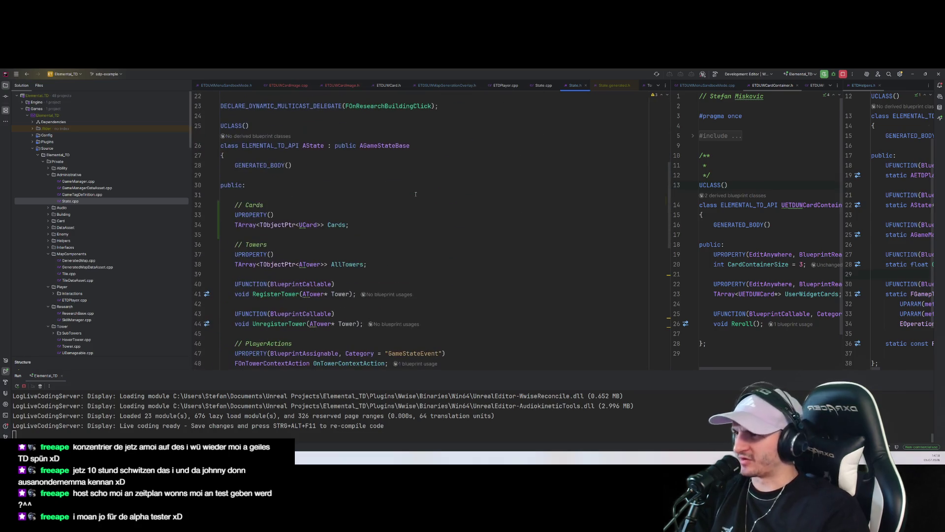
pyautogui.scroll(-3, 415, 195)
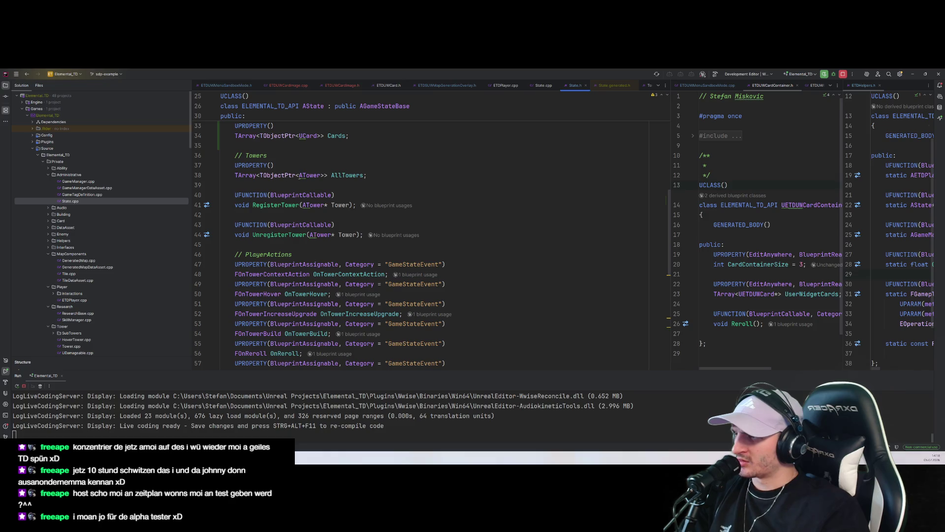
pyautogui.moveTo(309, 176)
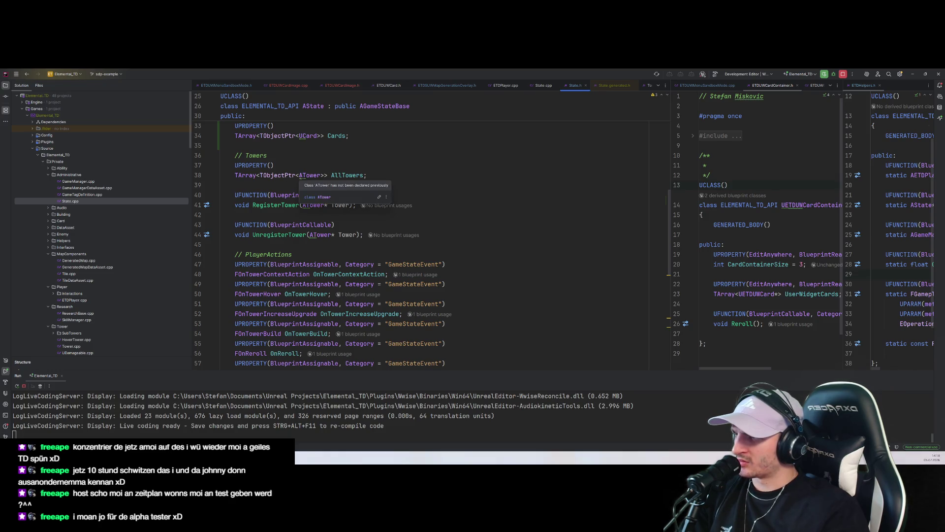
pyautogui.click(433, 146)
pyautogui.scroll(5, 443, 170)
pyautogui.scroll(-3, 407, 222)
pyautogui.click(407, 255)
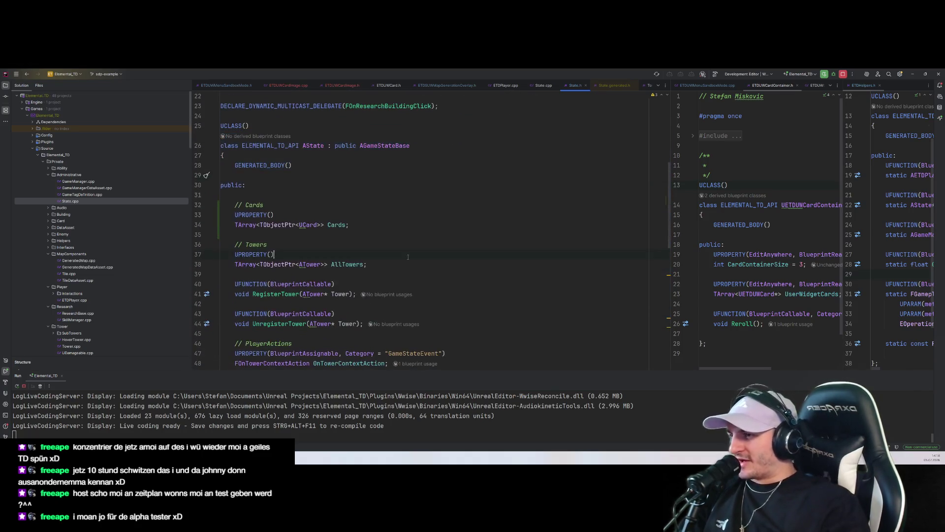
pyautogui.click(369, 233)
pyautogui.click(334, 225)
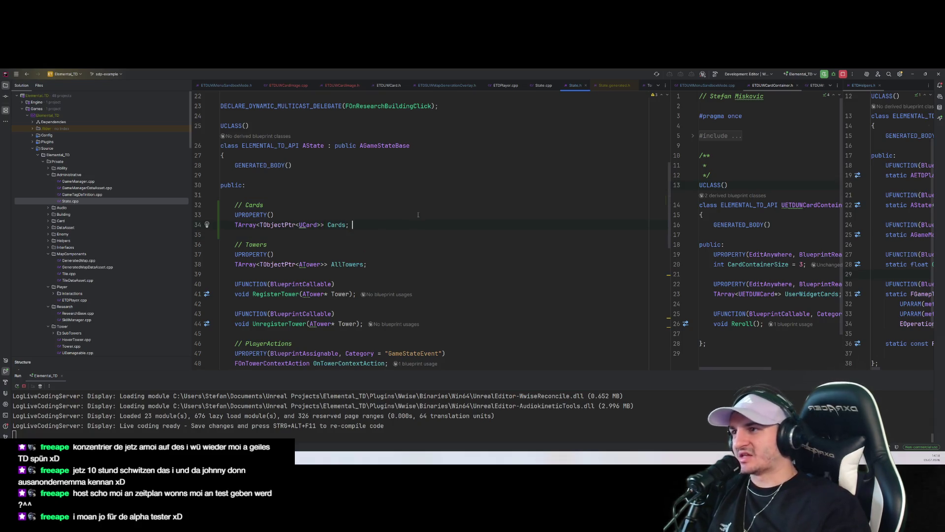
pyautogui.scroll(1, 365, 197)
pyautogui.scroll(5, 364, 198)
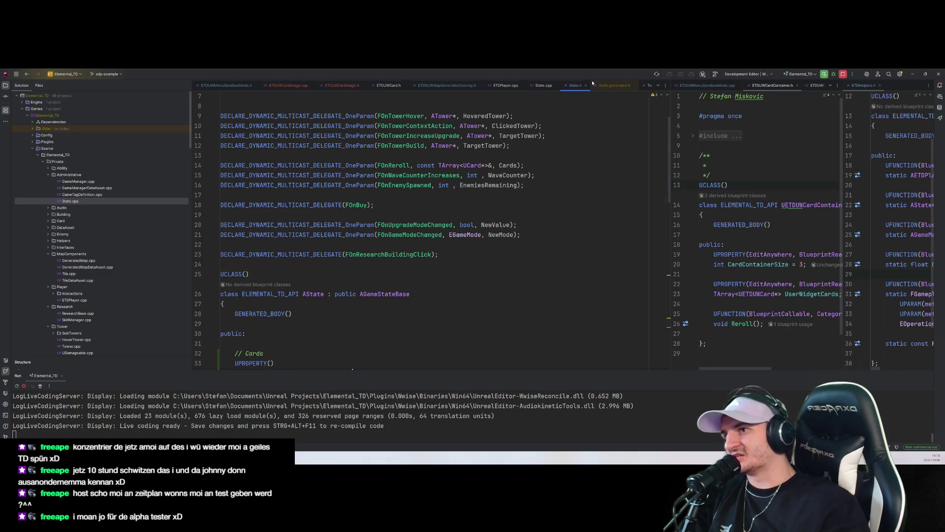
# Step: Review Reroll in ETDPlayer.cpp, then relaunch Elemental_TD with Stop and Rerun
pyautogui.click(506, 85)
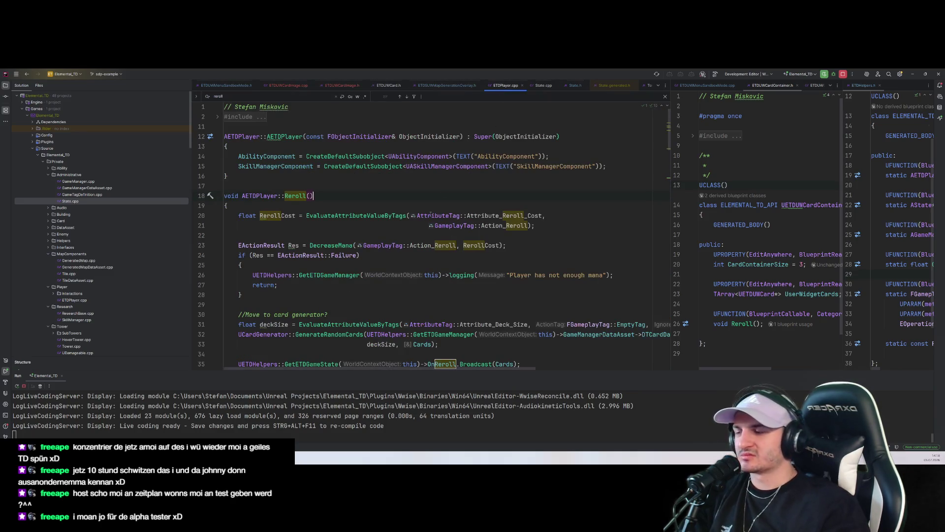
pyautogui.click(373, 166)
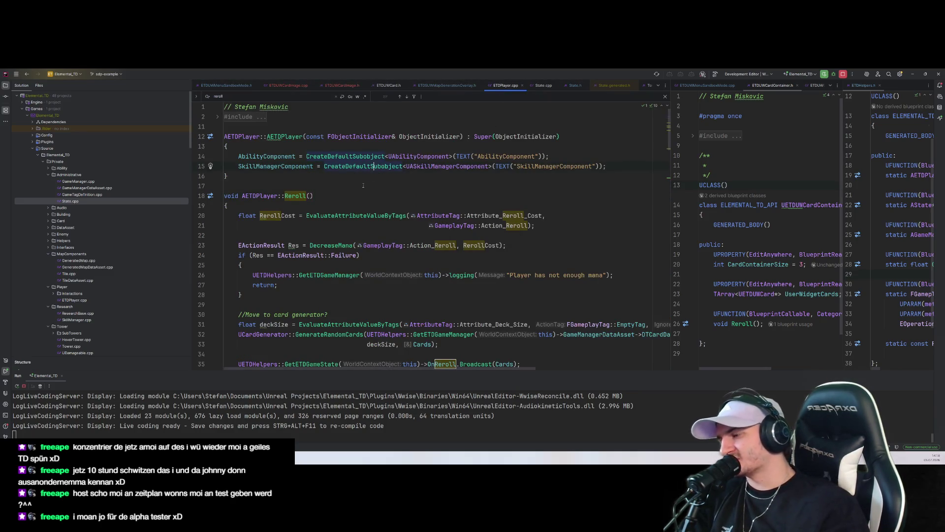
pyautogui.scroll(-2, 364, 184)
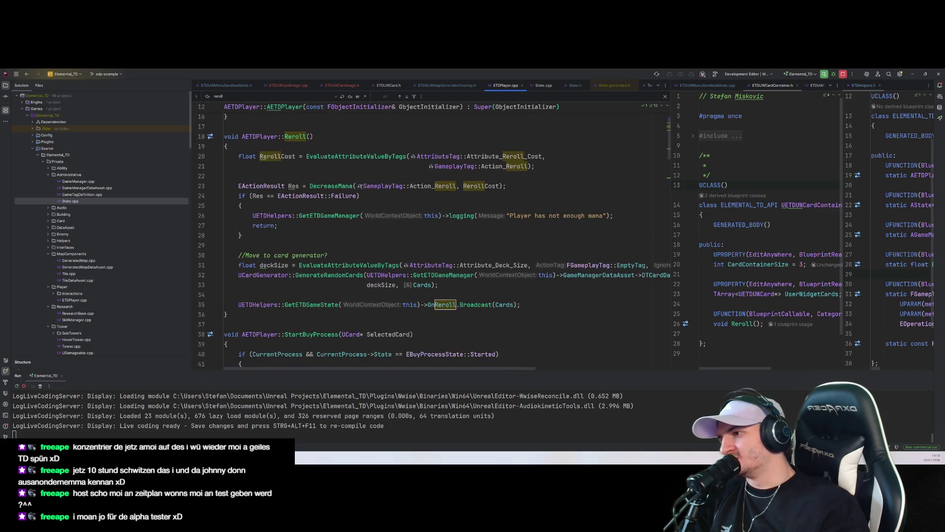
pyautogui.scroll(2, 360, 185)
pyautogui.click(410, 264)
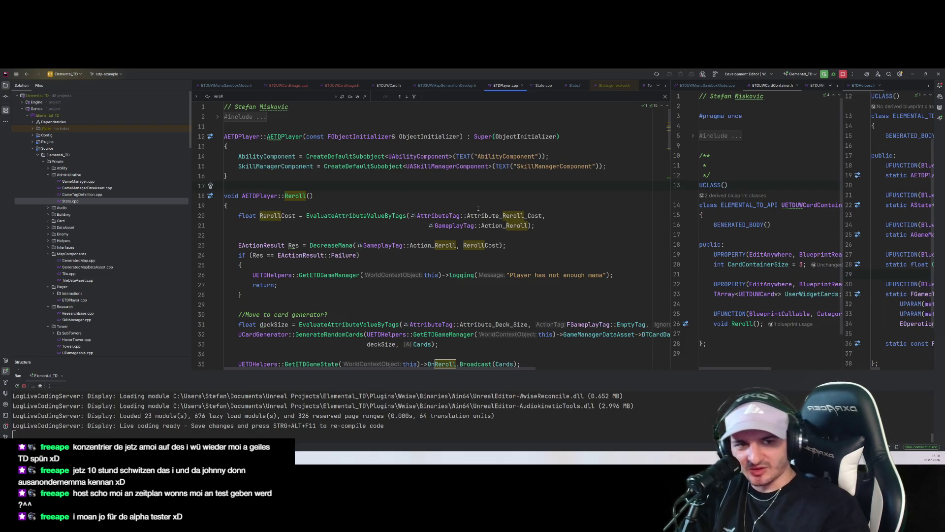
pyautogui.click(823, 77)
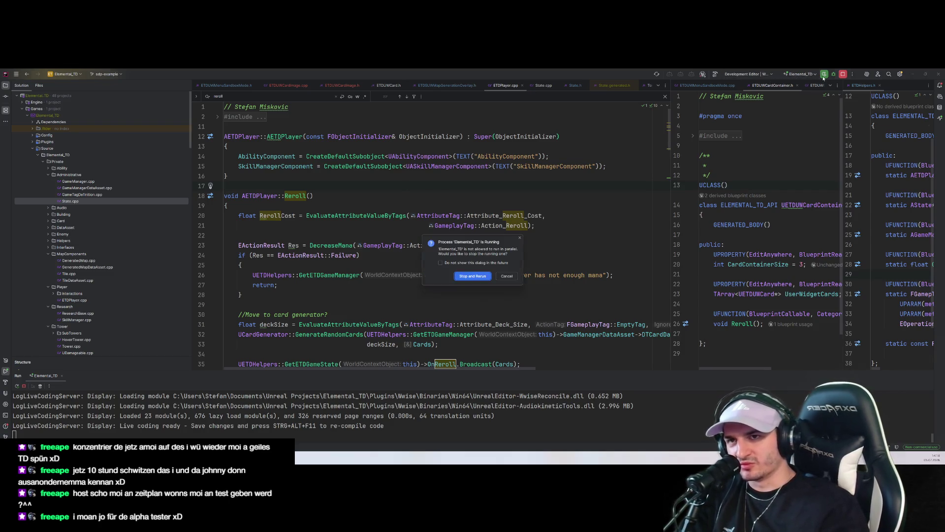
pyautogui.click(477, 276)
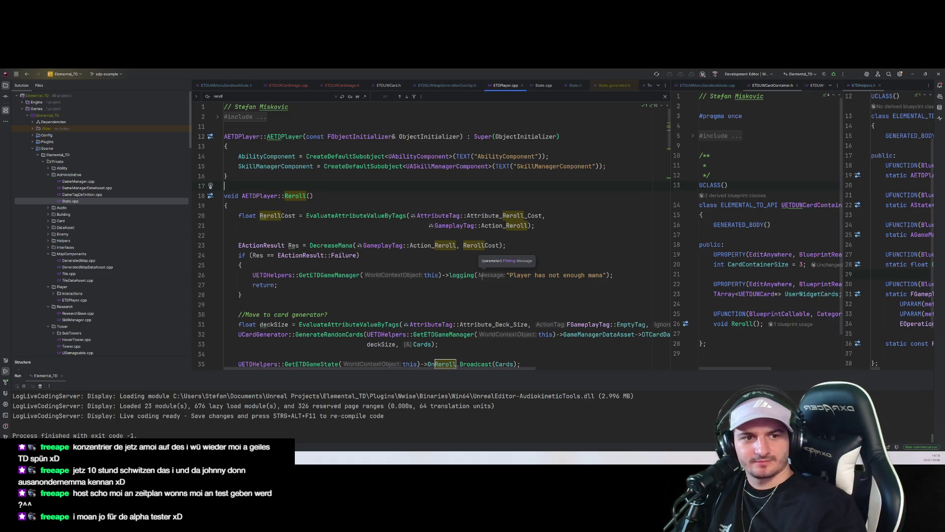
# Step: Relaunch the editor with Shift+F10 and open WBP_SandboxMode from Blueprints > UI > Menu > SubMenu
pyautogui.click(436, 286)
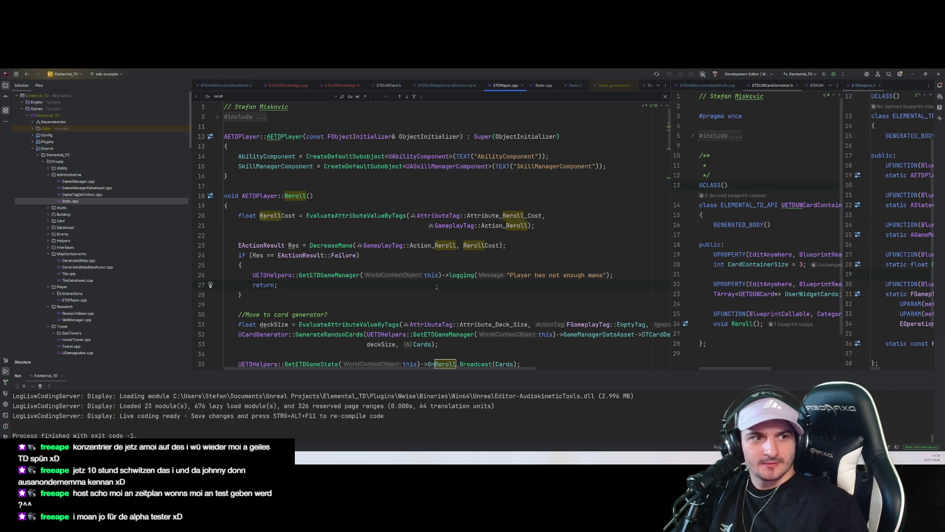
pyautogui.hotkey('shift', 'F10')
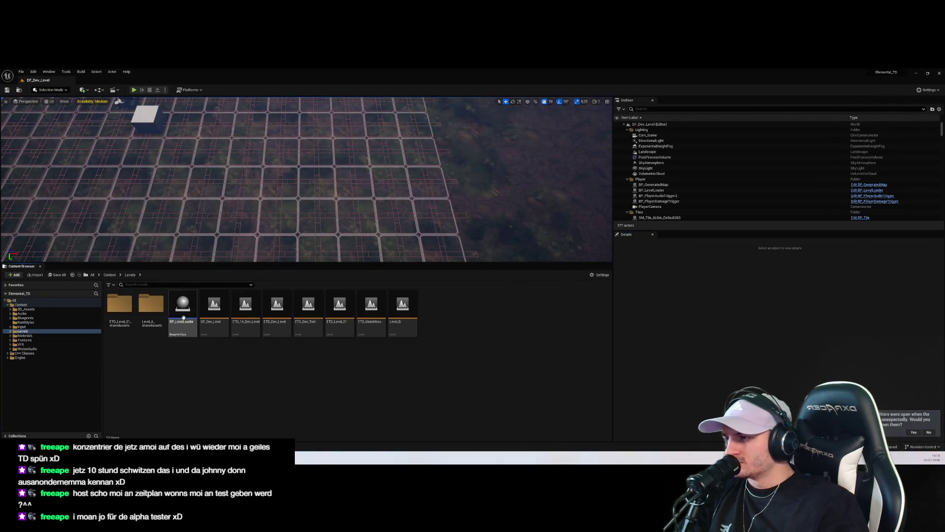
pyautogui.click(27, 348)
pyautogui.click(44, 322)
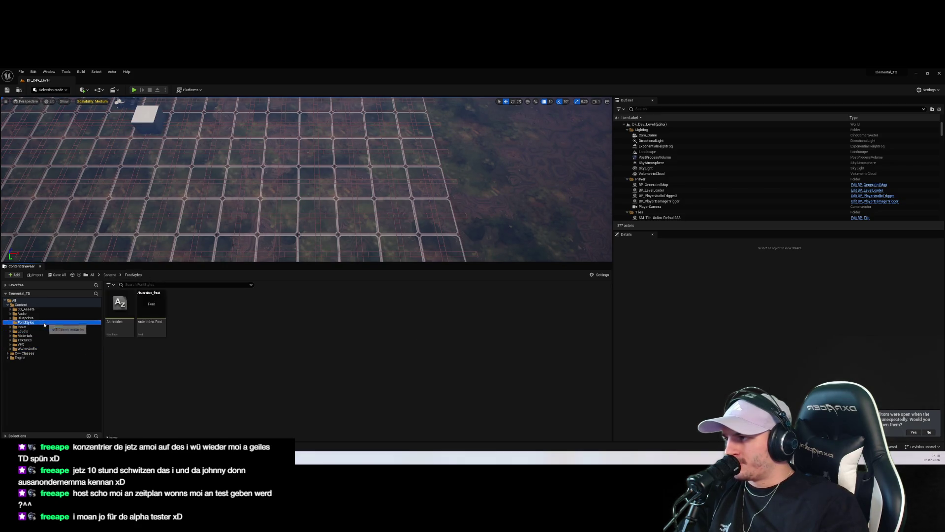
pyautogui.click(10, 317)
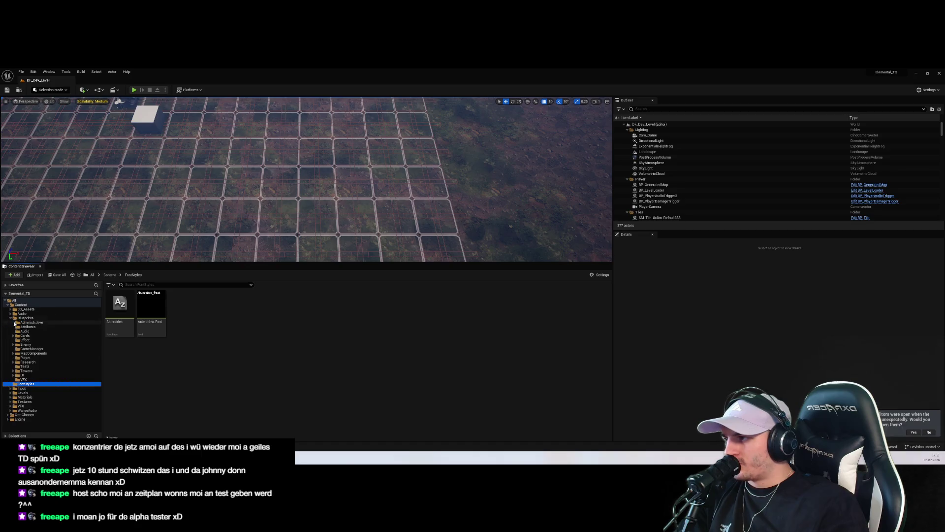
pyautogui.click(13, 376)
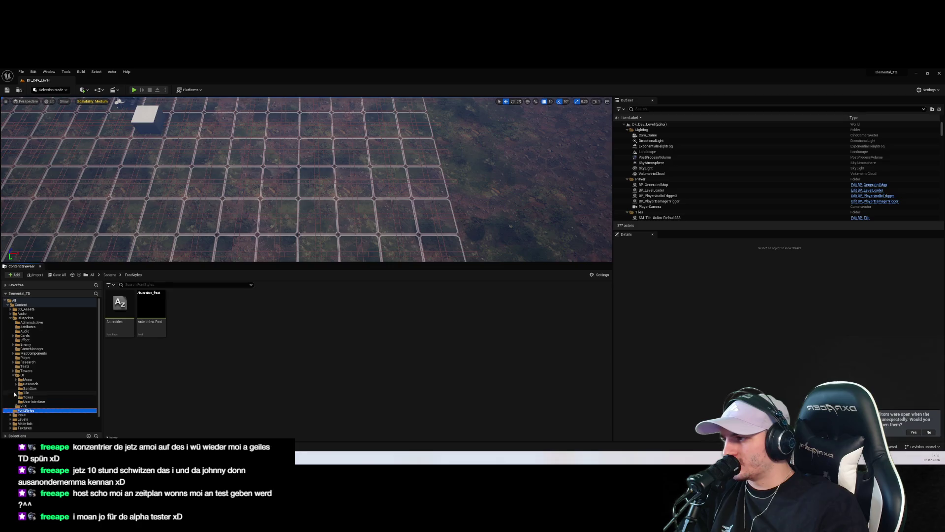
pyautogui.click(16, 379)
pyautogui.click(33, 388)
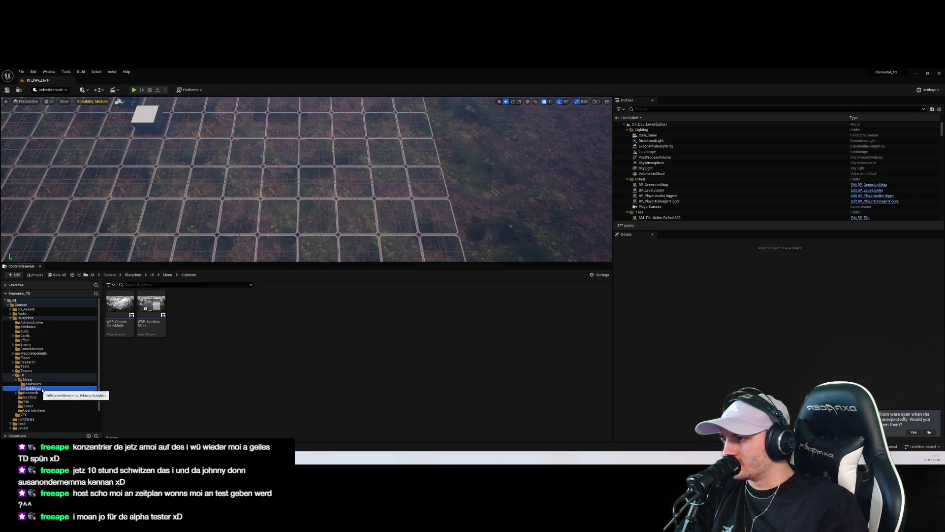
pyautogui.doubleClick(151, 306)
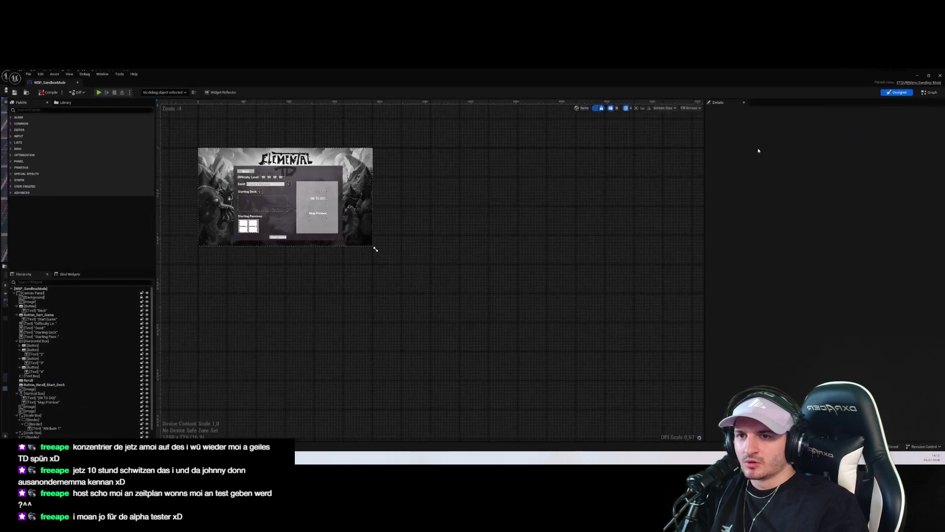
pyautogui.click(928, 90)
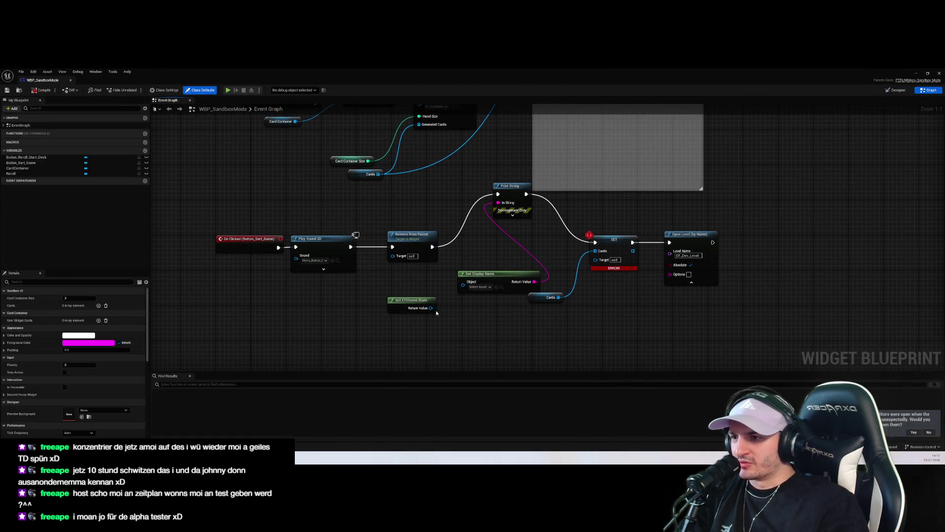
# Step: Delete Get Display Name and wire Get ETDGame State into Print String's text
pyautogui.click(487, 274)
pyautogui.press('Delete')
pyautogui.moveTo(432, 307); pyautogui.dragTo(498, 203)
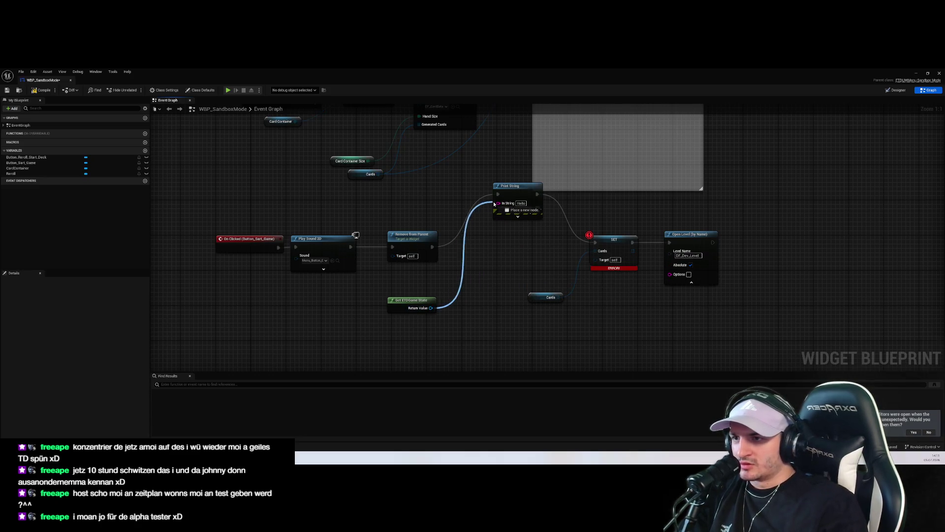
pyautogui.moveTo(427, 296); pyautogui.dragTo(418, 310)
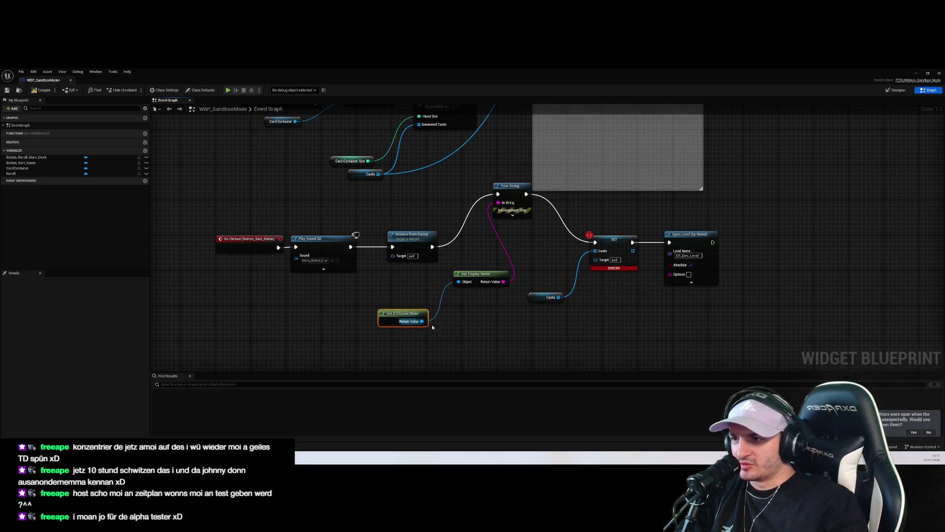
pyautogui.click(551, 283)
# Step: Search for a cards getter on the game state, cancel, compile WBP_SandboxMode, and return to Rider
pyautogui.moveTo(372, 336); pyautogui.dragTo(442, 336)
pyautogui.write('get ca')
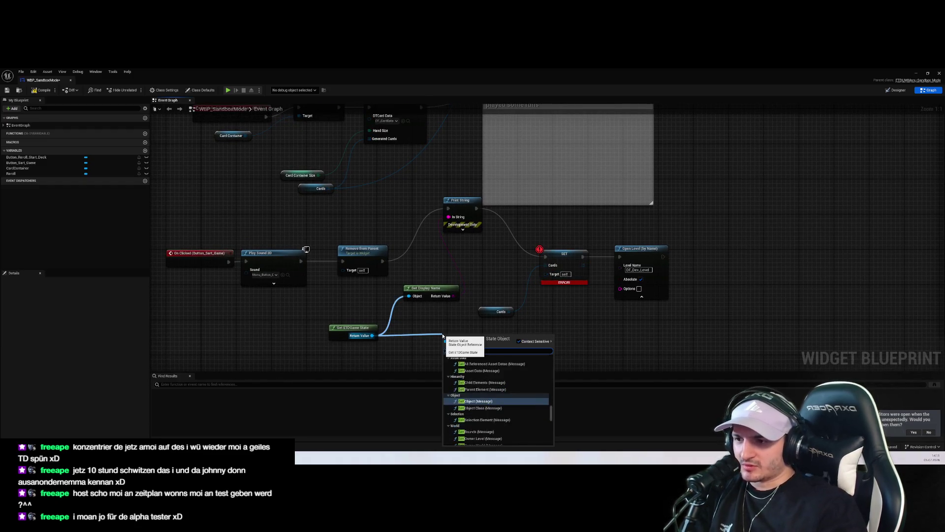
pyautogui.hotkey('ctrl', 'a')
pyautogui.write('cards')
pyautogui.hotkey('ctrl', 'a')
pyautogui.write('card')
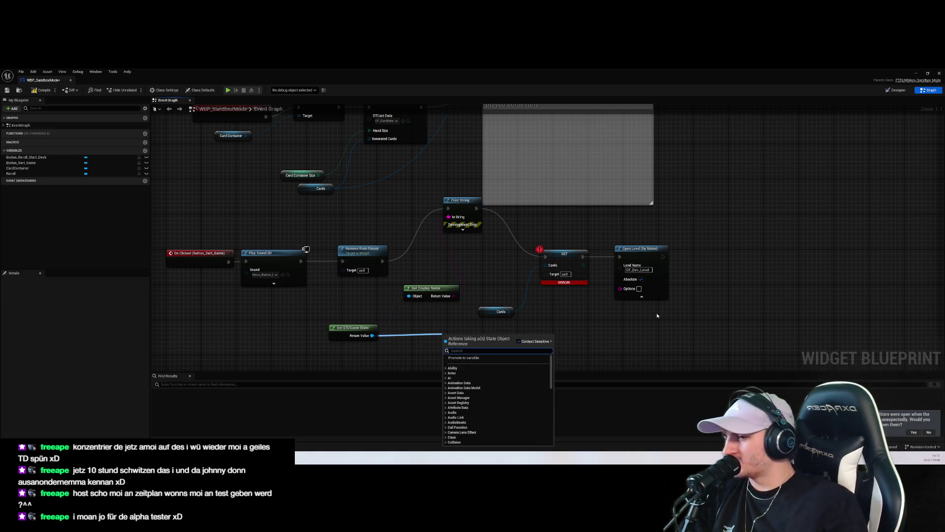
pyautogui.press('Escape')
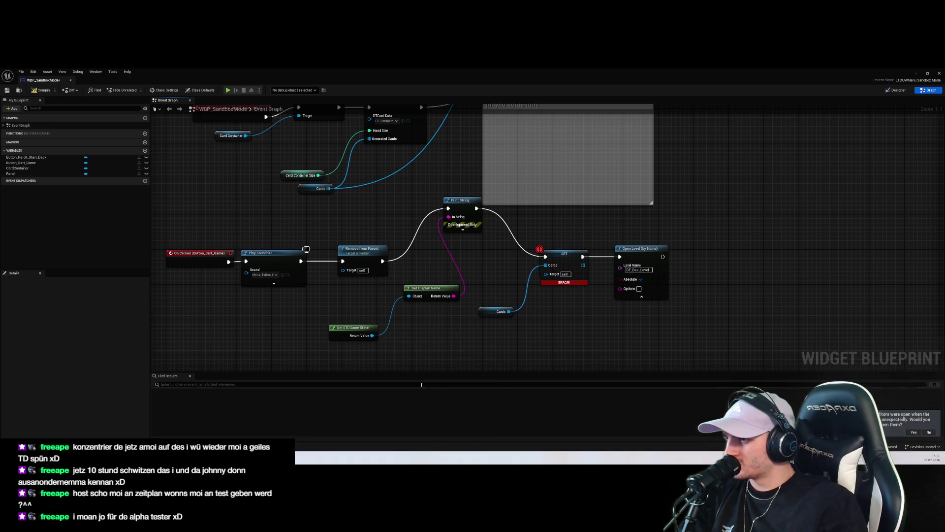
pyautogui.click(42, 90)
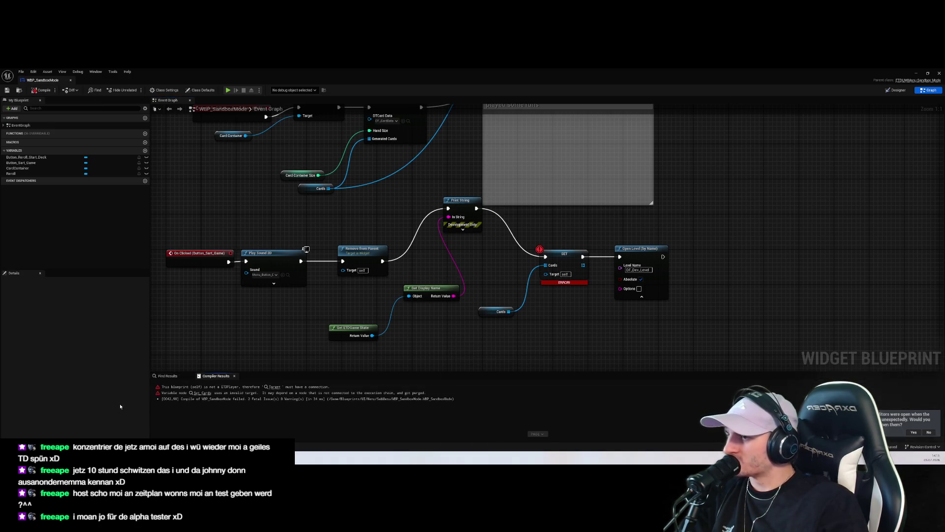
pyautogui.hotkey('alt', 'Tab')
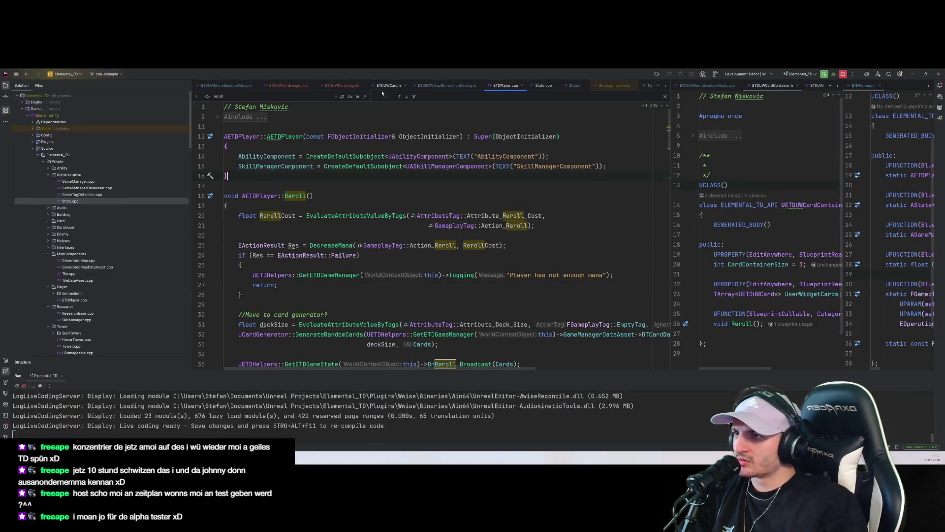
# Step: Open State.h from the include line in State.cpp
pyautogui.click(543, 85)
pyautogui.click(394, 244)
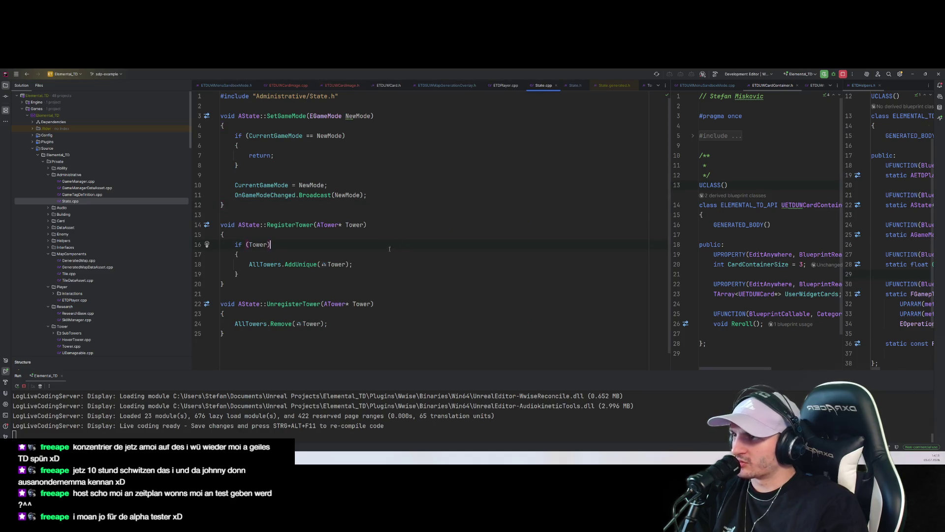
pyautogui.keyDown('ctrl'); pyautogui.click(322, 97); pyautogui.keyUp('ctrl')
pyautogui.scroll(-10, 400, 233)
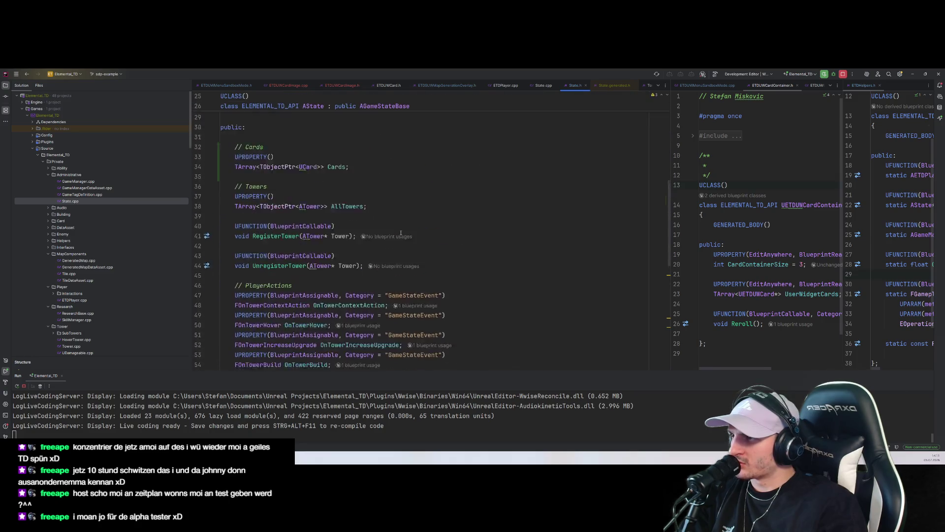
pyautogui.scroll(1, 282, 294)
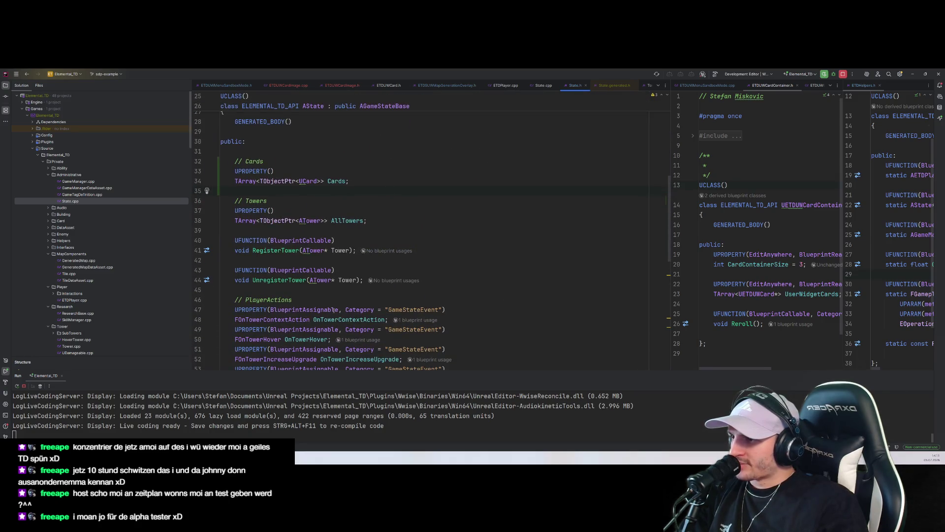
pyautogui.scroll(-1, 329, 289)
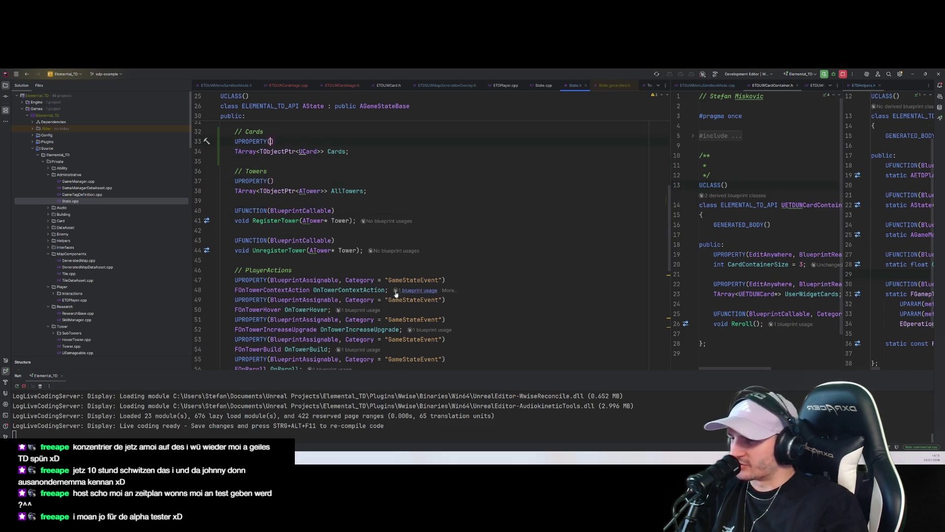
# Step: Give the Cards UPROPERTY the event specifiers with its category renamed to GameStateProperty
pyautogui.click(270, 141)
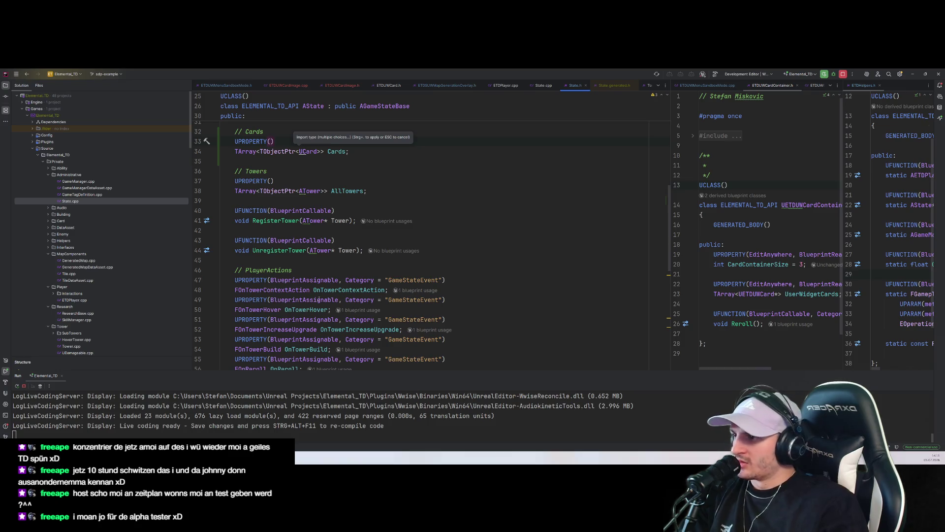
pyautogui.scroll(-1, 415, 250)
pyautogui.moveTo(444, 250); pyautogui.dragTo(270, 250)
pyautogui.hotkey('ctrl', 'c')
pyautogui.scroll(3, 268, 207)
pyautogui.hotkey('ctrl', 'v')
pyautogui.press('Home')
pyautogui.hotkey('shift', 'Down')
pyautogui.hotkey('shift', 'Down')
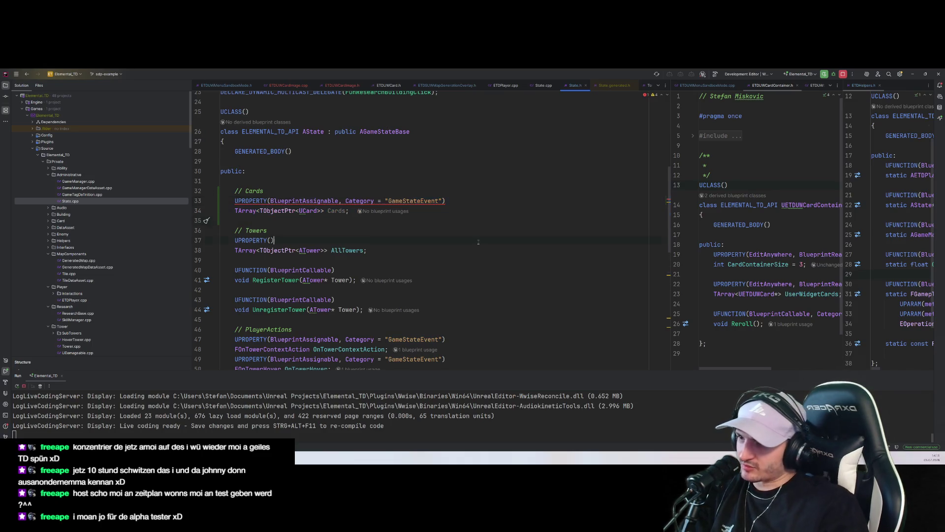
pyautogui.click(436, 201)
pyautogui.press('Delete')
pyautogui.press('BackSpace')
pyautogui.press('BackSpace')
pyautogui.press('BackSpace')
pyautogui.write('roperty')
pyautogui.moveTo(457, 201); pyautogui.dragTo(235, 201)
pyautogui.hotkey('ctrl', 'c')
# Step: Paste the same specifier line into the UPROPERTY above AllTowers
pyautogui.moveTo(276, 240); pyautogui.dragTo(234, 240)
pyautogui.hotkey('ctrl', 'v')
pyautogui.click(336, 233)
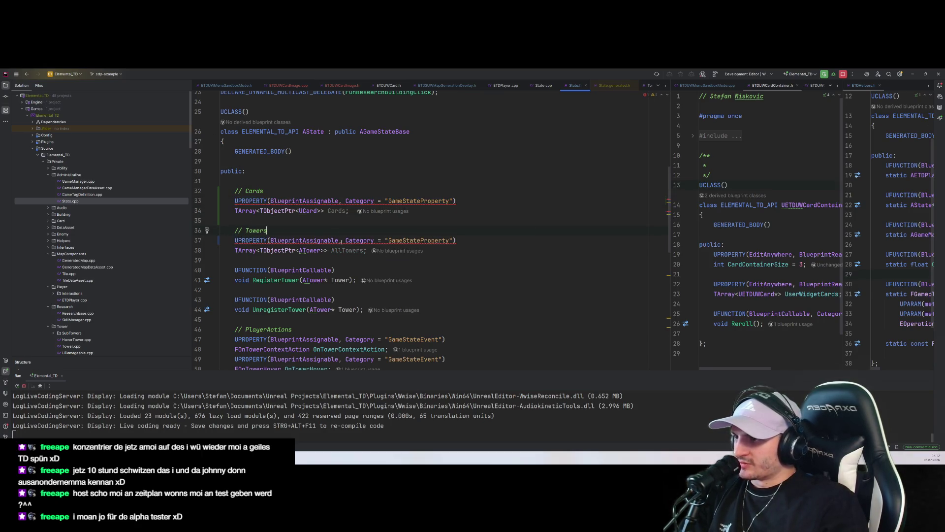
pyautogui.click(355, 290)
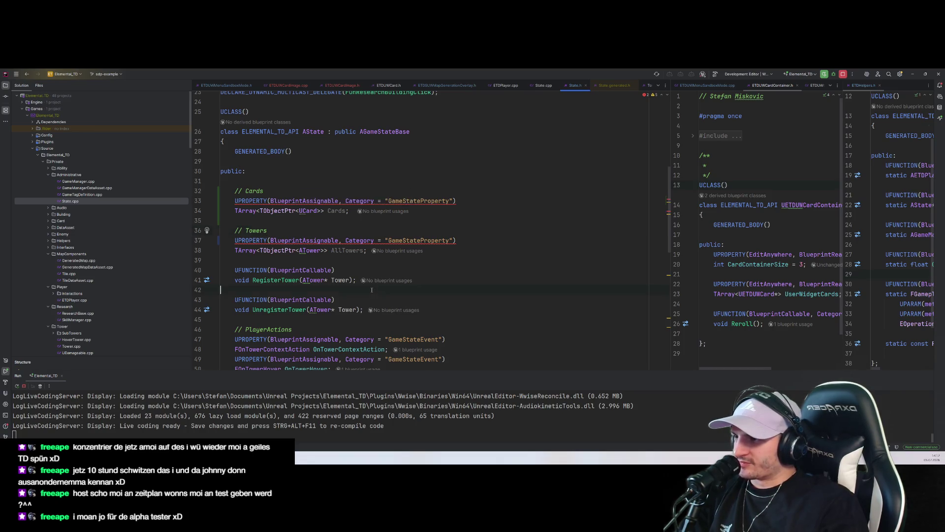
pyautogui.scroll(-4, 382, 278)
pyautogui.scroll(-3, 294, 261)
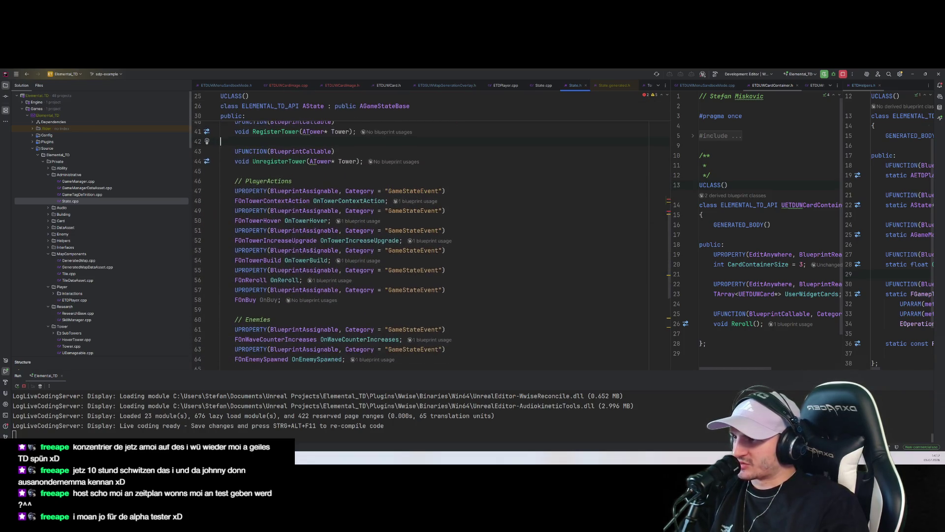
# Step: Replace BlueprintAssignable on Cards and AllTowers with EditAnywhere, BlueprintReadWrite from ETDUWCardContainer.h
pyautogui.click(762, 231)
pyautogui.doubleClick(763, 254)
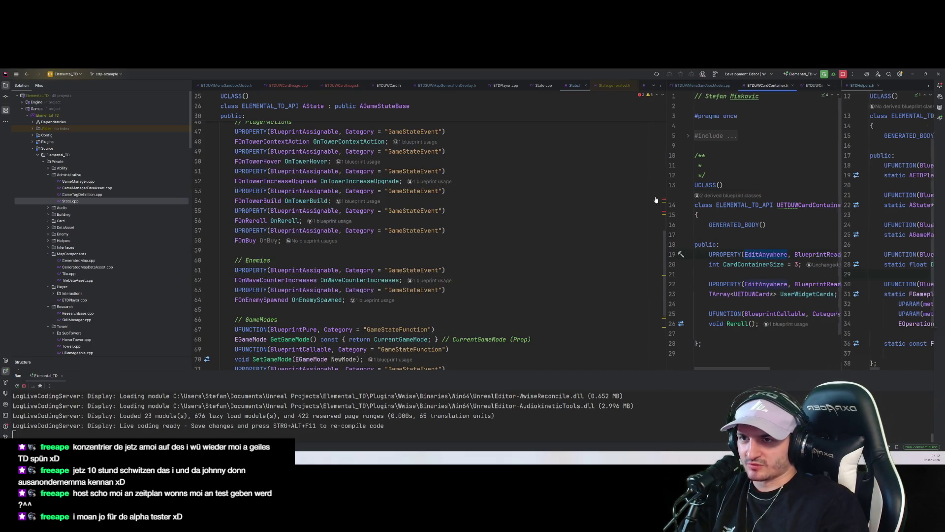
pyautogui.moveTo(669, 222); pyautogui.dragTo(495, 222)
pyautogui.click(679, 274)
pyautogui.moveTo(691, 254); pyautogui.dragTo(573, 254)
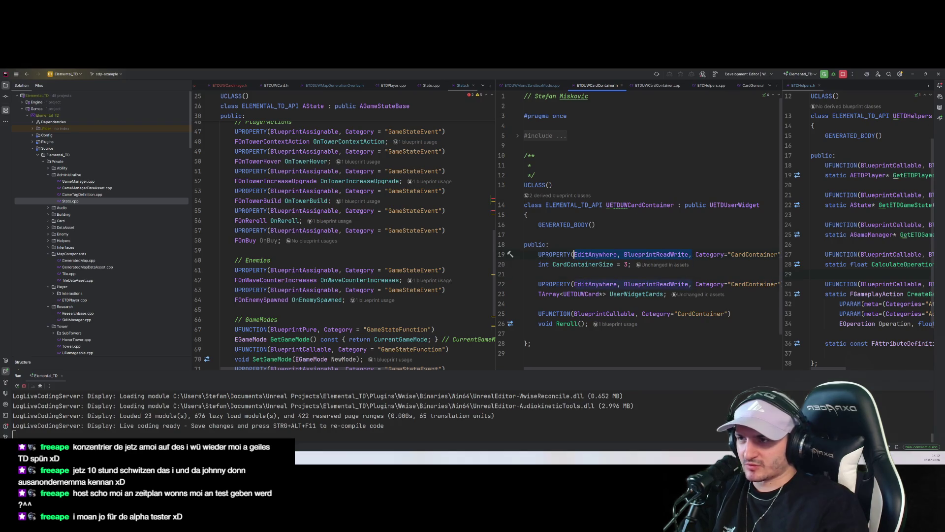
pyautogui.scroll(7, 338, 200)
pyautogui.click(338, 200)
pyautogui.hotkey('ctrl', 'v')
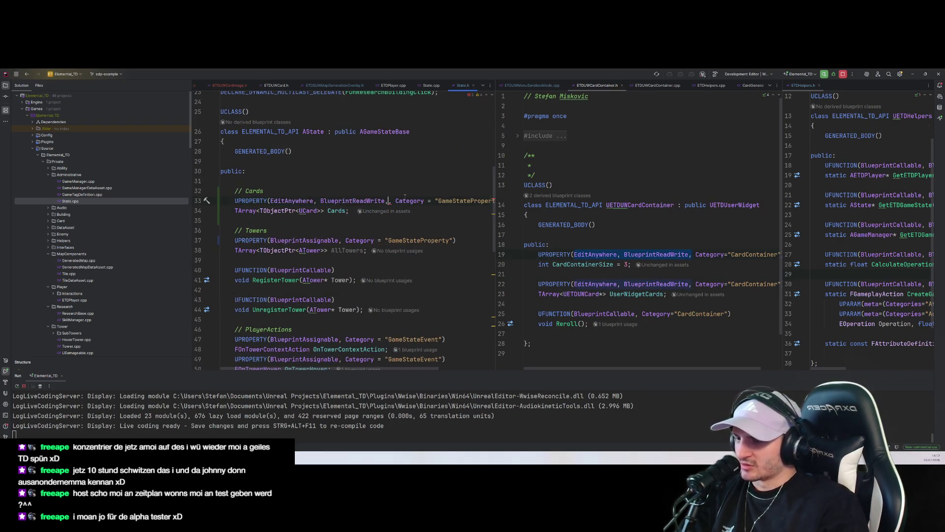
pyautogui.doubleClick(305, 240)
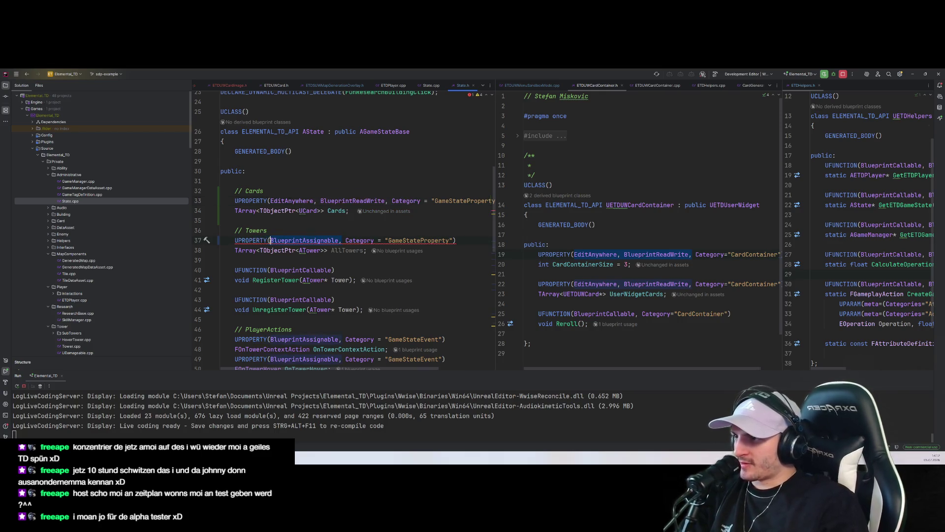
pyautogui.hotkey('ctrl', 'v')
pyautogui.click(222, 289)
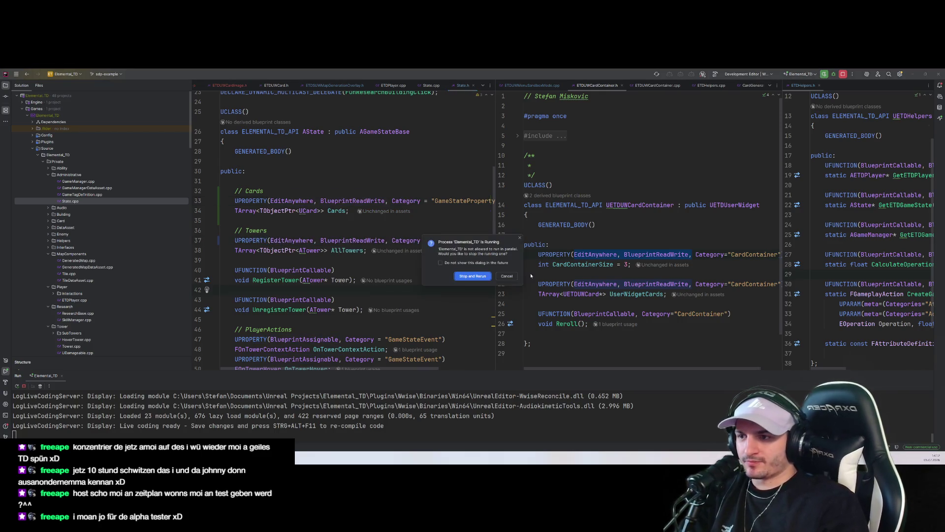
# Step: Stop and rerun Elemental_TD so the project rebuilds and the editor relaunches
pyautogui.click(434, 316)
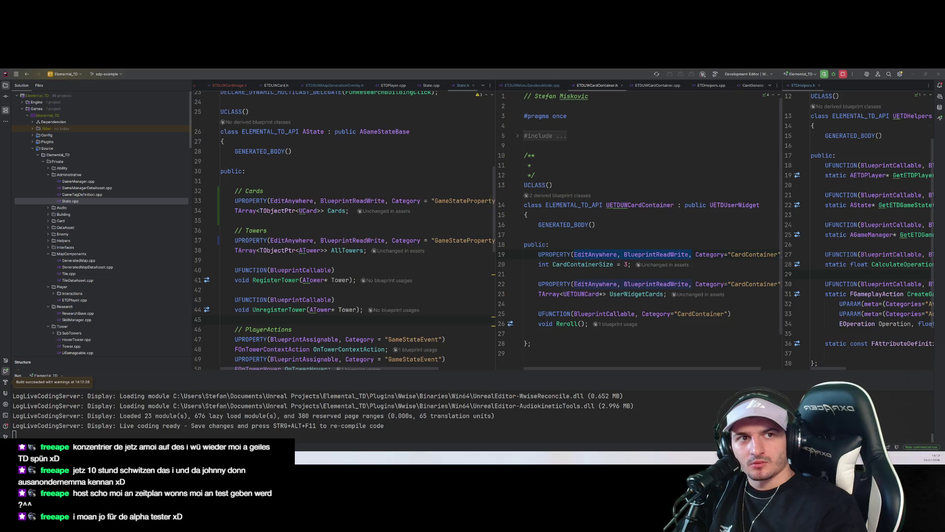
pyautogui.click(235, 319)
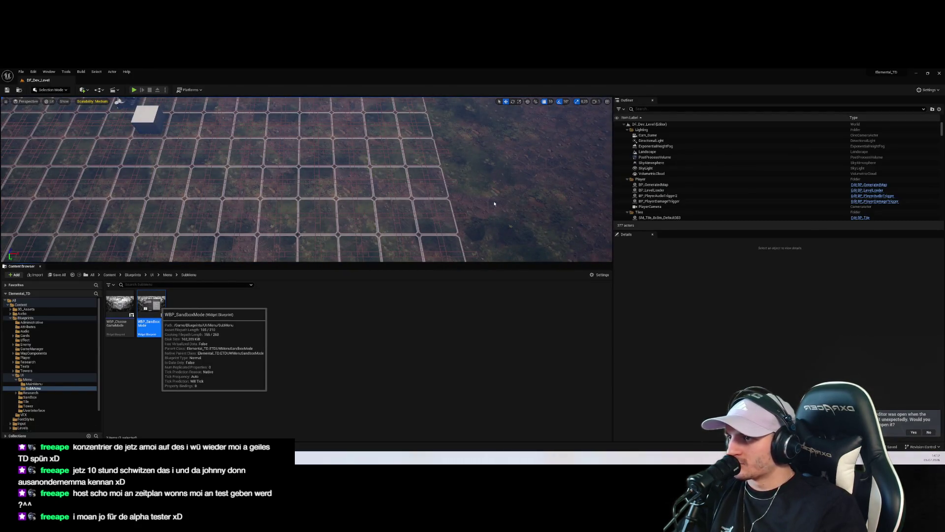
# Step: Reopen WBP_SandboxMode's graph and add a Get Cards node from the game state's return value
pyautogui.doubleClick(620, 222)
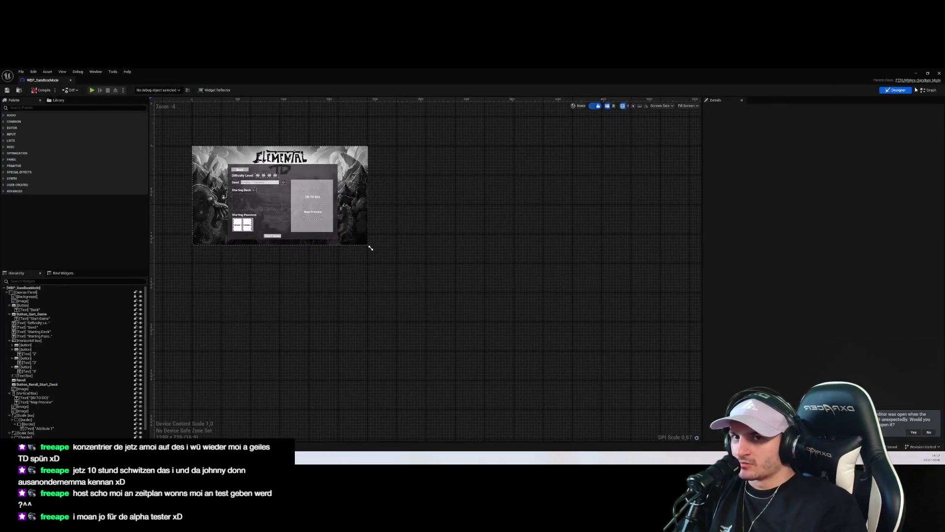
pyautogui.click(928, 91)
pyautogui.moveTo(440, 339)
pyautogui.mouseDown()
pyautogui.moveTo(422, 343)
pyautogui.moveTo(475, 338)
pyautogui.mouseUp()
pyautogui.write('card')
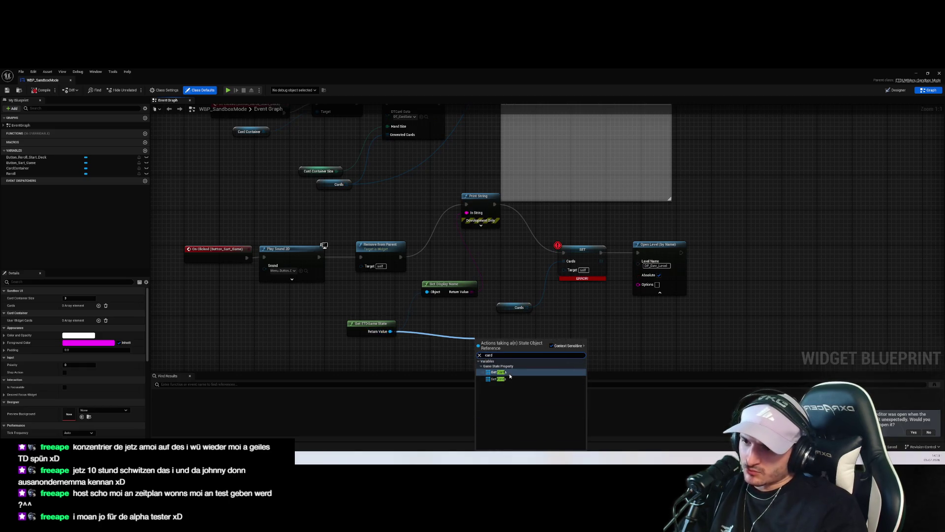
pyautogui.click(509, 373)
# Step: Bring the card widget generation area into view and adjust its nodes
pyautogui.scroll(-4, 566, 345)
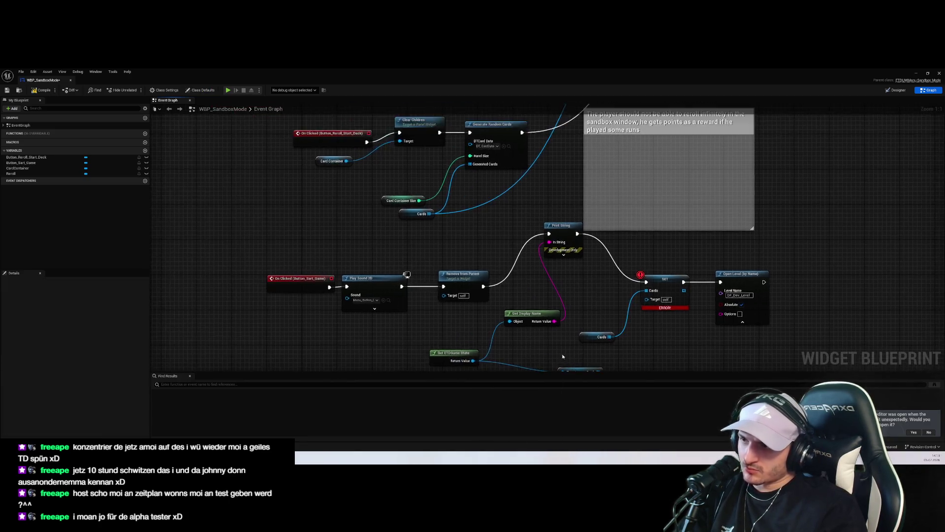
pyautogui.scroll(4, 476, 261)
pyautogui.scroll(-2, 476, 261)
pyautogui.moveTo(476, 261); pyautogui.dragTo(457, 289)
pyautogui.moveTo(418, 334); pyautogui.dragTo(282, 255)
pyautogui.click(230, 261)
pyautogui.moveTo(421, 340); pyautogui.dragTo(244, 253)
pyautogui.click(255, 257)
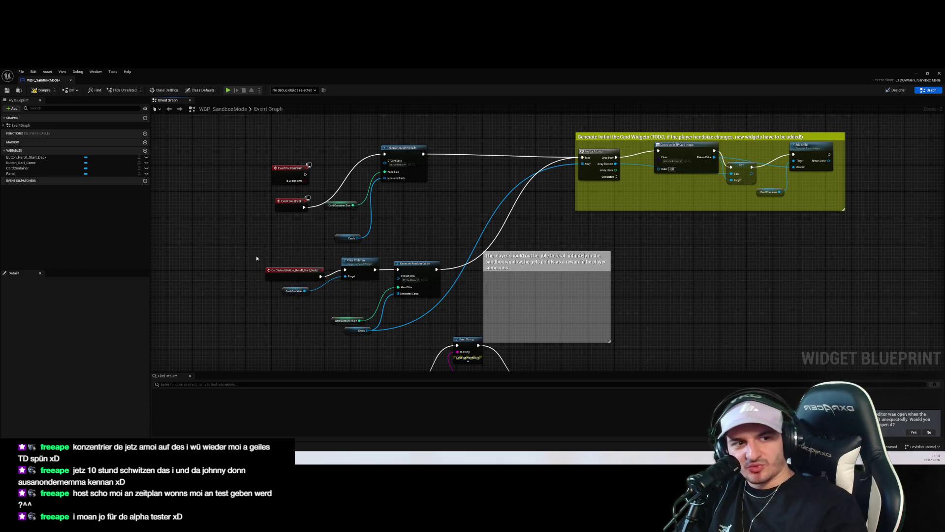
# Step: Select the old Cards getter and search for the ETD game state getter, then cancel the search
pyautogui.scroll(3, 308, 240)
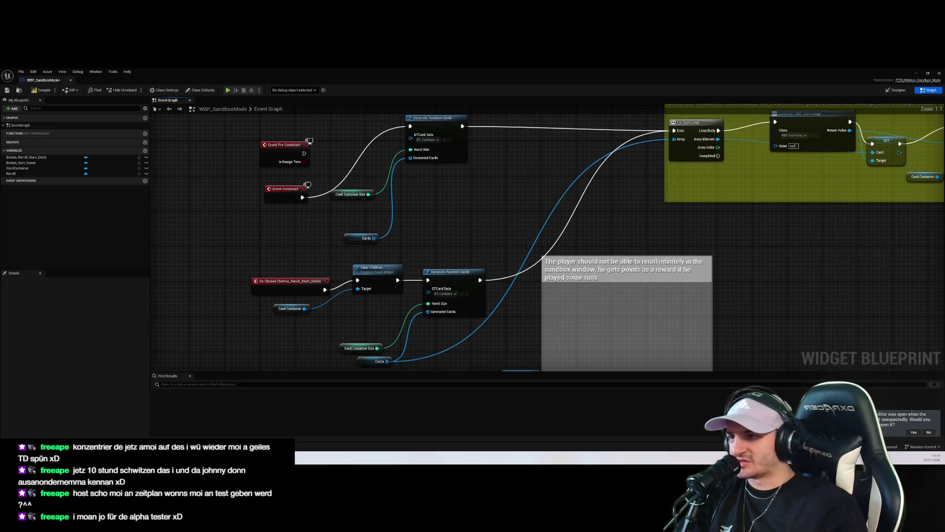
pyautogui.moveTo(433, 277)
pyautogui.mouseDown()
pyautogui.moveTo(341, 256)
pyautogui.moveTo(321, 266)
pyautogui.mouseUp()
pyautogui.click(321, 266)
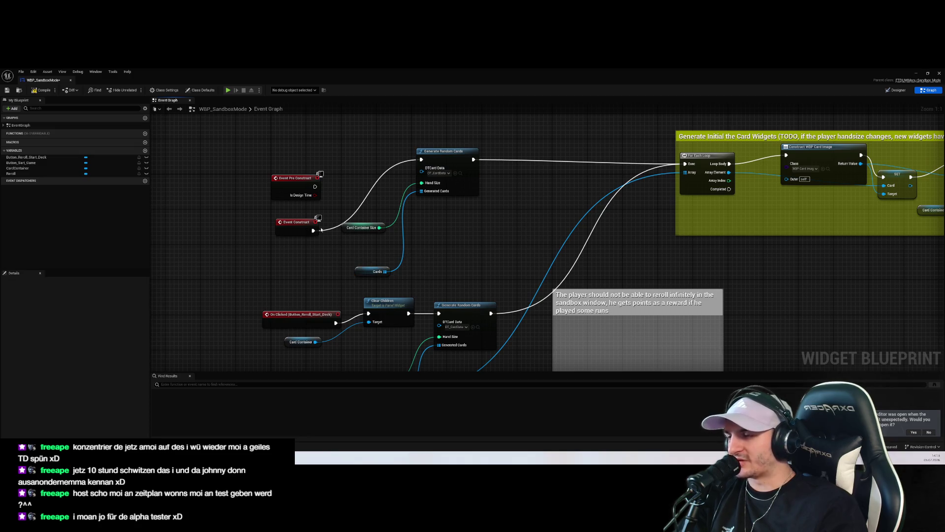
pyautogui.moveTo(412, 289); pyautogui.dragTo(333, 260)
pyautogui.click(447, 260)
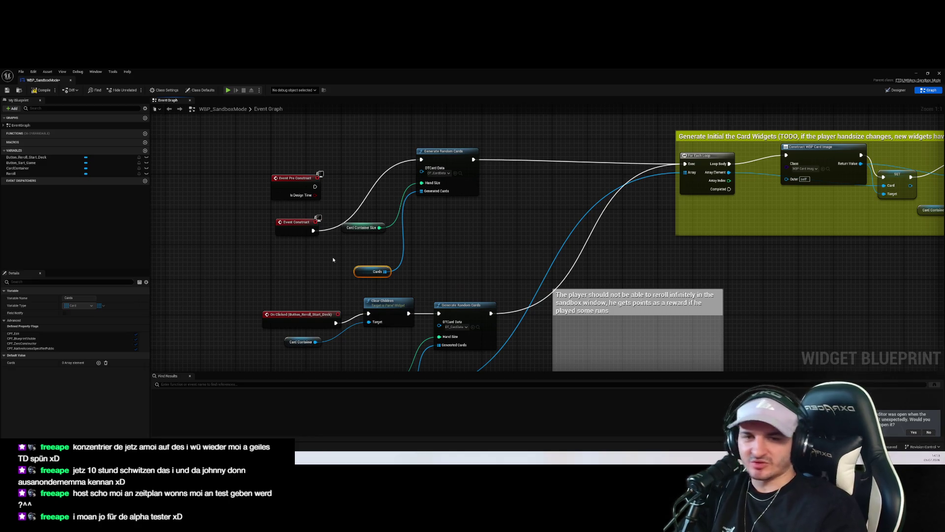
pyautogui.rightClick(333, 260)
pyautogui.write('get state')
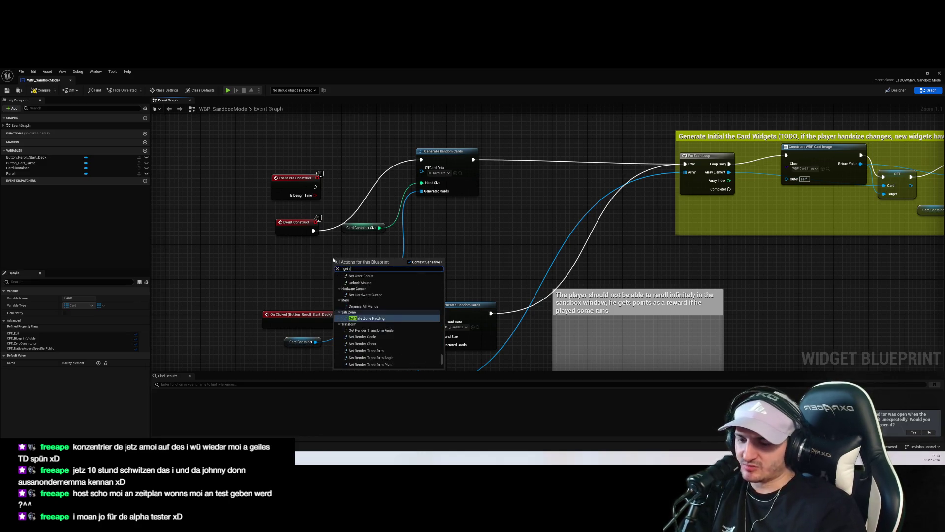
pyautogui.hotkey('ctrl', 'a')
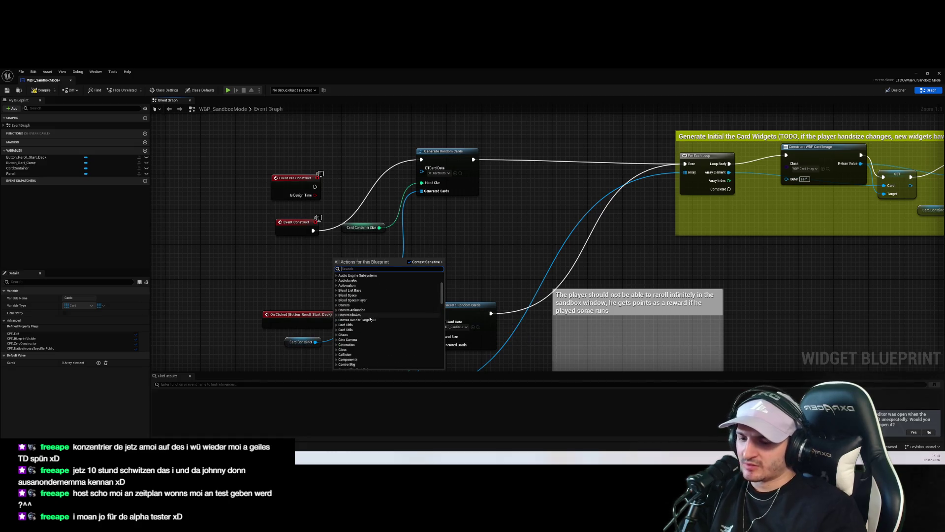
pyautogui.write('etdu')
pyautogui.press('Escape')
# Step: Cut and paste the Get ETD Game State and Cards nodes next to the old Cards getter
pyautogui.scroll(-2, 443, 246)
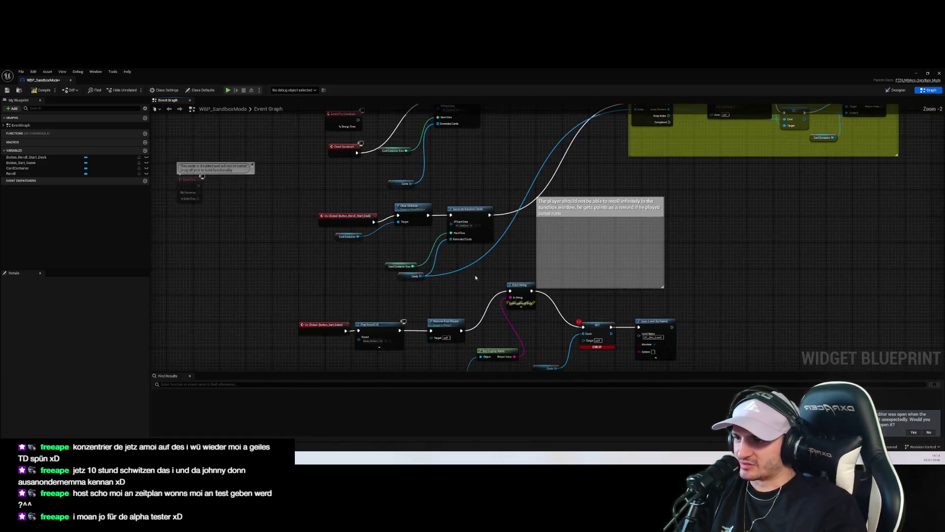
pyautogui.moveTo(450, 337); pyautogui.dragTo(401, 317)
pyautogui.hotkey('ctrl', 'x')
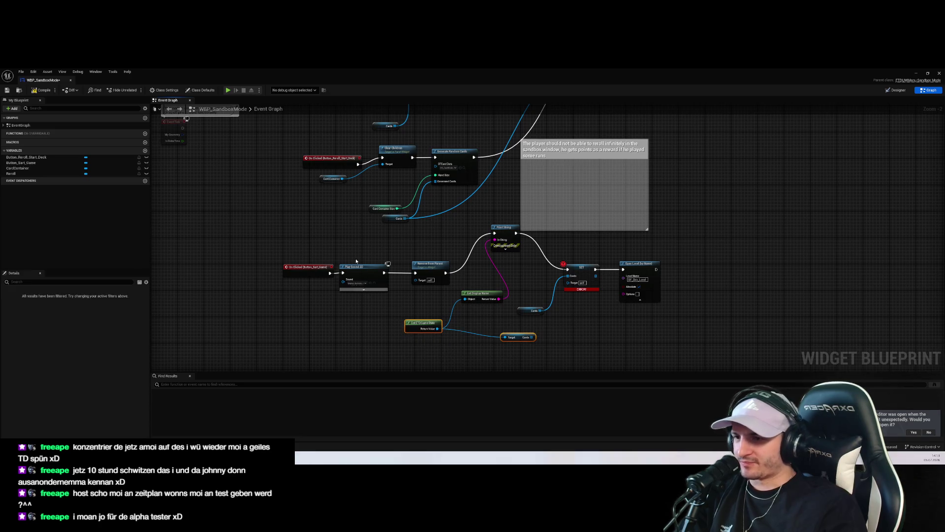
pyautogui.hotkey('ctrl', 'v')
pyautogui.scroll(4, 404, 246)
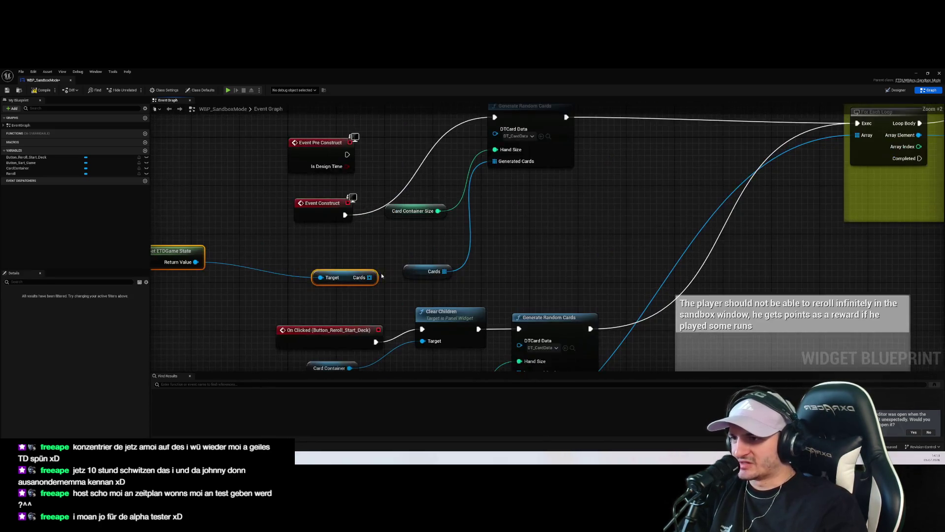
pyautogui.click(510, 219)
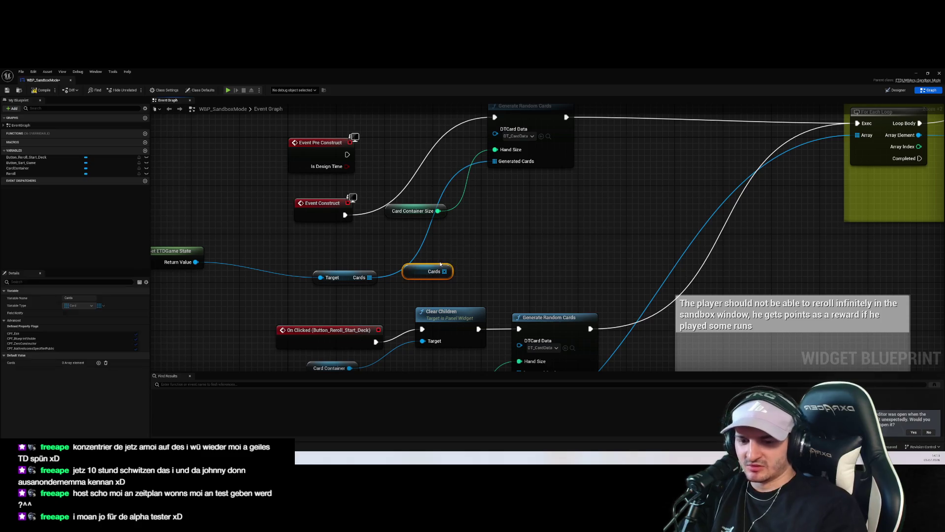
pyautogui.scroll(-3, 443, 257)
pyautogui.moveTo(427, 279)
pyautogui.mouseDown()
pyautogui.moveTo(247, 245)
pyautogui.moveTo(354, 259)
pyautogui.mouseUp()
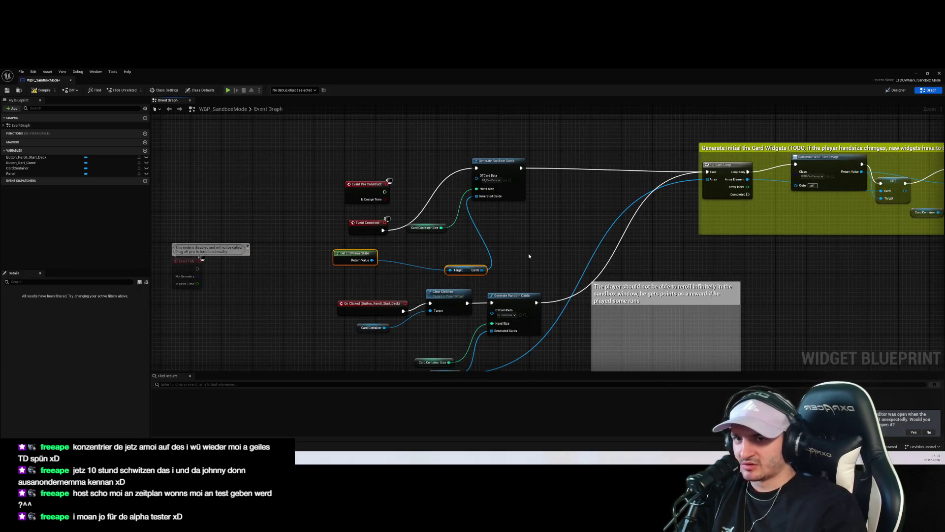
# Step: Wire the game state's Cards into both Generate Random Cards nodes and the For Each Loop Array
pyautogui.moveTo(621, 256); pyautogui.dragTo(723, 181)
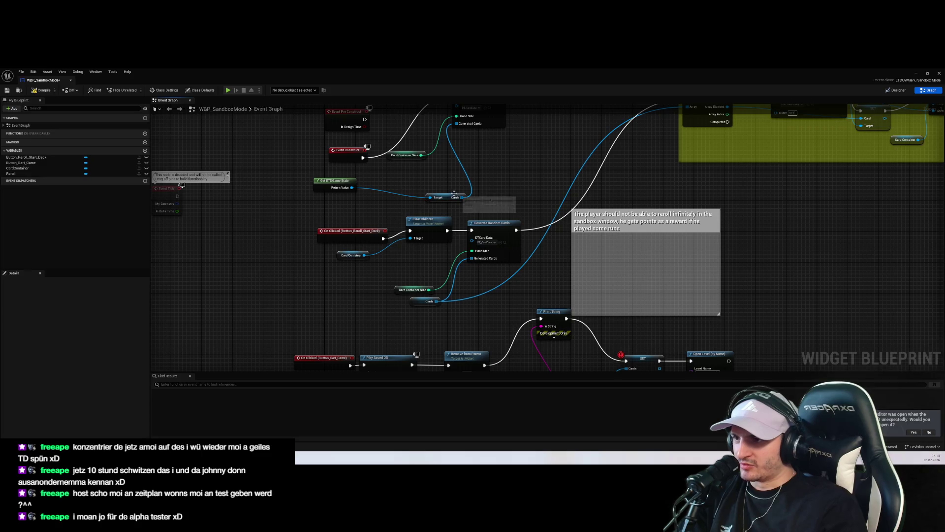
pyautogui.moveTo(461, 196); pyautogui.dragTo(471, 258)
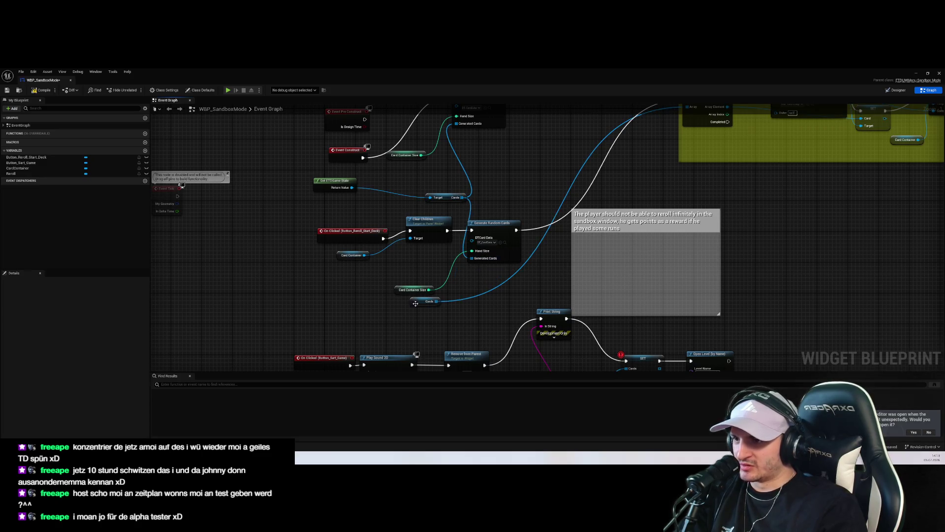
pyautogui.click(425, 301)
pyautogui.moveTo(557, 194); pyautogui.dragTo(536, 261)
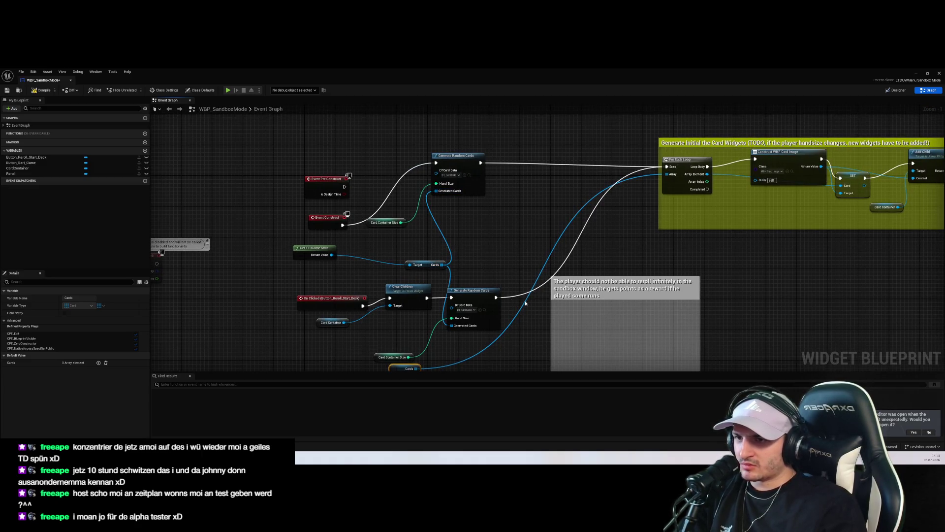
pyautogui.moveTo(539, 295); pyautogui.dragTo(548, 251)
pyautogui.moveTo(460, 280); pyautogui.dragTo(424, 324)
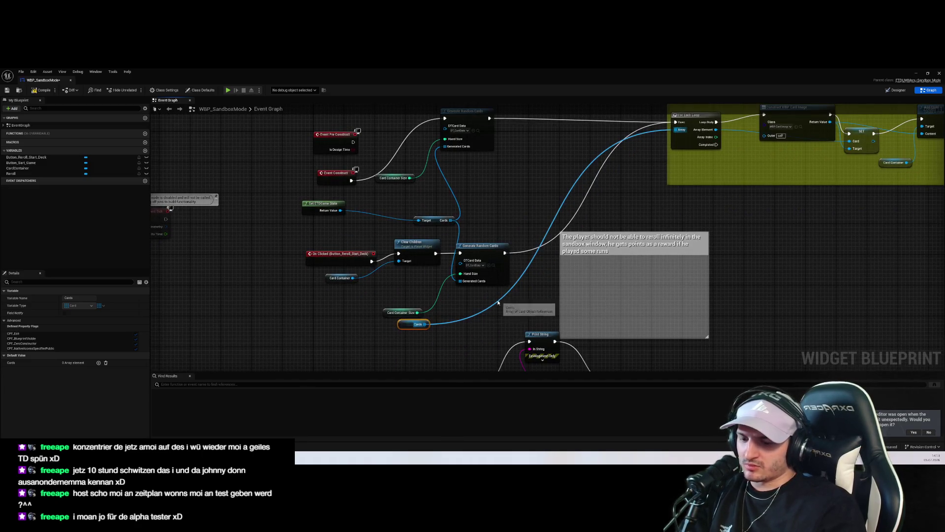
pyautogui.moveTo(452, 223)
pyautogui.mouseDown()
pyautogui.moveTo(473, 270)
pyautogui.moveTo(452, 222)
pyautogui.moveTo(685, 131)
pyautogui.mouseUp()
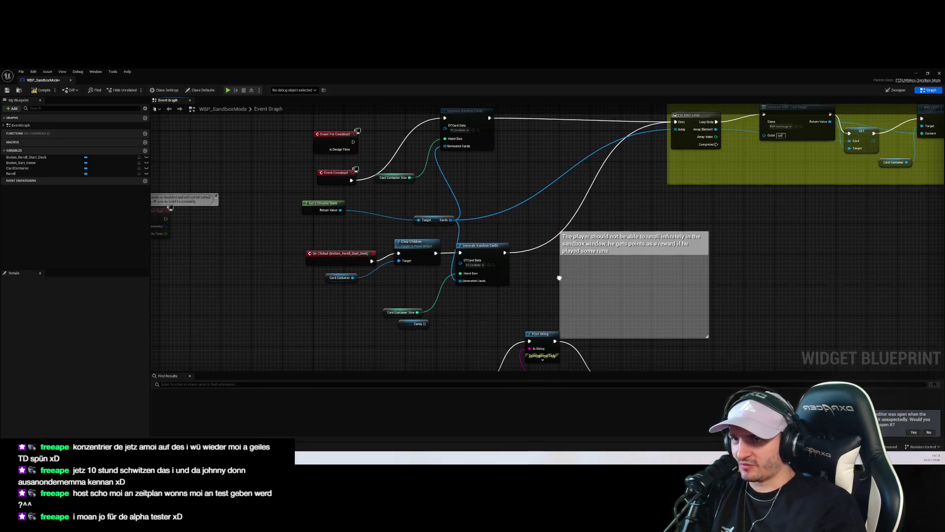
pyautogui.moveTo(404, 322); pyautogui.dragTo(441, 254)
pyautogui.click(441, 256)
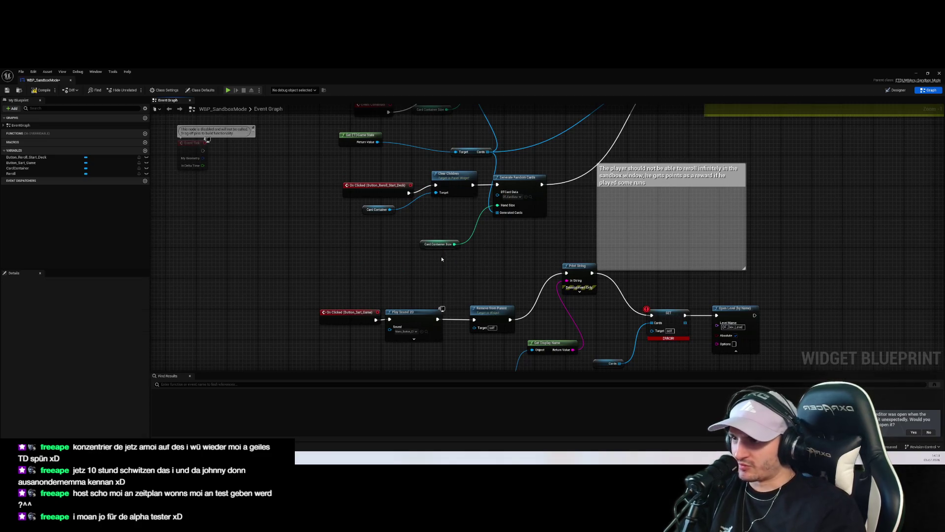
# Step: Delete the unused Cards getter and the Cards getter feeding the SET node
pyautogui.press('Delete')
pyautogui.moveTo(476, 144)
pyautogui.mouseDown()
pyautogui.moveTo(506, 297)
pyautogui.moveTo(574, 286)
pyautogui.mouseUp()
pyautogui.moveTo(603, 258); pyautogui.dragTo(599, 255)
pyautogui.press('Delete')
pyautogui.moveTo(621, 300)
pyautogui.mouseDown()
pyautogui.moveTo(463, 278)
pyautogui.moveTo(536, 301)
pyautogui.mouseUp()
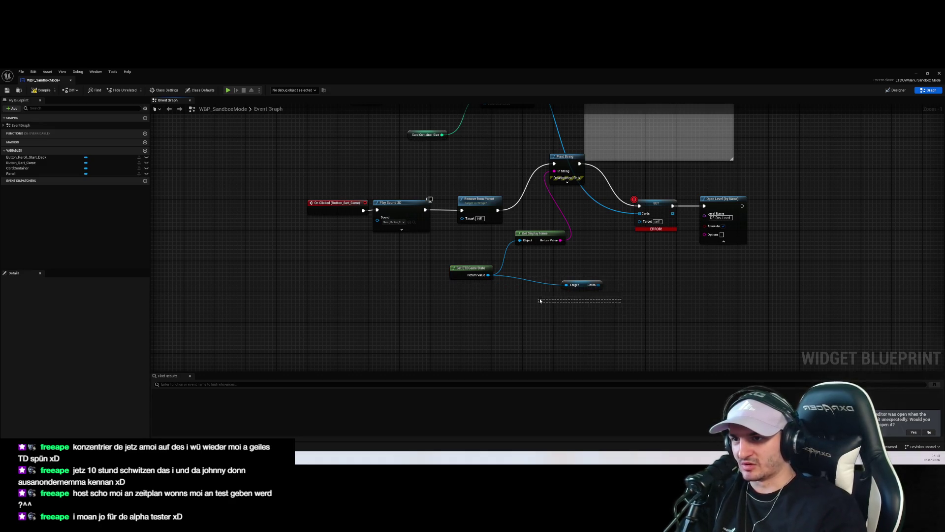
pyautogui.scroll(2, 540, 326)
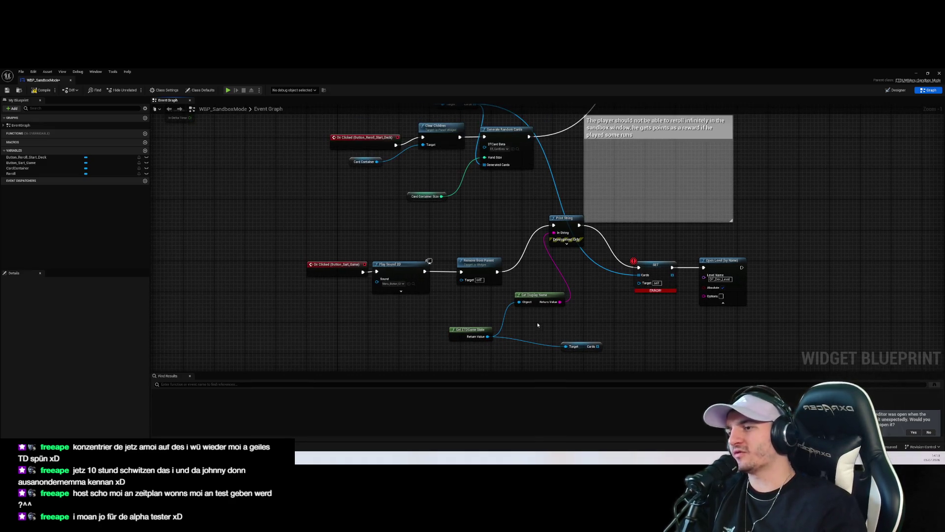
pyautogui.scroll(-1, 552, 315)
# Step: Delete the erroring SET Cards node so Print String leads straight into Open Level
pyautogui.click(649, 272)
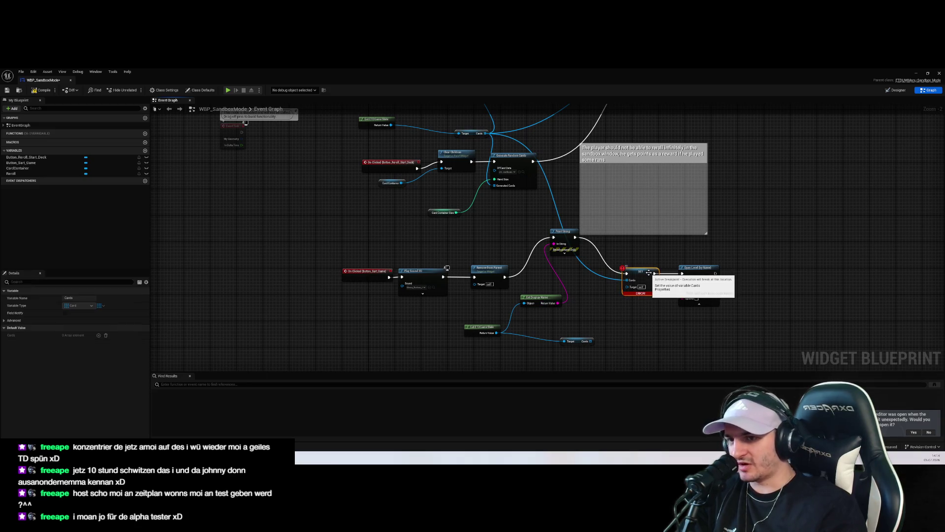
pyautogui.press('Delete')
pyautogui.click(575, 239)
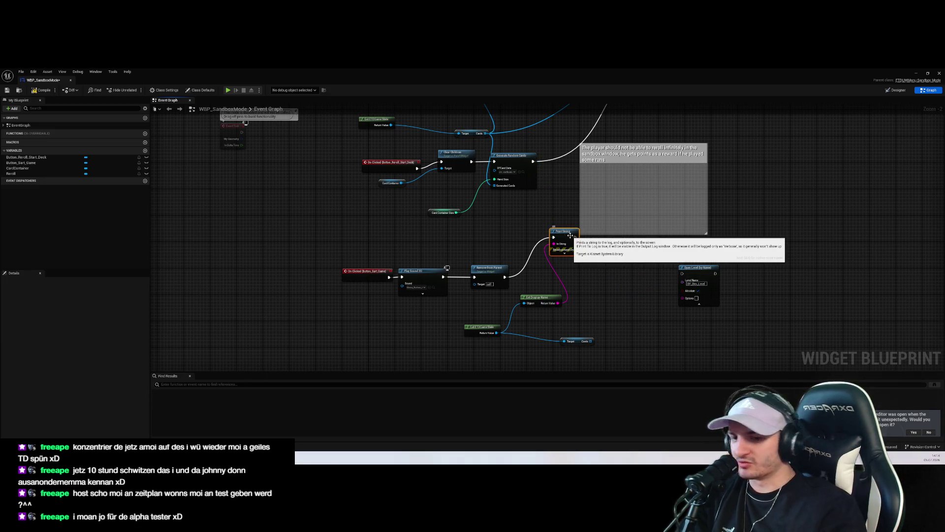
pyautogui.moveTo(597, 264)
pyautogui.mouseDown()
pyautogui.moveTo(604, 308)
pyautogui.moveTo(690, 318)
pyautogui.mouseUp()
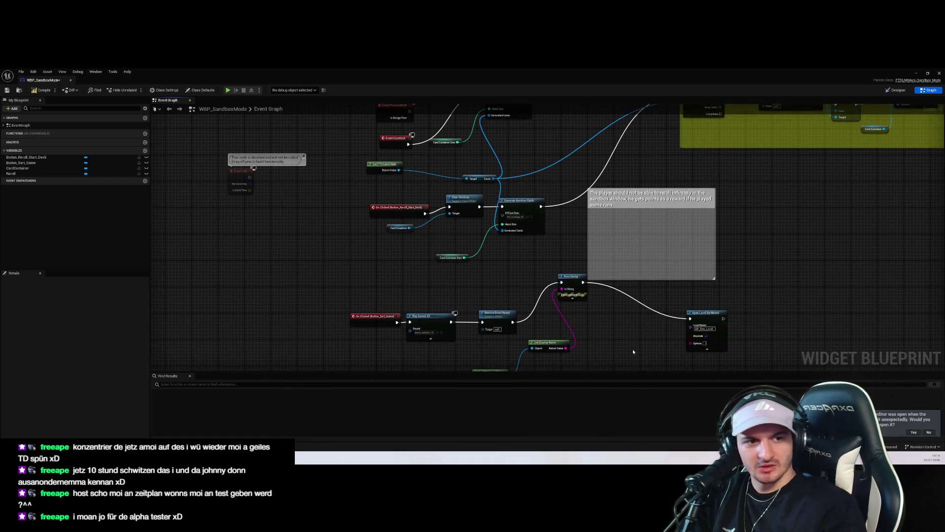
pyautogui.moveTo(576, 324)
pyautogui.mouseDown()
pyautogui.moveTo(577, 251)
pyautogui.moveTo(416, 306)
pyautogui.moveTo(446, 320)
pyautogui.moveTo(523, 315)
pyautogui.mouseUp()
# Step: Duplicate the Print String node and place the copy below the original
pyautogui.write('points')
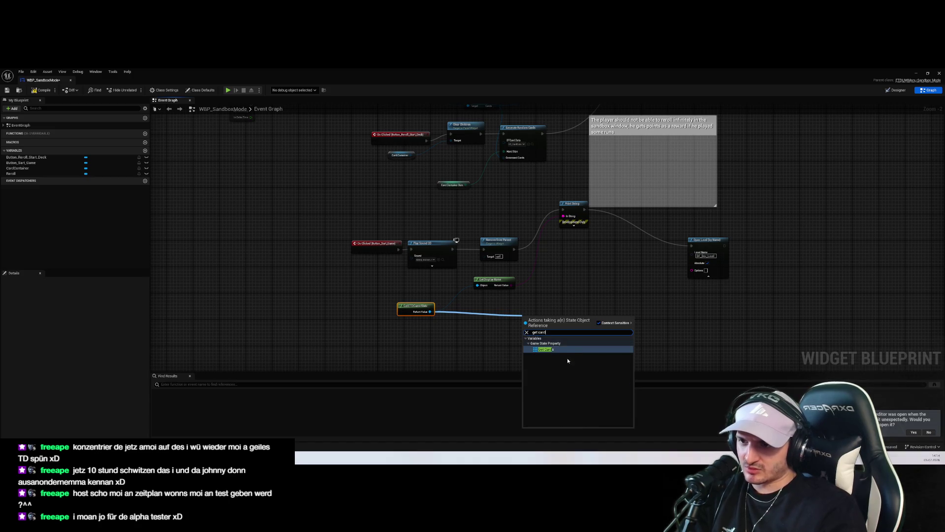
pyautogui.click(559, 350)
pyautogui.moveTo(542, 315); pyautogui.dragTo(569, 276)
pyautogui.click(572, 203)
pyautogui.hotkey('ctrl', 'c')
pyautogui.hotkey('ctrl', 'v')
pyautogui.moveTo(607, 225)
pyautogui.mouseDown()
pyautogui.moveTo(625, 262)
pyautogui.moveTo(588, 295)
pyautogui.moveTo(593, 310)
pyautogui.mouseUp()
# Step: Add a For Each Loop over Cards that prints each card's display name
pyautogui.write('fo')
pyautogui.click(613, 324)
pyautogui.hotkey('ctrl', 'v')
pyautogui.moveTo(584, 210)
pyautogui.mouseDown()
pyautogui.moveTo(601, 221)
pyautogui.moveTo(576, 315)
pyautogui.moveTo(610, 314)
pyautogui.mouseUp()
pyautogui.click(571, 191)
pyautogui.moveTo(584, 210)
pyautogui.mouseDown()
pyautogui.moveTo(576, 315)
pyautogui.moveTo(605, 258)
pyautogui.moveTo(691, 246)
pyautogui.mouseUp()
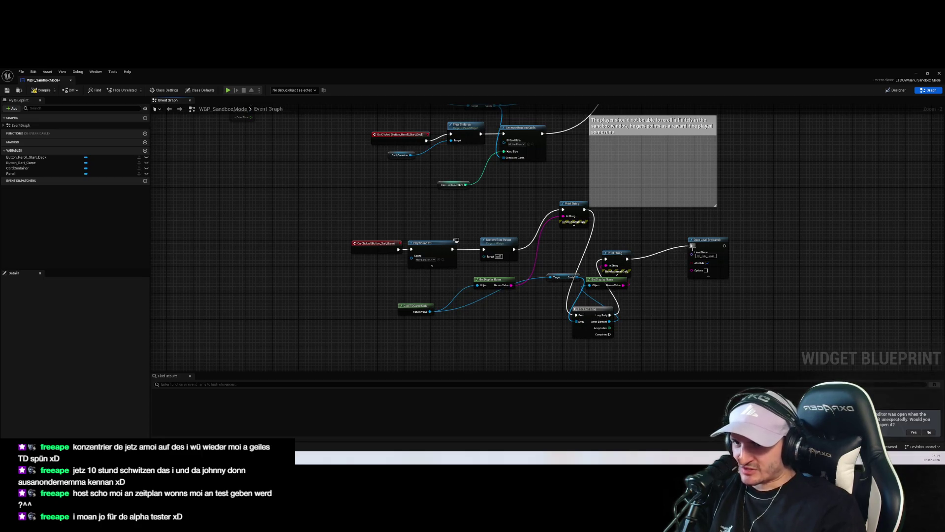
# Step: Save WBP_SandboxMode and start a play-in-editor test from the level editor
pyautogui.hotkey('ctrl', 's')
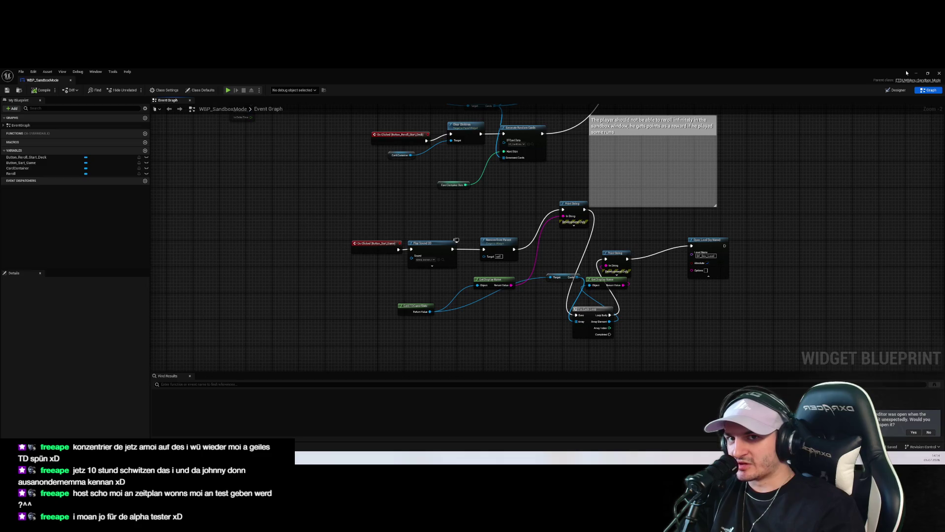
pyautogui.hotkey('alt', 'Tab')
pyautogui.hotkey('alt', 'p')
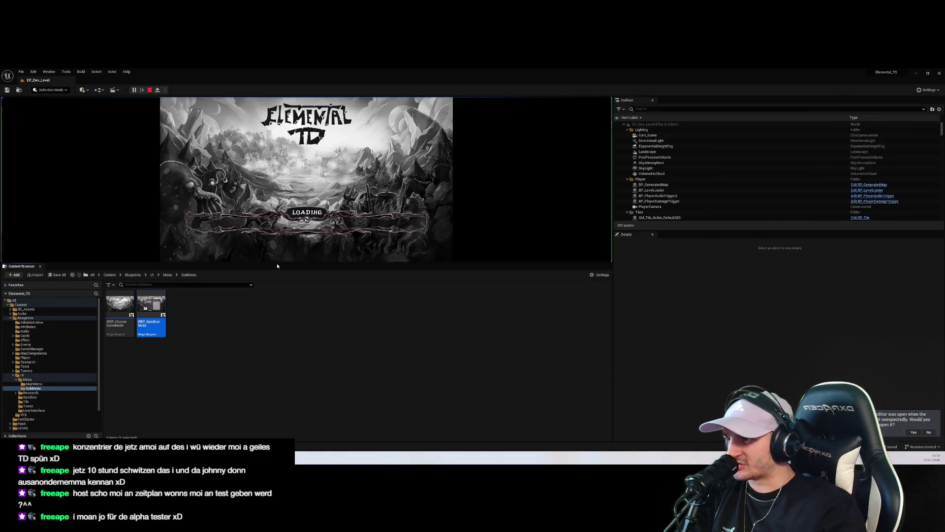
# Step: Stop the test and load the ETD_MainMenu level from Content > Levels
pyautogui.moveTo(279, 262); pyautogui.dragTo(273, 301)
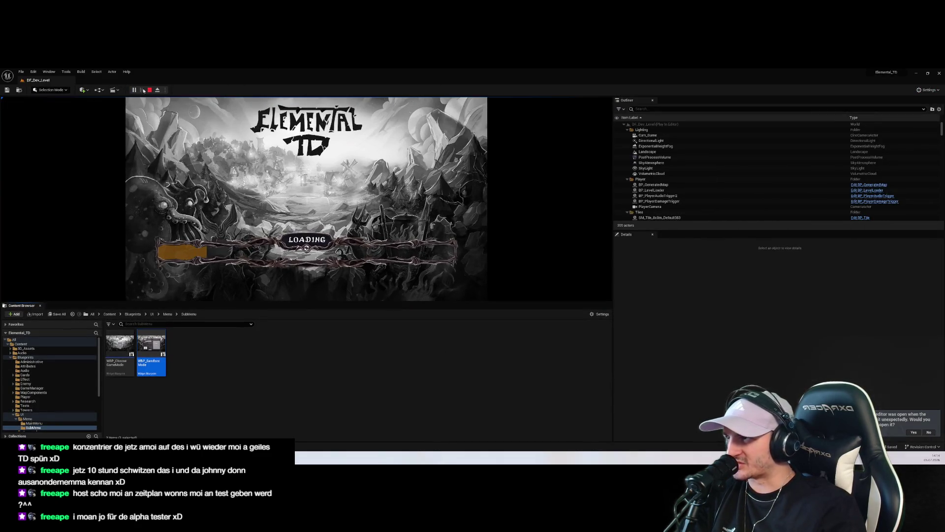
pyautogui.press('Escape')
pyautogui.click(21, 343)
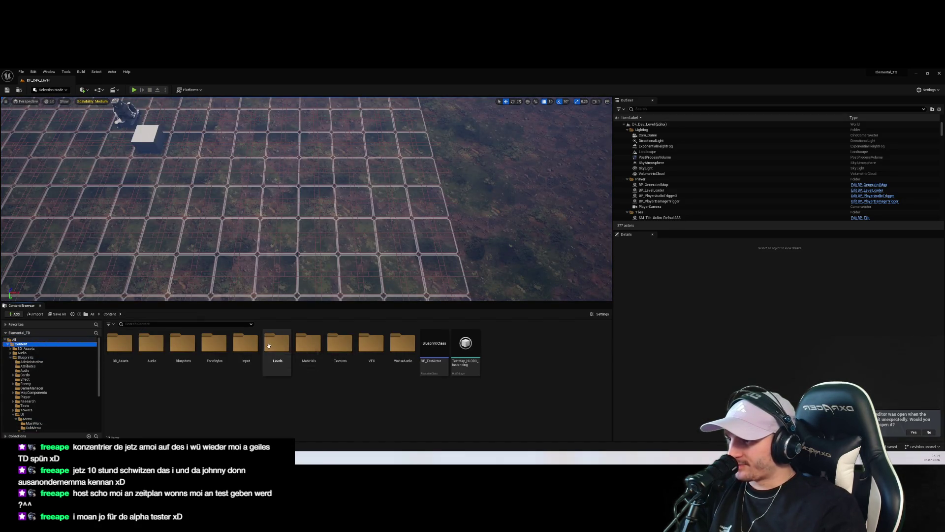
pyautogui.doubleClick(277, 343)
pyautogui.doubleClick(371, 344)
# Step: Play from the main menu into the sandbox setup, then stop and close the error log
pyautogui.click(134, 90)
pyautogui.click(304, 281)
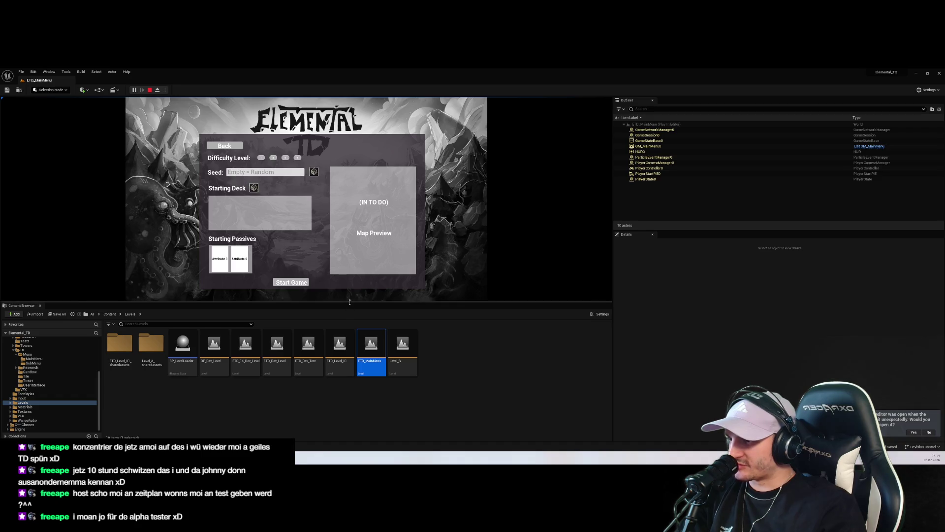
pyautogui.moveTo(350, 306); pyautogui.dragTo(352, 363)
pyautogui.press('Escape')
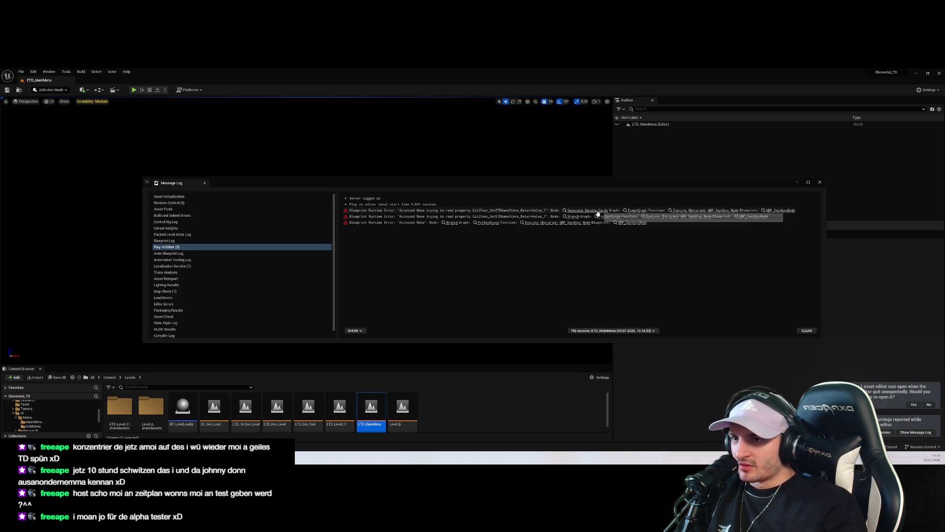
pyautogui.press('Escape')
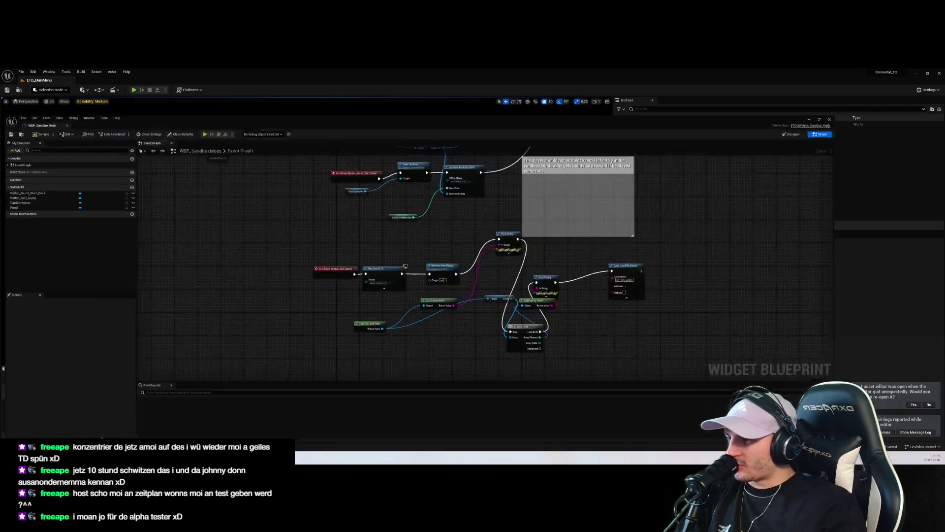
# Step: Tidy the For Each Loop, Card Container Size and Cards getter positions in the graph
pyautogui.moveTo(583, 196); pyautogui.dragTo(591, 180)
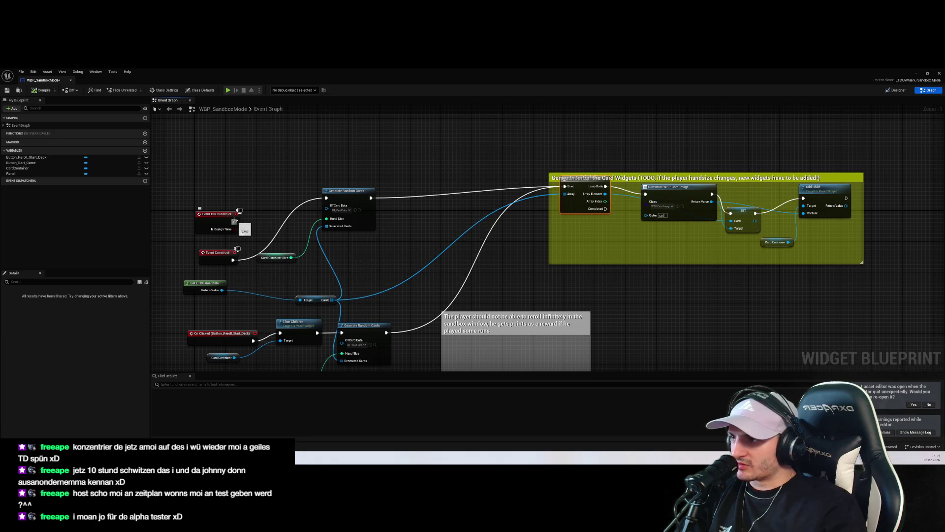
pyautogui.moveTo(265, 260); pyautogui.dragTo(265, 267)
pyautogui.moveTo(316, 300); pyautogui.dragTo(267, 292)
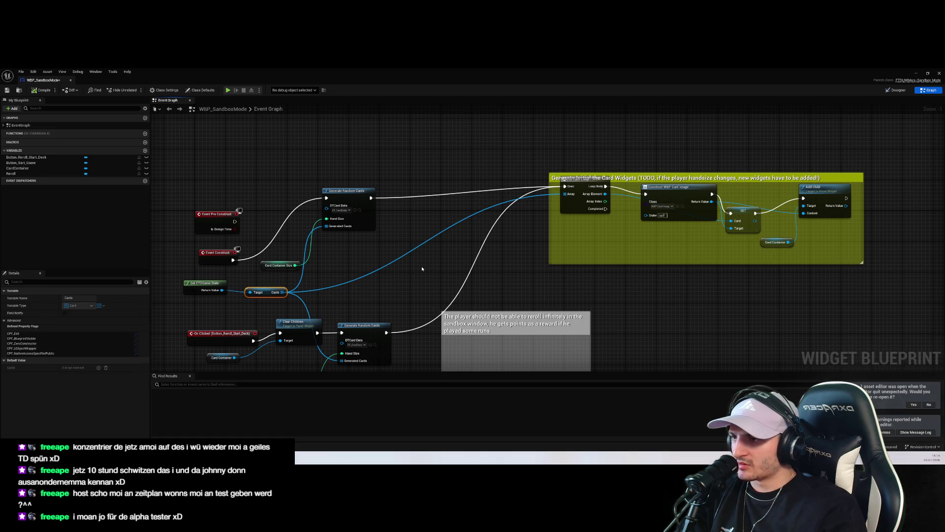
pyautogui.click(366, 290)
pyautogui.moveTo(278, 267)
pyautogui.mouseDown()
pyautogui.moveTo(273, 248)
pyautogui.moveTo(269, 255)
pyautogui.mouseUp()
pyautogui.click(347, 277)
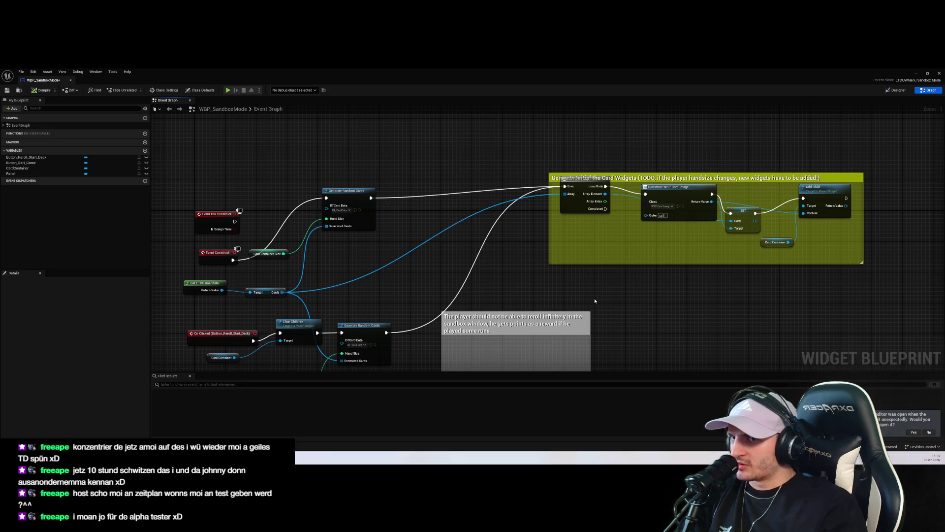
pyautogui.moveTo(593, 297)
pyautogui.mouseDown()
pyautogui.moveTo(667, 200)
pyautogui.moveTo(638, 255)
pyautogui.mouseUp()
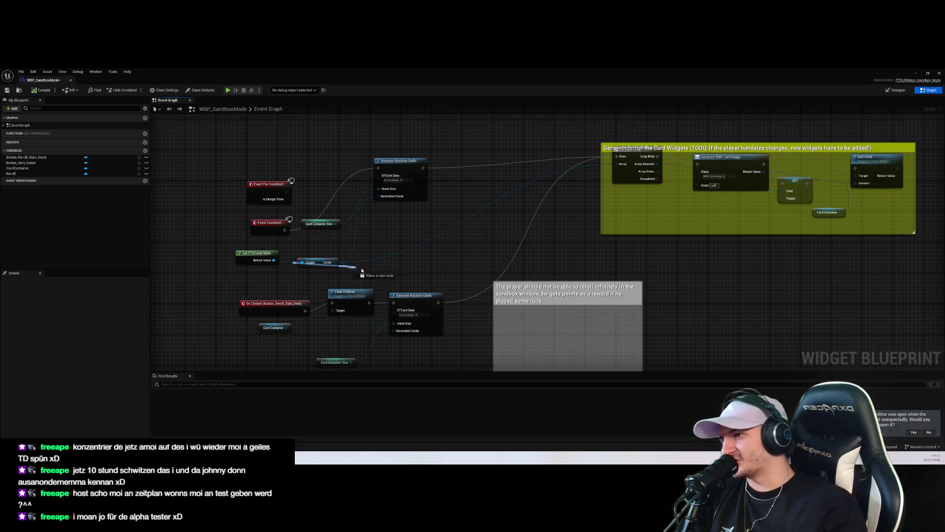
# Step: Add a Print String after Event Construct printing the ETD game state's display name
pyautogui.moveTo(277, 230)
pyautogui.mouseDown()
pyautogui.moveTo(188, 211)
pyautogui.moveTo(232, 221)
pyautogui.mouseUp()
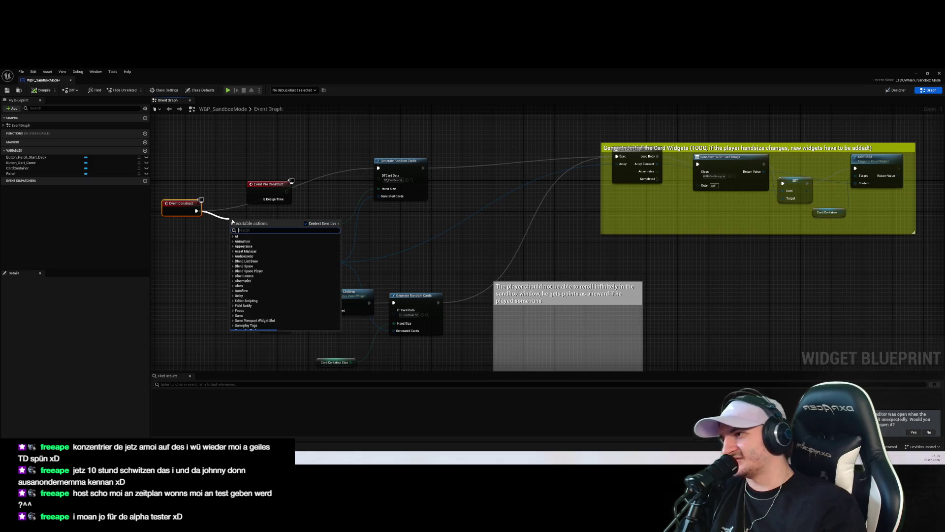
pyautogui.write('print string')
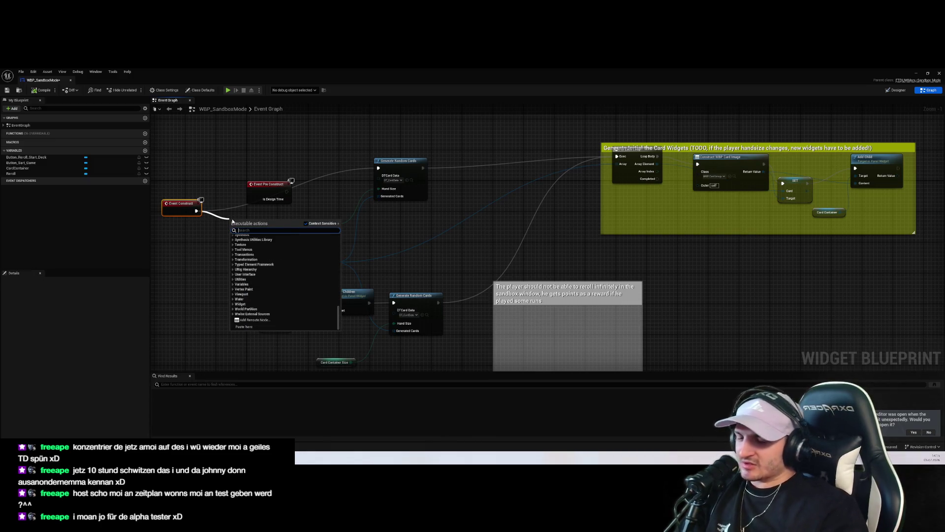
pyautogui.press('Return')
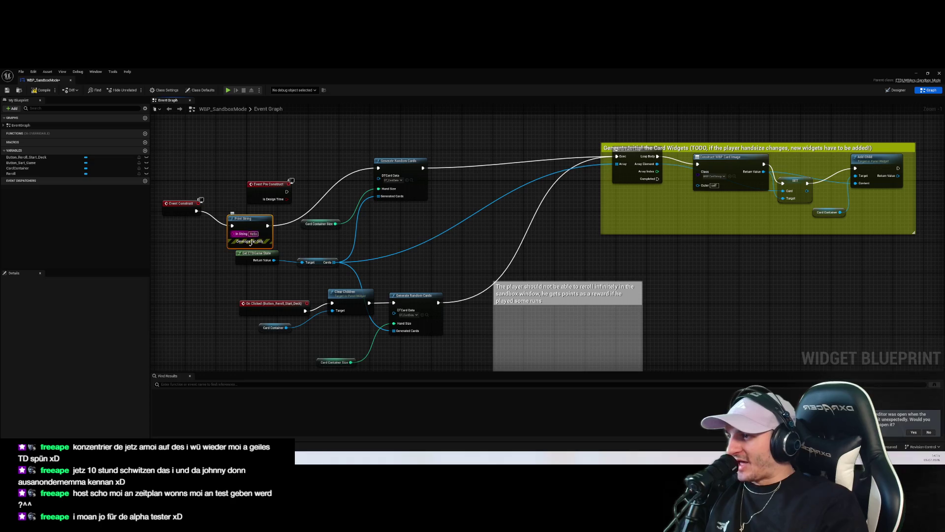
pyautogui.moveTo(256, 252); pyautogui.dragTo(168, 271)
pyautogui.moveTo(226, 276); pyautogui.dragTo(320, 273)
pyautogui.moveTo(351, 320)
pyautogui.mouseDown()
pyautogui.moveTo(381, 283)
pyautogui.moveTo(376, 299)
pyautogui.mouseUp()
pyautogui.moveTo(305, 257); pyautogui.dragTo(351, 211)
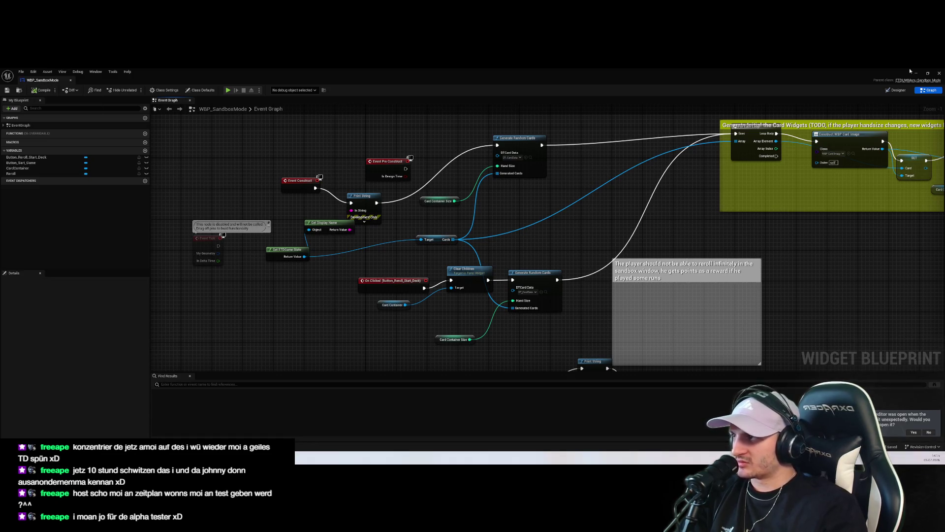
pyautogui.click(928, 73)
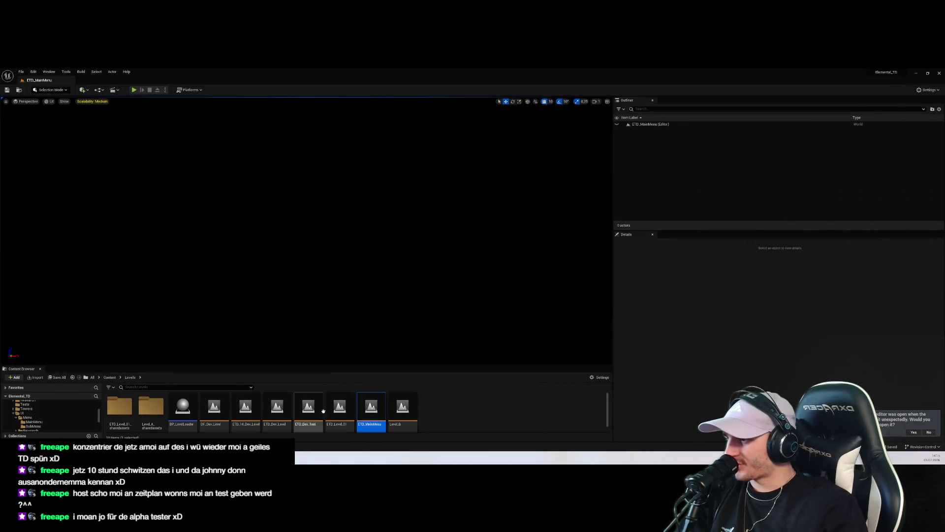
# Step: Test play through Start, Endless Mode and Start Game, then stop and dismiss the log
pyautogui.hotkey('alt', 'p')
pyautogui.click(308, 298)
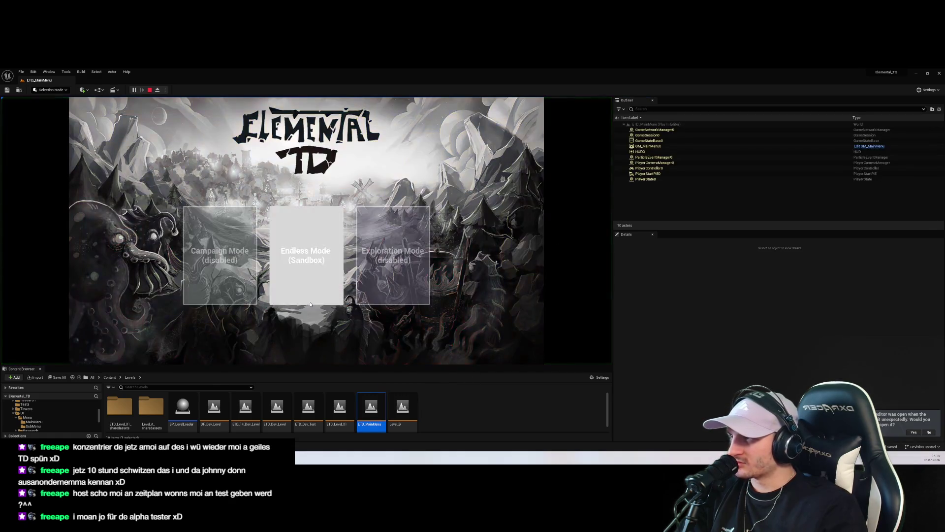
pyautogui.click(314, 275)
pyautogui.click(276, 337)
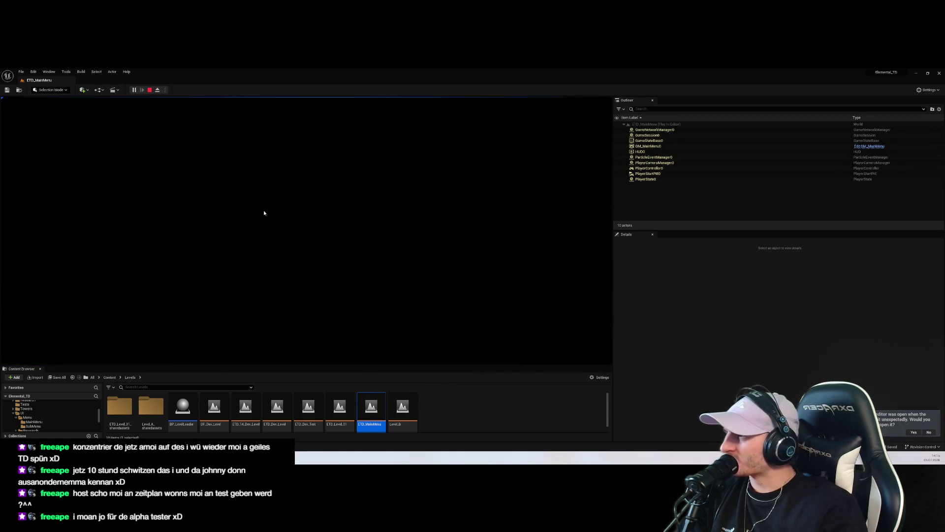
pyautogui.click(152, 90)
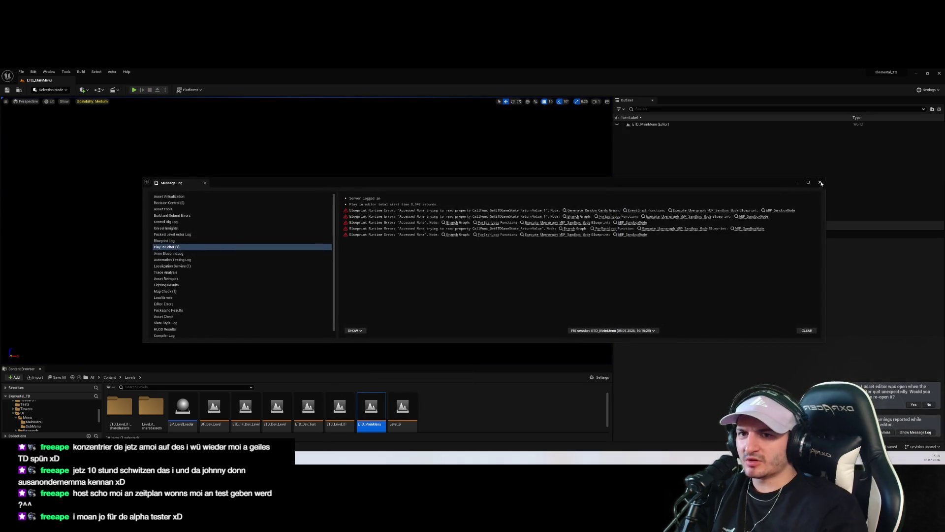
pyautogui.click(373, 432)
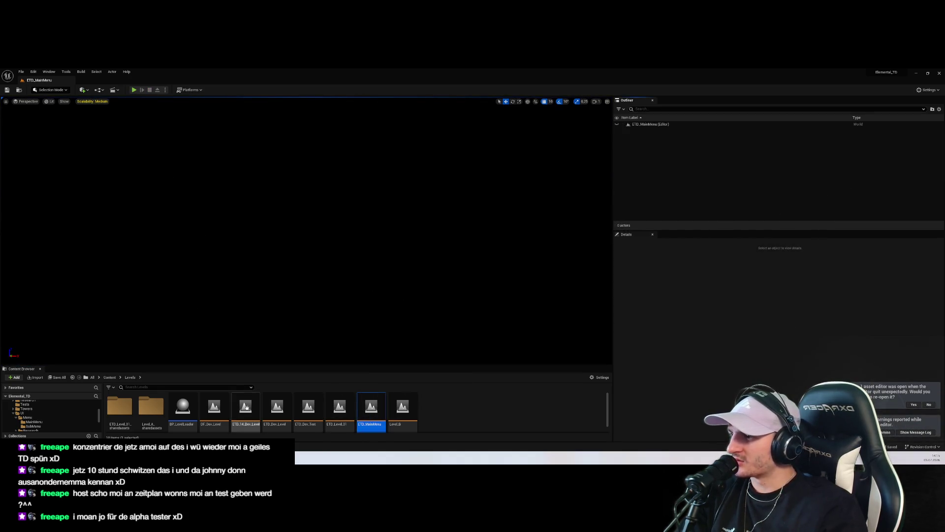
# Step: Put a breakpoint on Event Construct's Print String and replay to the sandbox menu to hit it
pyautogui.hotkey('alt', 'Tab')
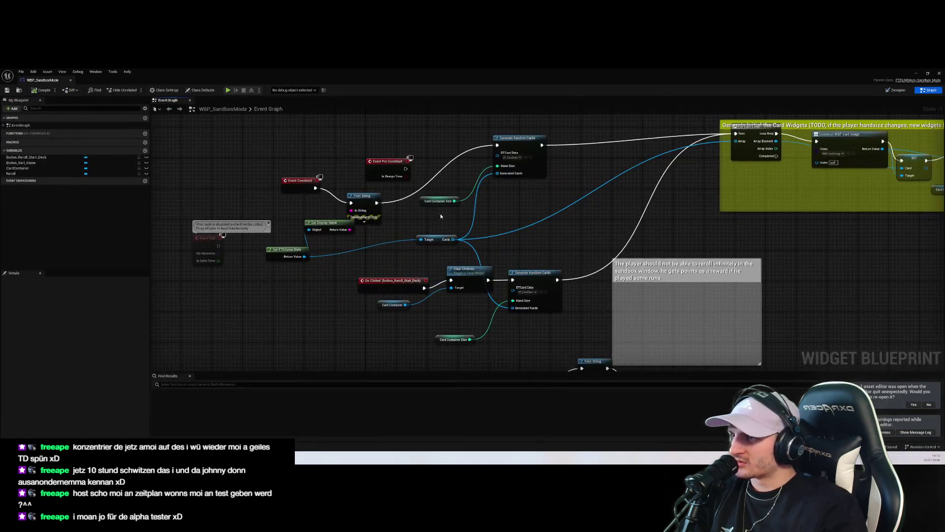
pyautogui.rightClick(367, 203)
pyautogui.click(389, 300)
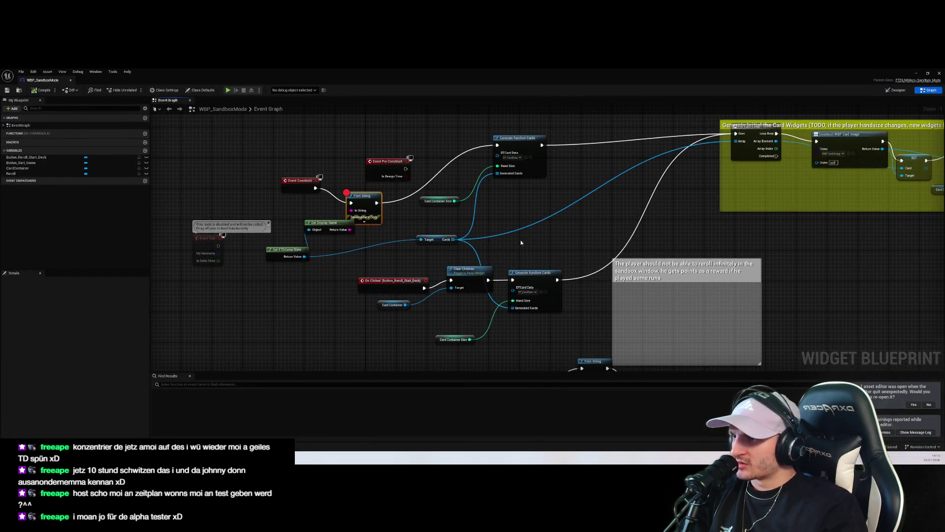
pyautogui.hotkey('alt', 'p')
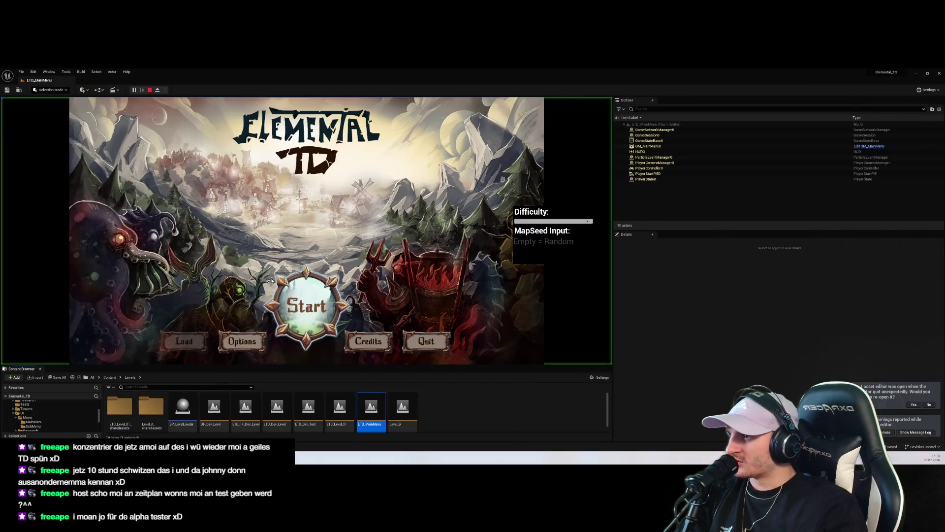
pyautogui.click(275, 301)
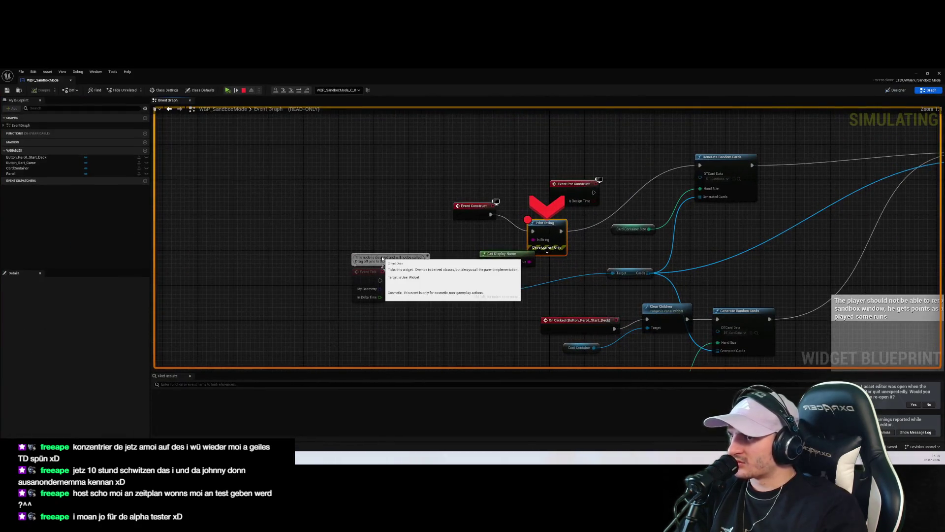
pyautogui.moveTo(451, 260)
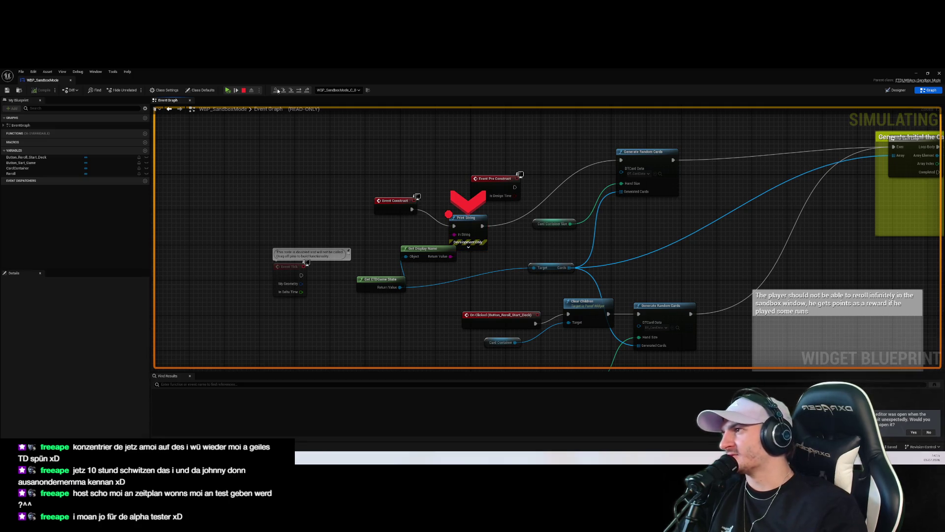
pyautogui.press('Escape')
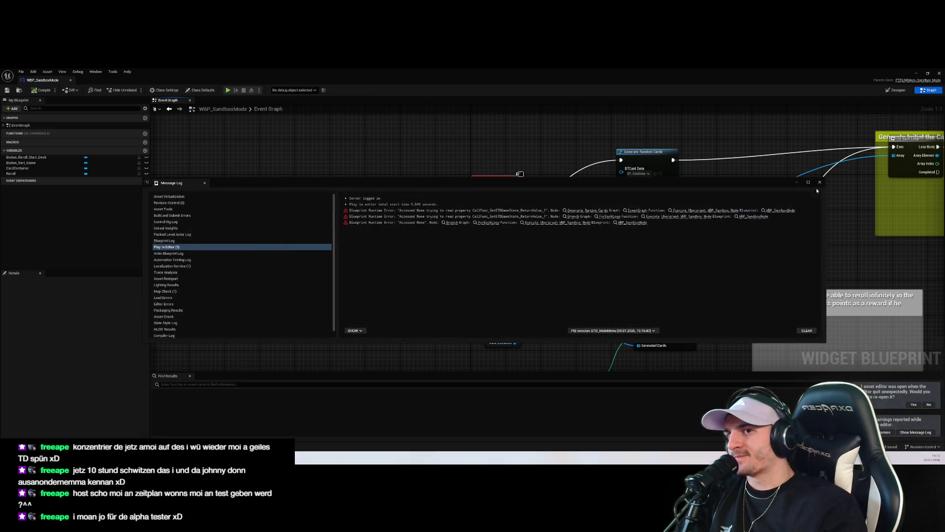
# Step: Close the Message Log and briefly check the Elemental TD Miro board in the browser
pyautogui.click(820, 182)
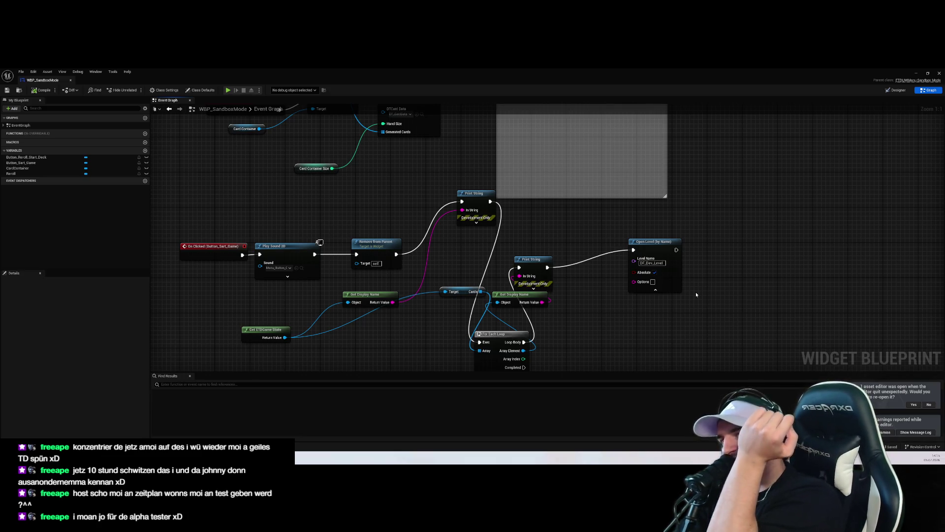
pyautogui.scroll(-3, 696, 294)
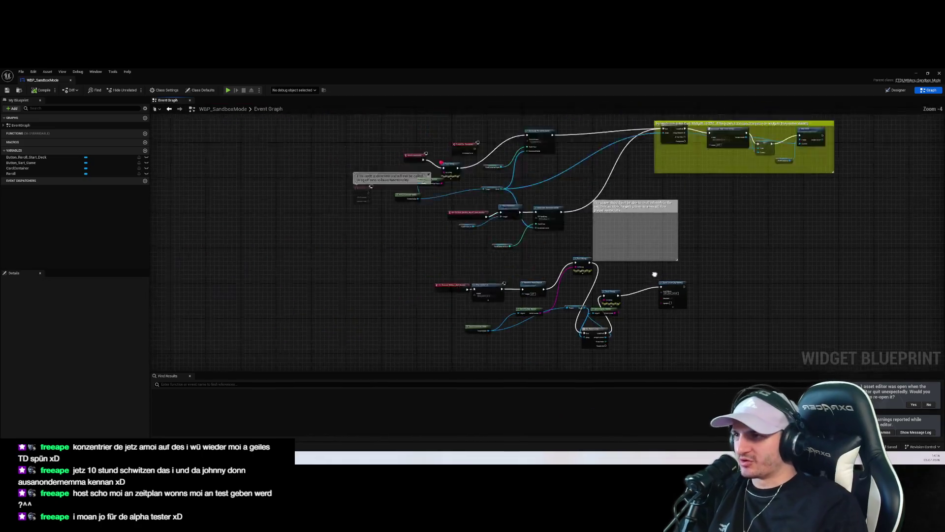
pyautogui.scroll(3, 422, 183)
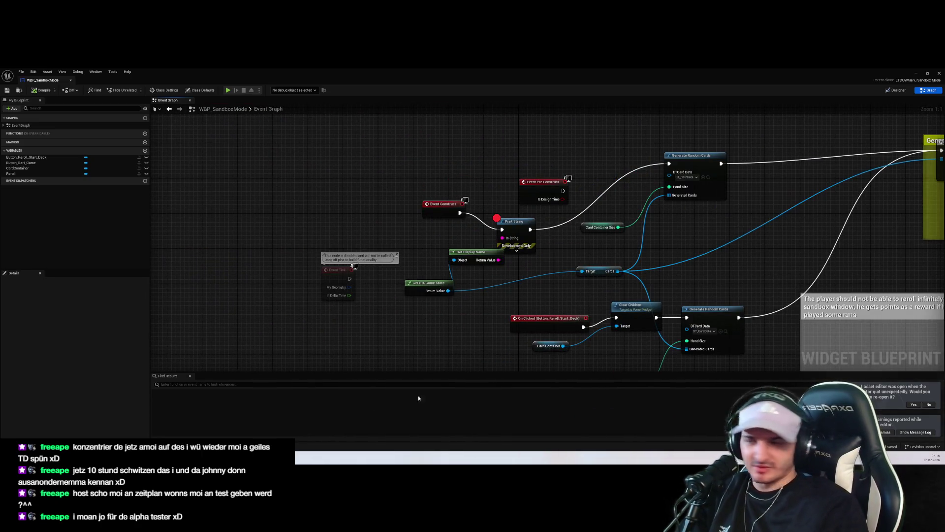
pyautogui.hotkey('alt', 'Tab')
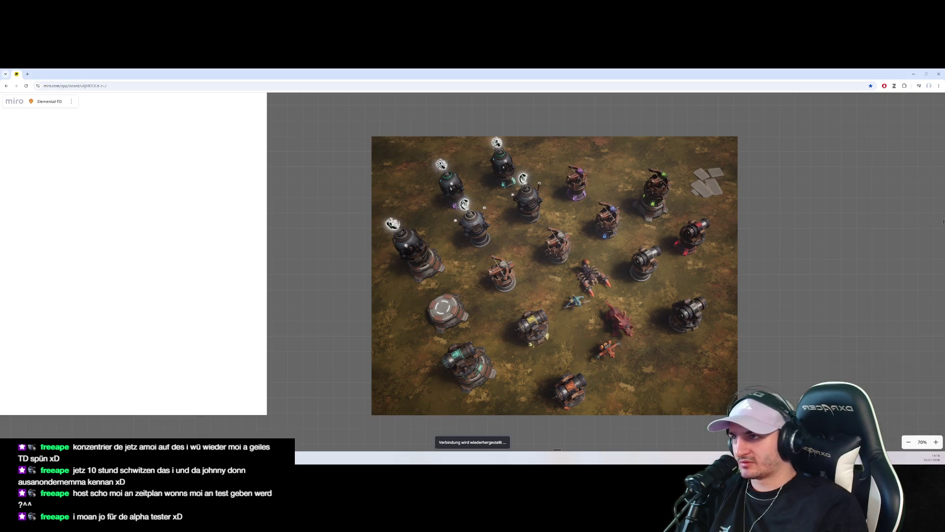
pyautogui.hotkey('alt', 'Tab')
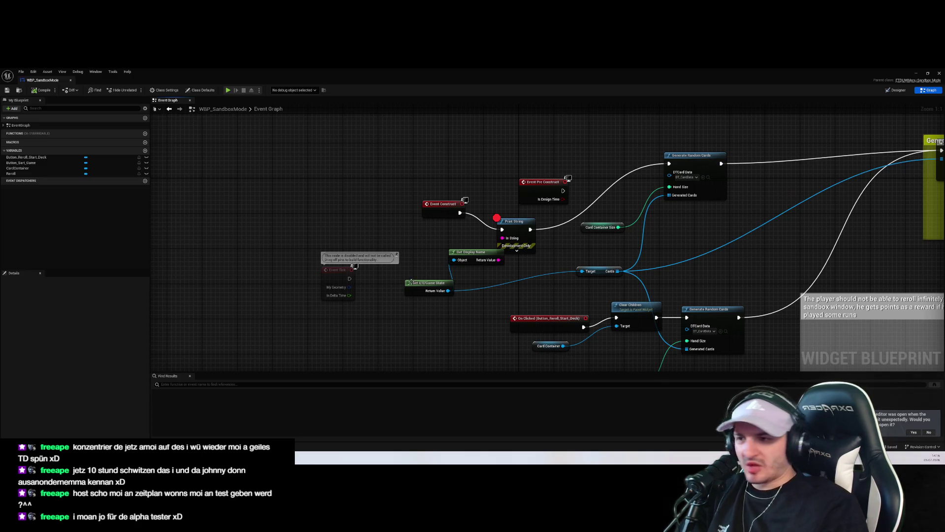
# Step: Rearrange the Open Level node and the second Print String in the Start Game chain
pyautogui.scroll(-4, 406, 281)
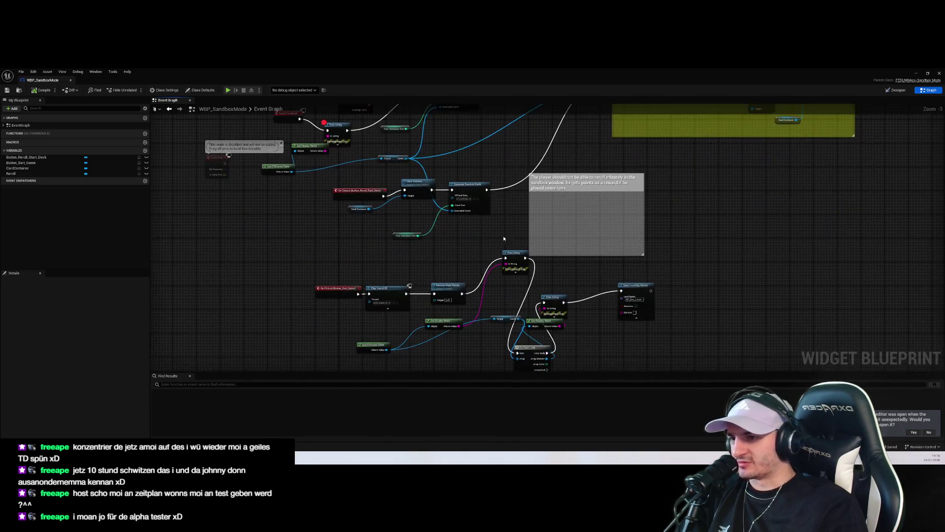
pyautogui.scroll(4, 603, 283)
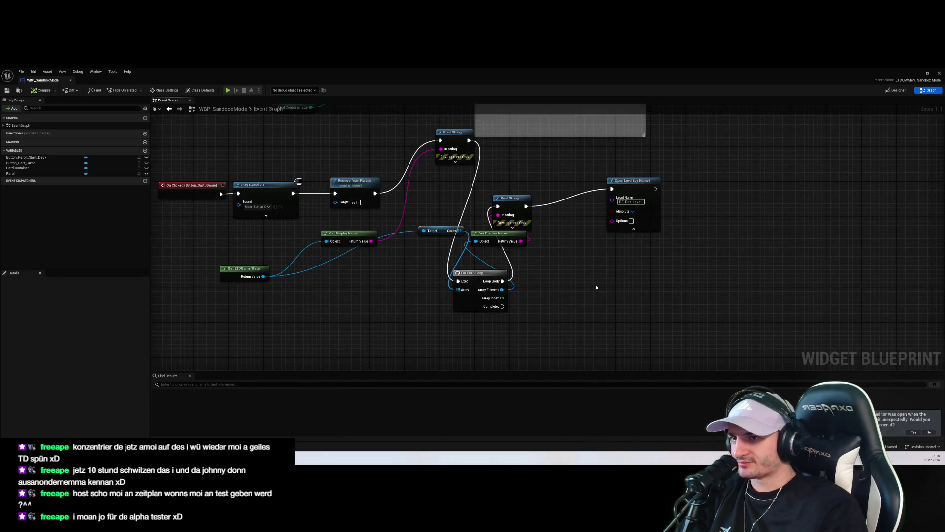
pyautogui.moveTo(596, 287); pyautogui.dragTo(680, 319)
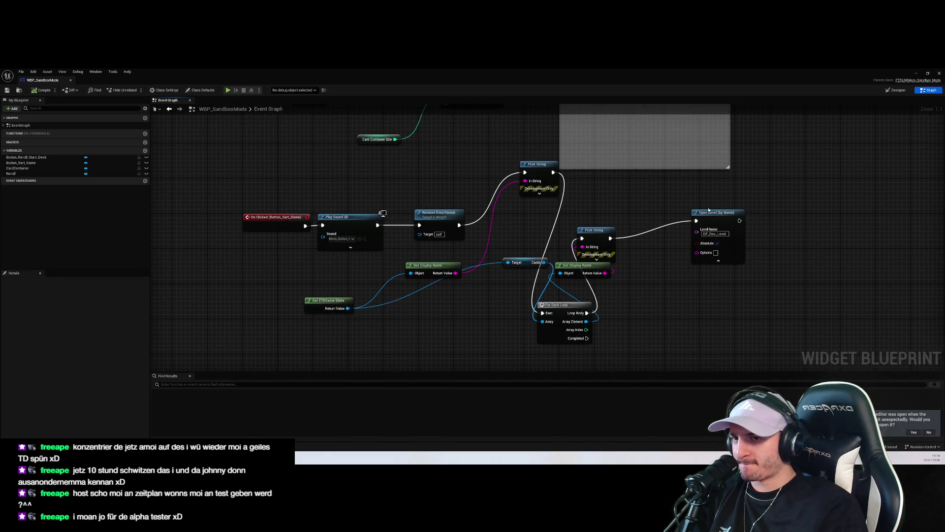
pyautogui.moveTo(709, 210); pyautogui.dragTo(656, 201)
pyautogui.moveTo(594, 230)
pyautogui.mouseDown()
pyautogui.moveTo(576, 177)
pyautogui.moveTo(590, 199)
pyautogui.mouseUp()
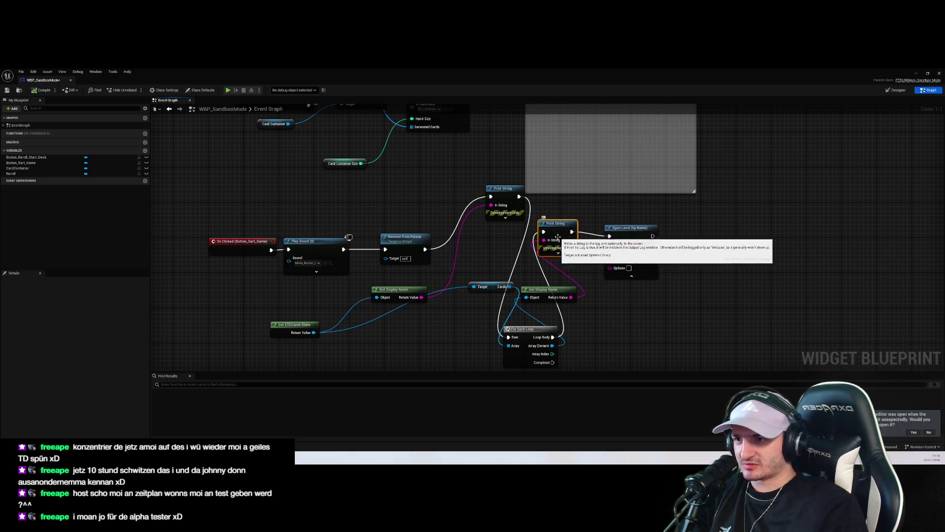
pyautogui.click(453, 333)
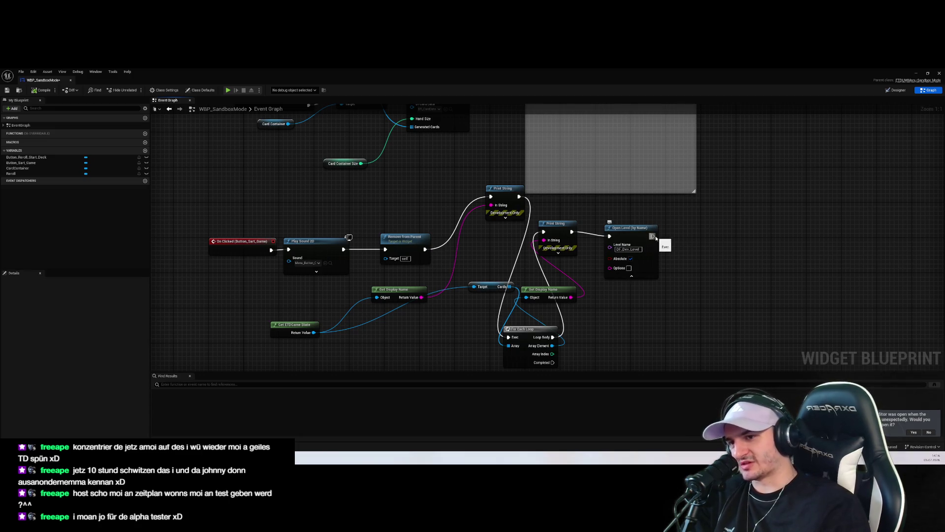
# Step: Add a Get ETDPlayer node beside Open Level
pyautogui.moveTo(653, 235); pyautogui.dragTo(694, 251)
pyautogui.write('pr')
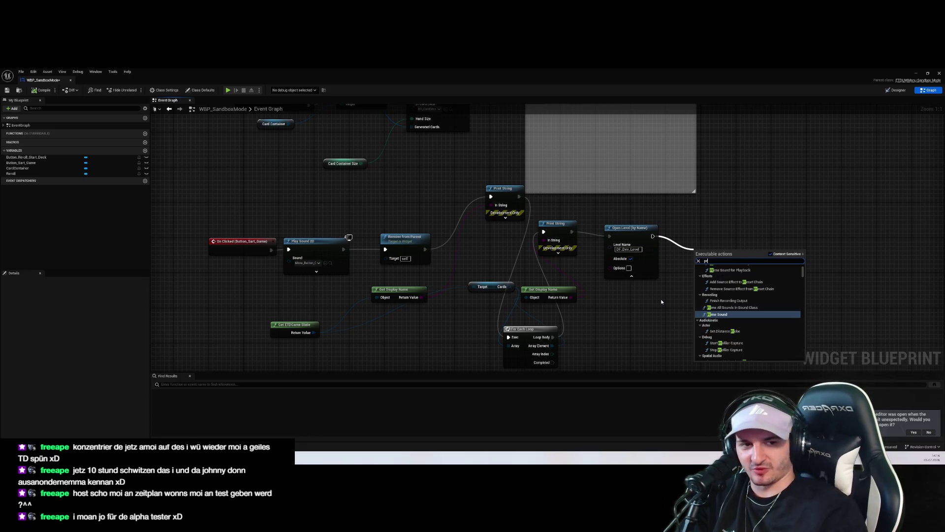
pyautogui.press('BackSpace')
pyautogui.press('BackSpace')
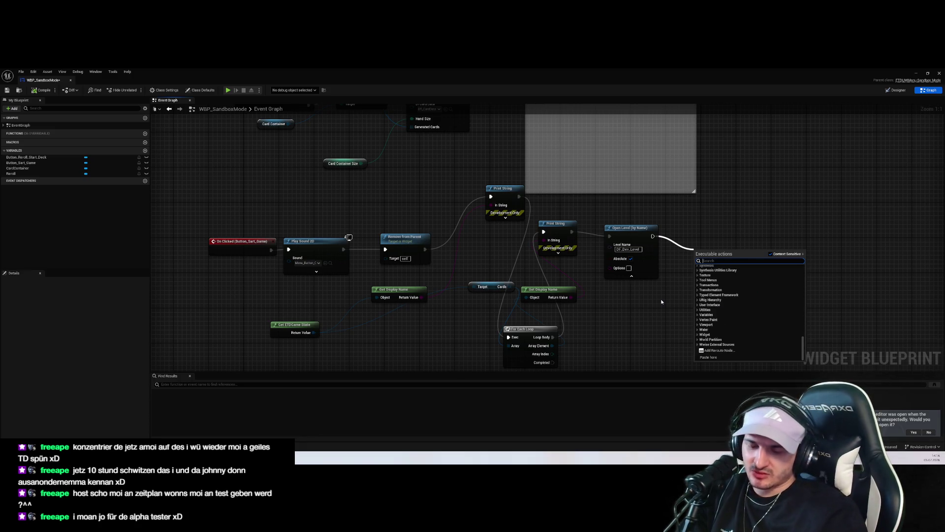
pyautogui.click(661, 301)
pyautogui.rightClick(662, 302)
pyautogui.write('getetd')
pyautogui.press('Return')
# Step: Add a Print String after Open Level showing the ETDPlayer's display name, and start a test play
pyautogui.moveTo(653, 235); pyautogui.dragTo(742, 259)
pyautogui.write('print')
pyautogui.press('Return')
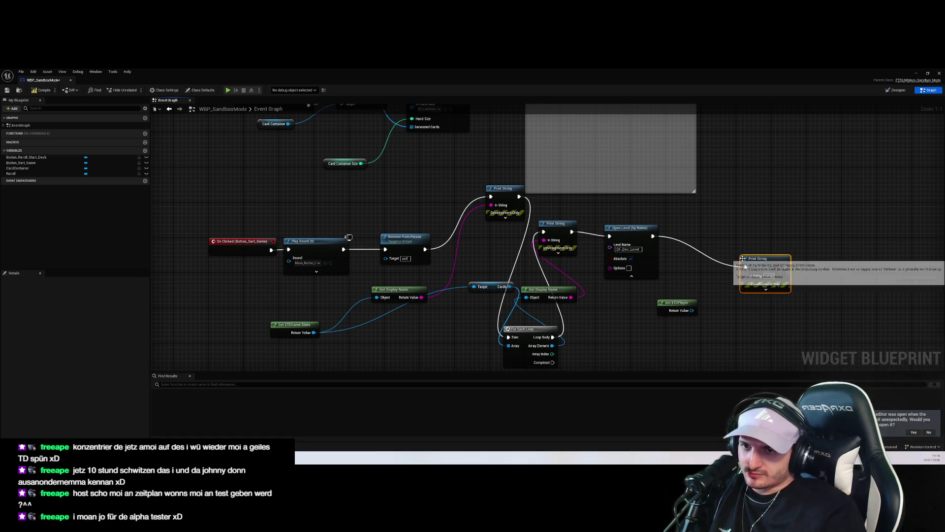
pyautogui.moveTo(692, 310); pyautogui.dragTo(746, 275)
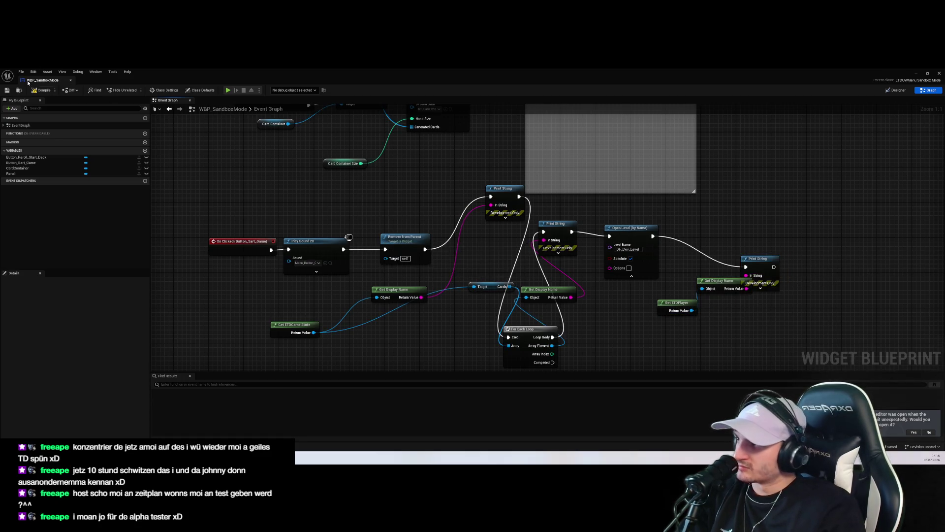
pyautogui.hotkey('alt', 'p')
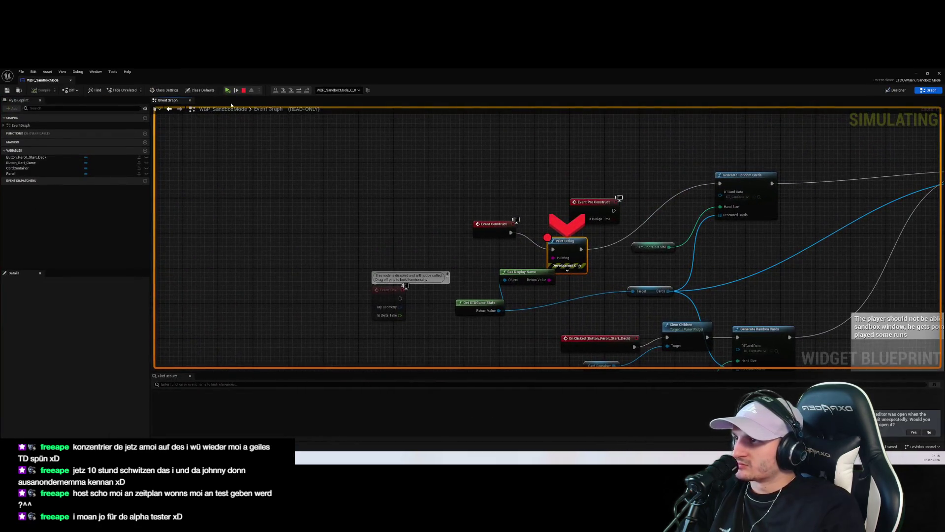
# Step: Resume past the breakpoint, start the sandbox game, then stop and open Print String's context menu
pyautogui.click(227, 90)
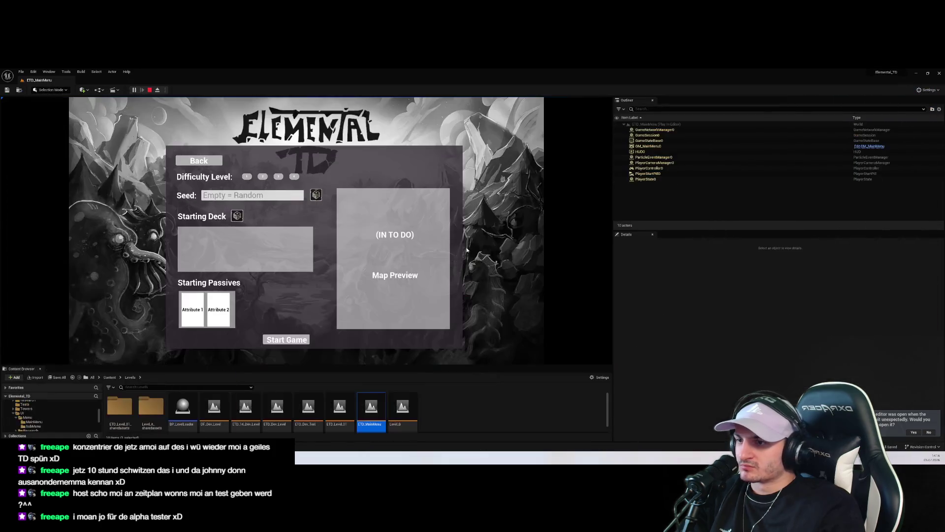
pyautogui.click(286, 340)
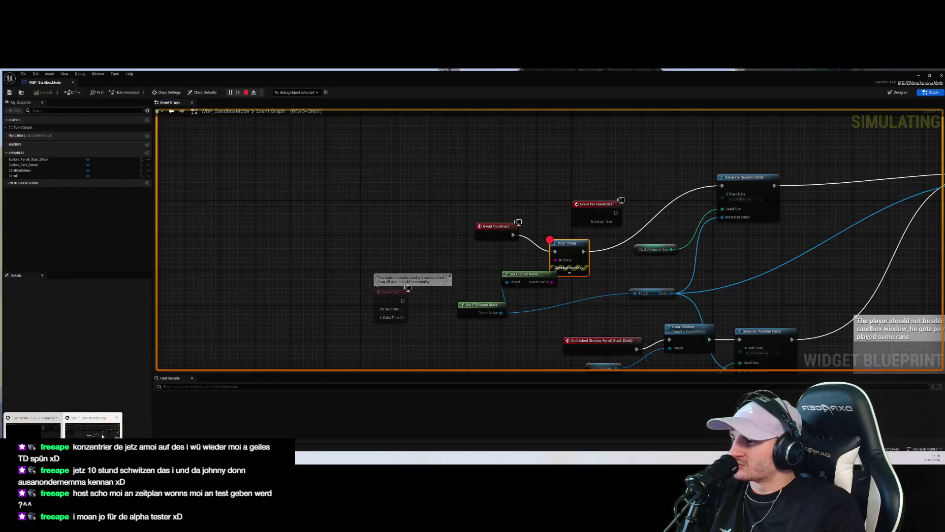
pyautogui.scroll(-5, 302, 151)
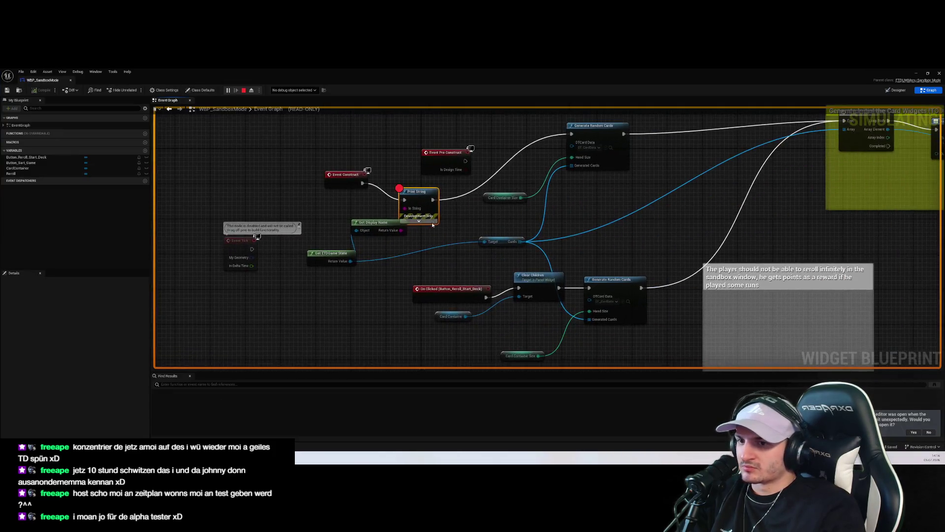
pyautogui.click(243, 90)
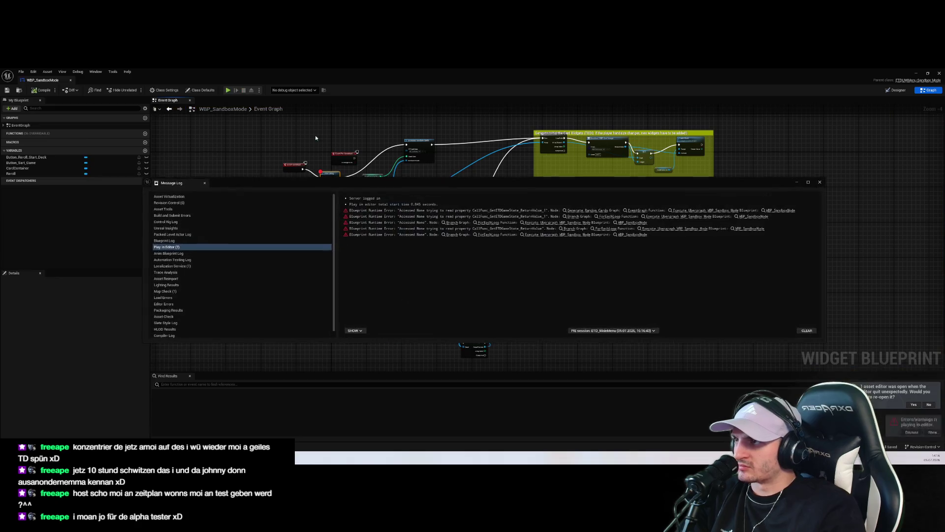
pyautogui.rightClick(328, 172)
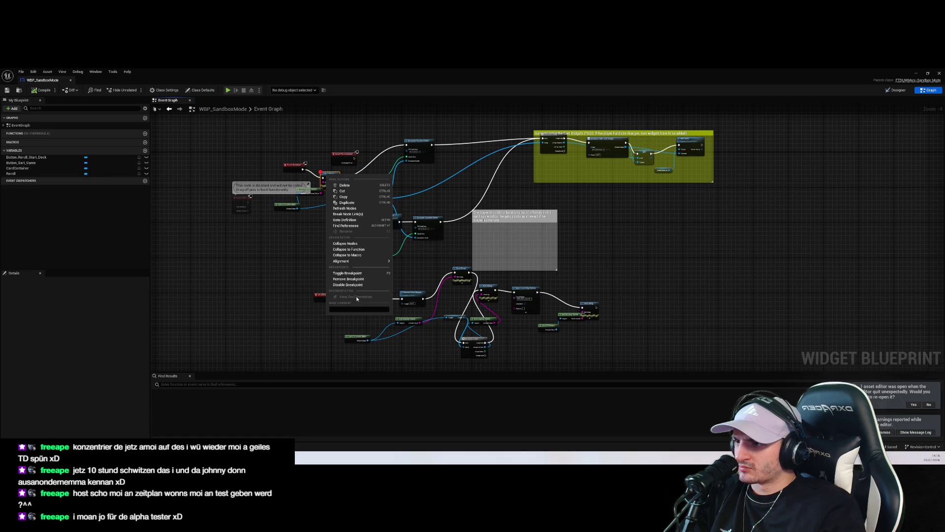
# Step: Clear the breakpoint on the Print String node in the Start Game graph
pyautogui.click(349, 279)
pyautogui.scroll(4, 483, 331)
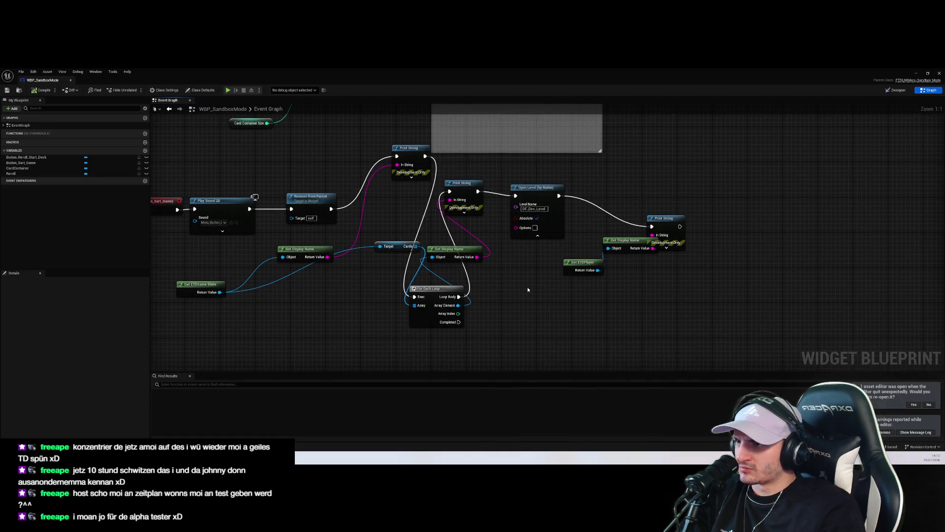
pyautogui.moveTo(583, 303); pyautogui.dragTo(738, 189)
pyautogui.click(742, 222)
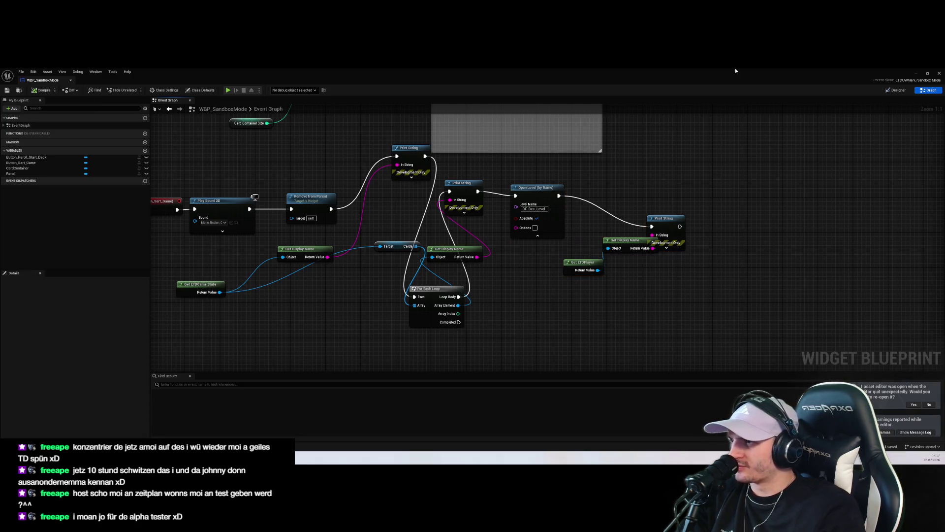
pyautogui.scroll(-3, 395, 241)
pyautogui.scroll(3, 404, 363)
# Step: Delete the Get ETDGame State and Get Display Name nodes near Event Construct
pyautogui.moveTo(404, 363)
pyautogui.mouseDown()
pyautogui.moveTo(350, 287)
pyautogui.moveTo(379, 326)
pyautogui.mouseUp()
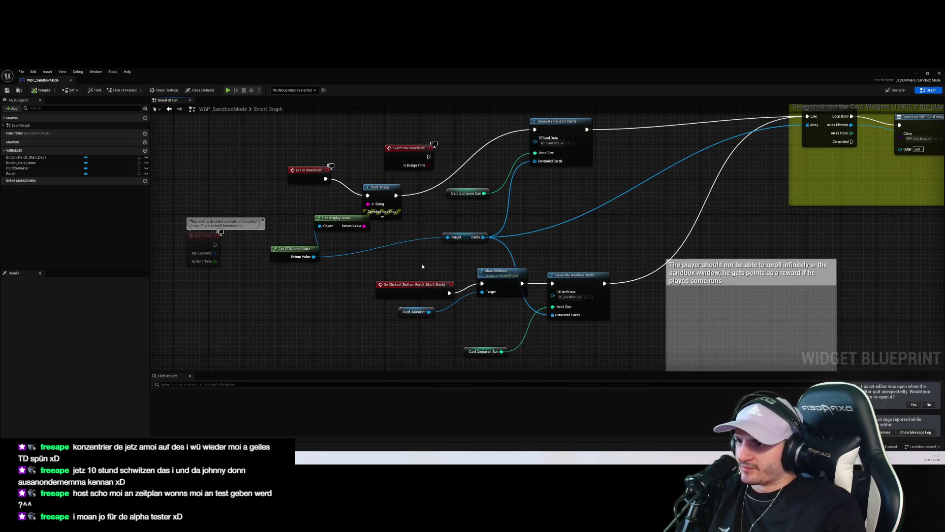
pyautogui.moveTo(427, 265); pyautogui.dragTo(417, 272)
pyautogui.moveTo(355, 280); pyautogui.dragTo(274, 223)
pyautogui.press('Delete')
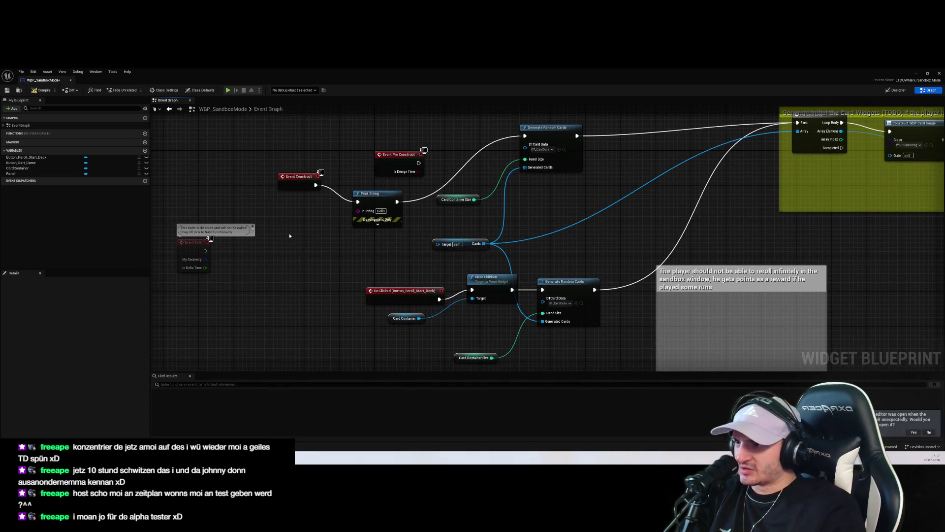
# Step: Add a Cards getter node and rewire the Cards connections to it, then undo
pyautogui.rightClick(270, 286)
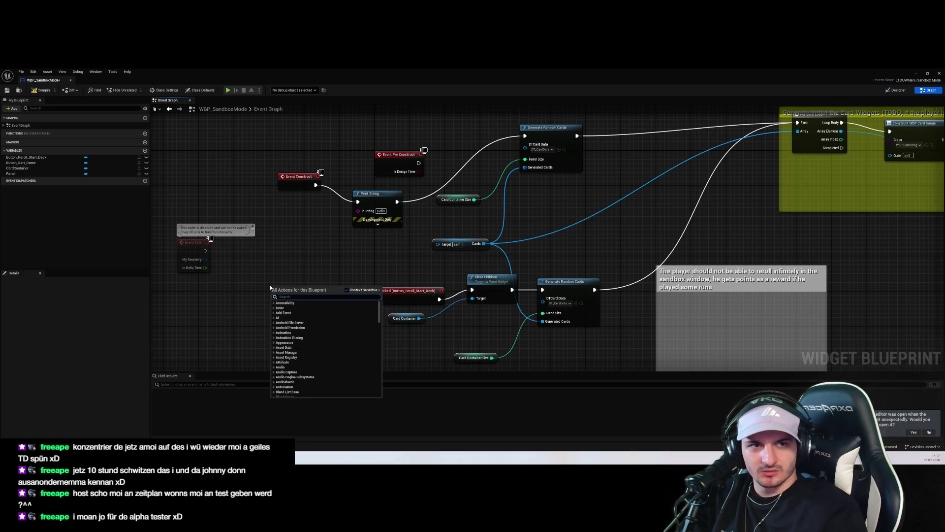
pyautogui.write('cards')
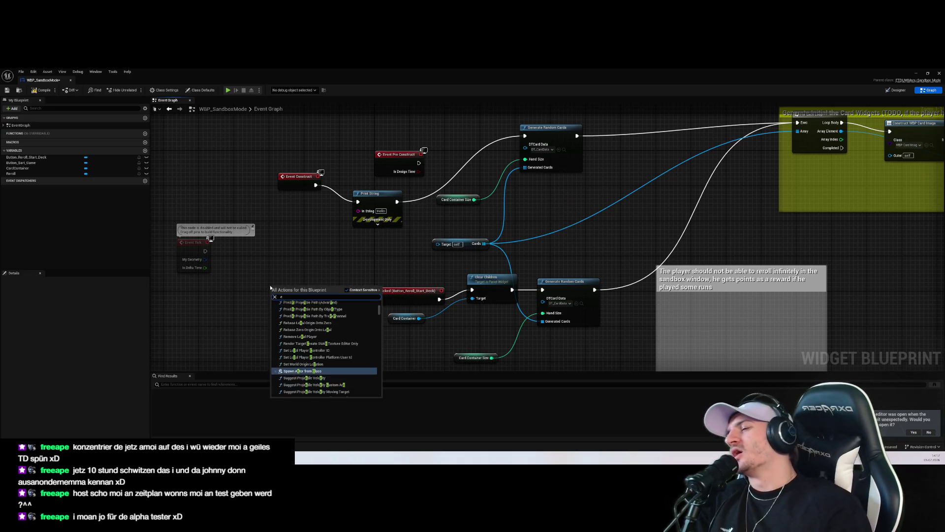
pyautogui.press('Down')
pyautogui.press('Down')
pyautogui.press('Down')
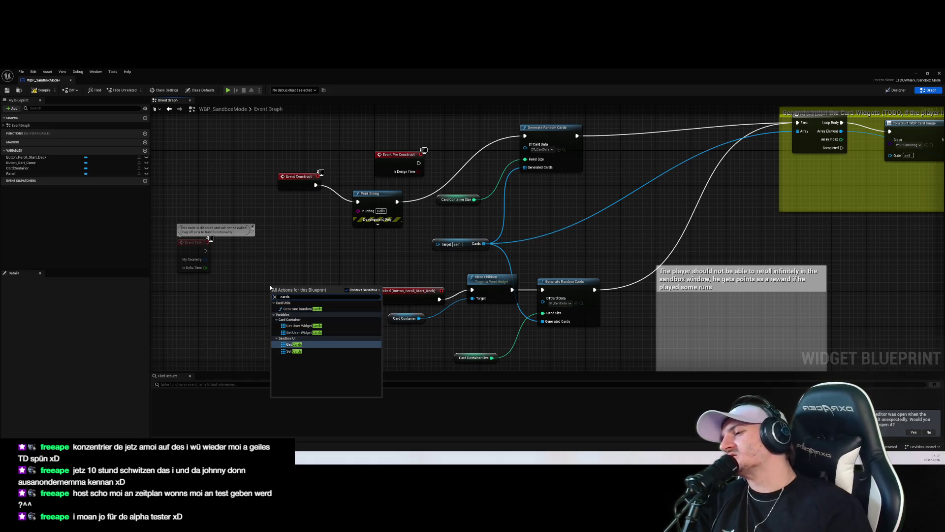
pyautogui.press('Return')
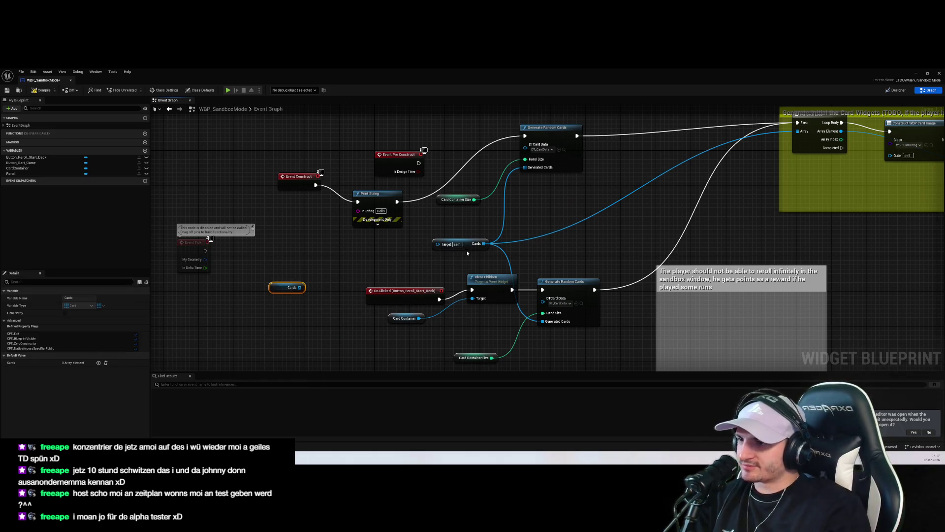
pyautogui.keyDown('alt'); pyautogui.click(476, 244); pyautogui.keyUp('alt')
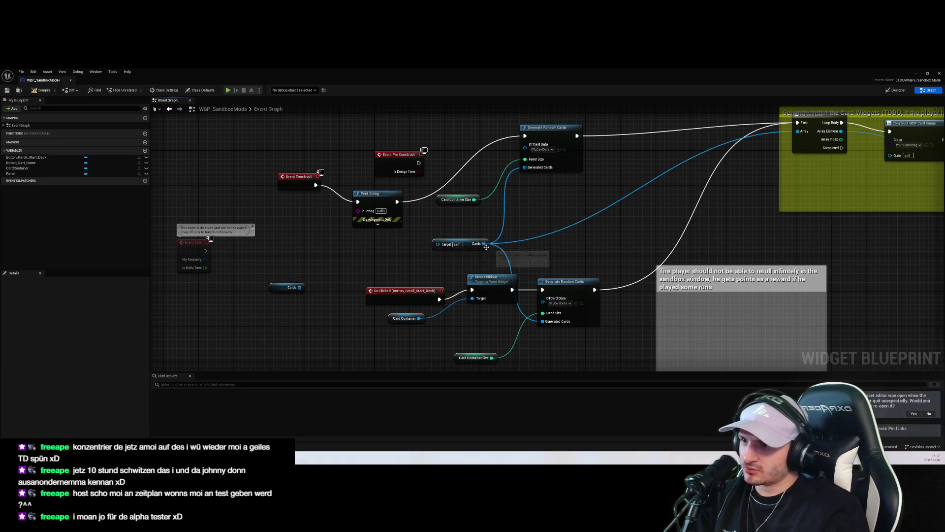
pyautogui.moveTo(475, 244)
pyautogui.mouseDown()
pyautogui.moveTo(274, 285)
pyautogui.moveTo(300, 288)
pyautogui.mouseUp()
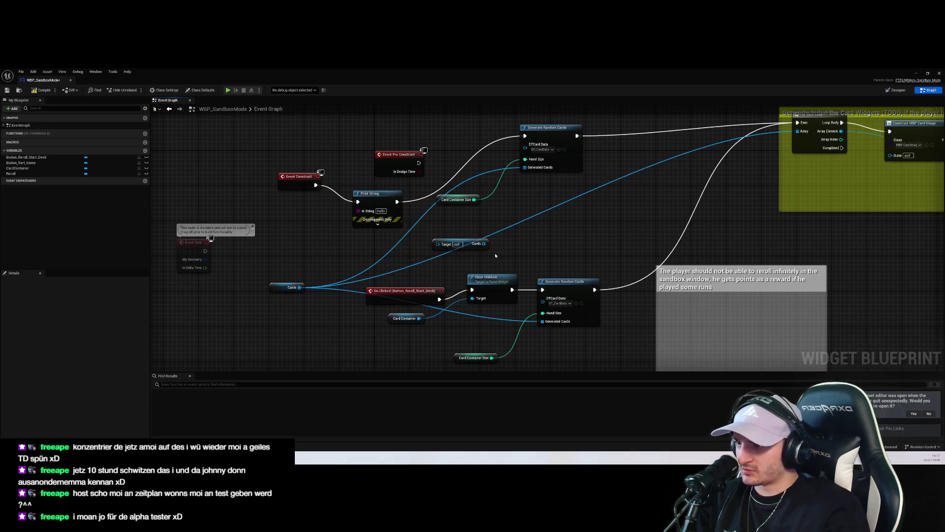
pyautogui.scroll(-4, 469, 256)
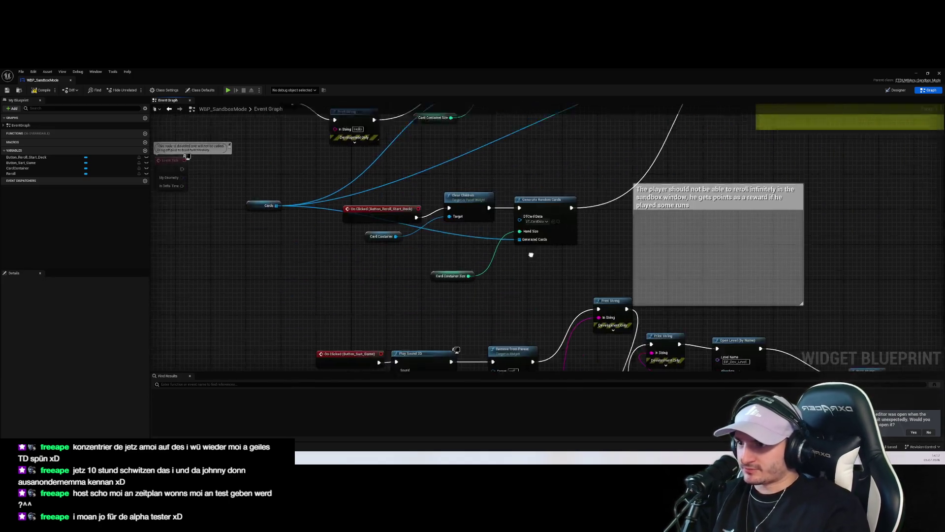
pyautogui.scroll(4, 553, 270)
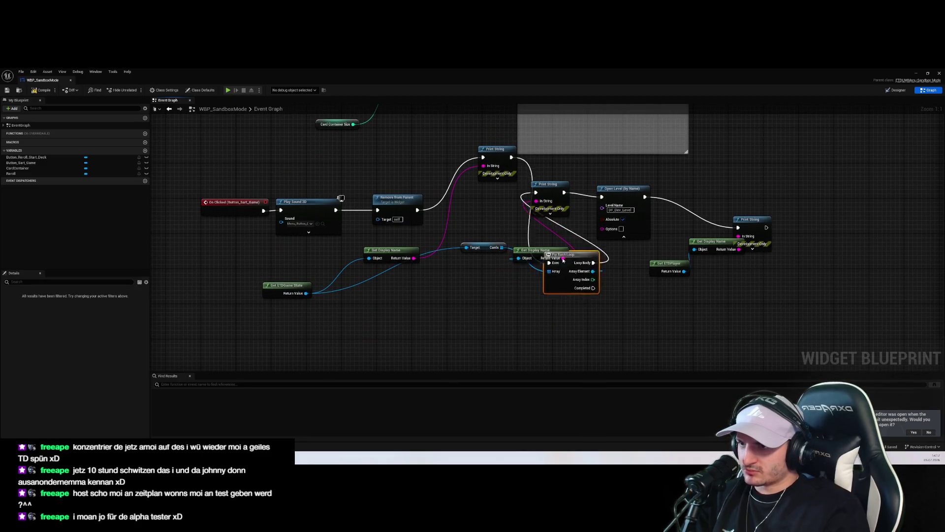
pyautogui.hotkey('ctrl', 'z')
pyautogui.hotkey('ctrl', 'z')
pyautogui.hotkey('ctrl', 'z')
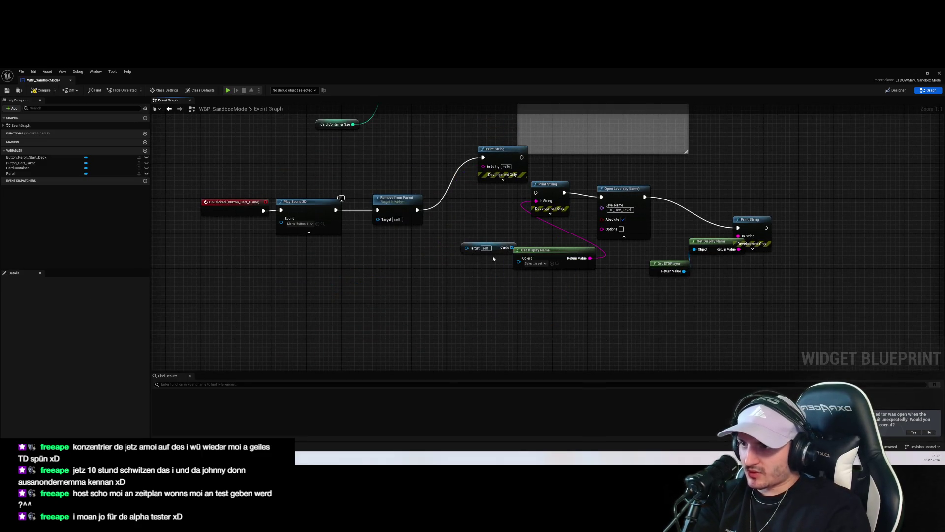
# Step: Delete the Hello and card-name Print Strings and Get Display Name, wiring Remove from Parent into Open Level
pyautogui.click(470, 201)
pyautogui.press('Delete')
pyautogui.moveTo(392, 263)
pyautogui.mouseDown()
pyautogui.moveTo(481, 259)
pyautogui.moveTo(510, 245)
pyautogui.mouseUp()
pyautogui.click(529, 302)
pyautogui.press('Delete')
pyautogui.click(500, 230)
pyautogui.press('Delete')
pyautogui.moveTo(368, 254)
pyautogui.mouseDown()
pyautogui.moveTo(553, 242)
pyautogui.moveTo(472, 229)
pyautogui.mouseUp()
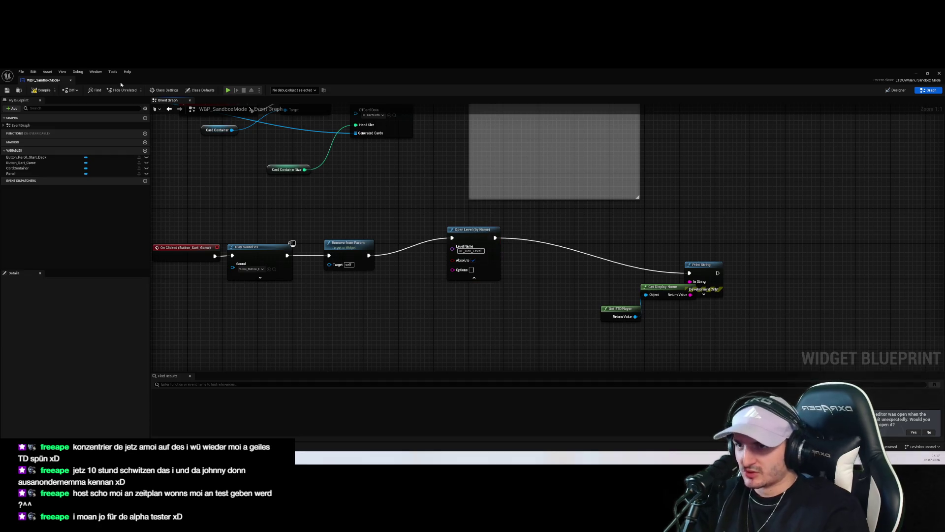
pyautogui.click(916, 73)
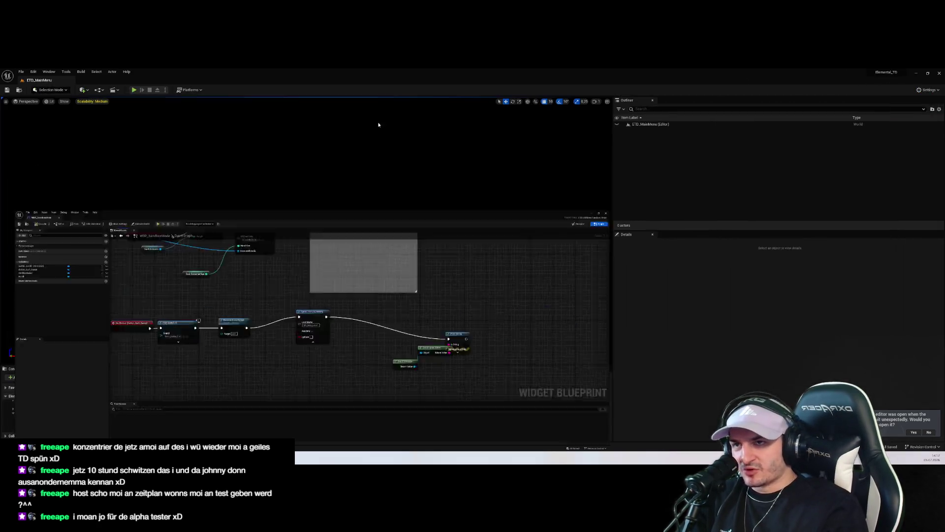
# Step: Play-test Start Game from the Endless Mode settings, dismiss the tutorial card, then stop
pyautogui.click(140, 89)
pyautogui.click(310, 298)
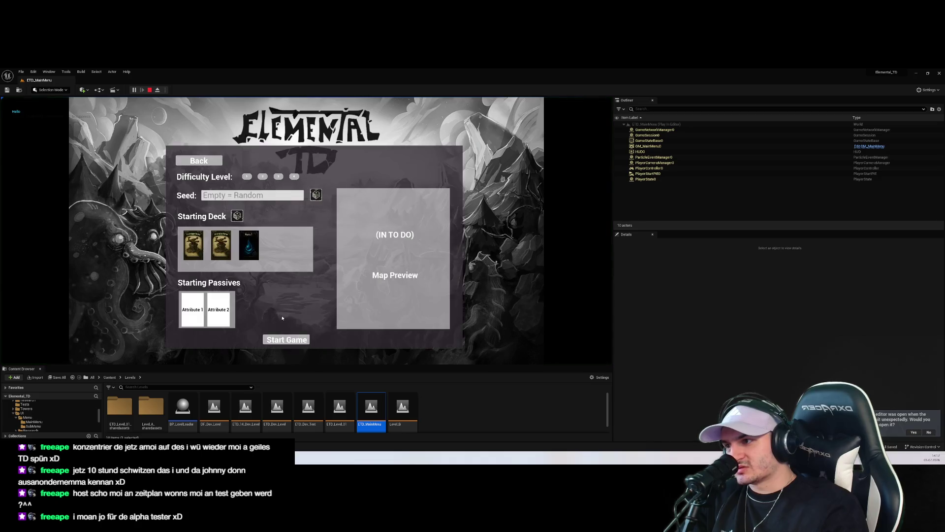
pyautogui.click(292, 341)
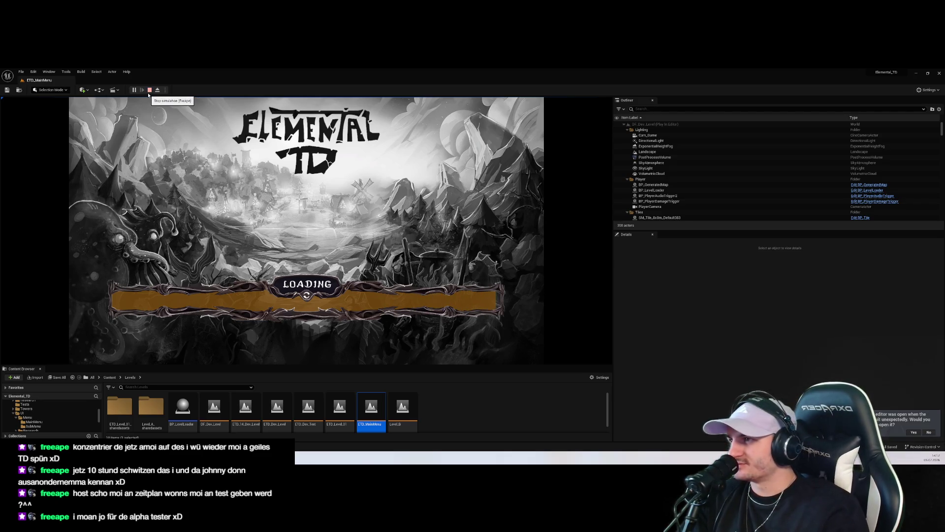
pyautogui.click(350, 133)
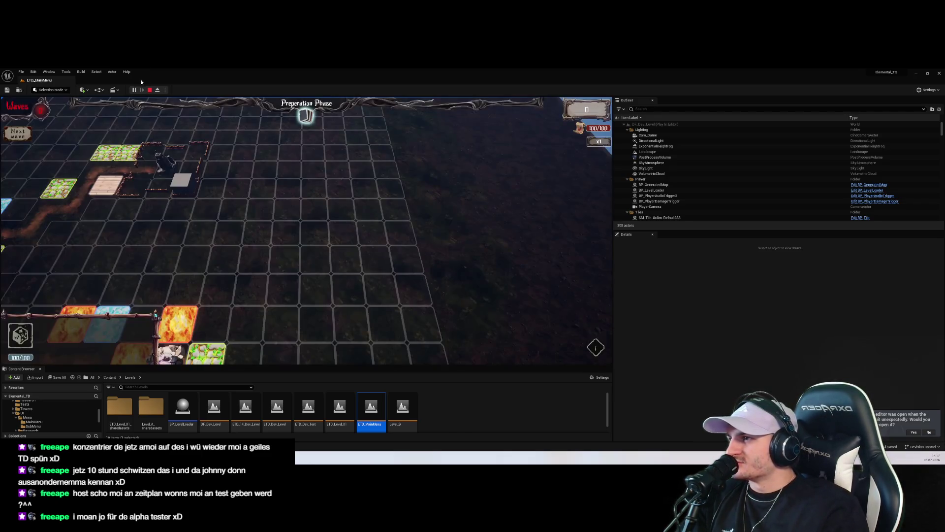
pyautogui.click(150, 89)
# Step: Enlarge the Content Browser and select the Get Display Name and Get ETDPlayer nodes in WBP_SandboxMode
pyautogui.moveTo(289, 365); pyautogui.dragTo(276, 246)
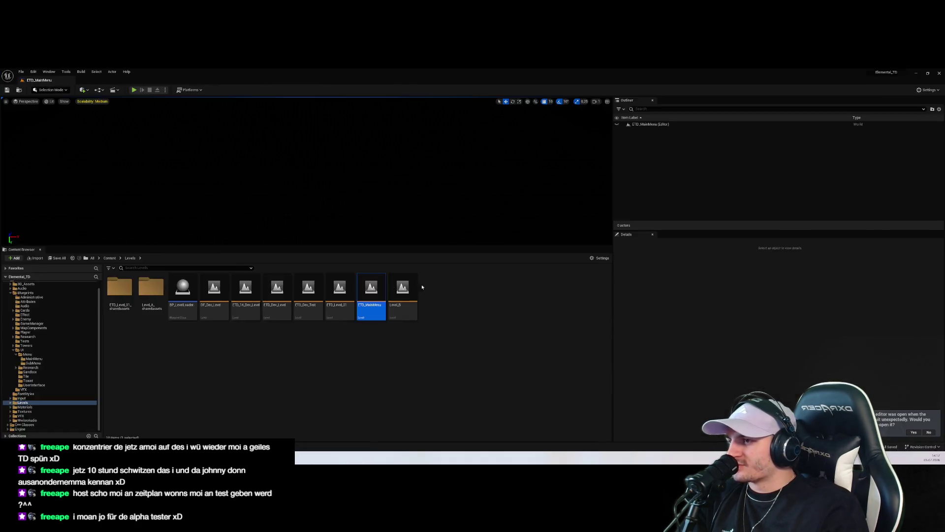
pyautogui.hotkey('alt', 'Tab')
pyautogui.moveTo(688, 339); pyautogui.dragTo(598, 283)
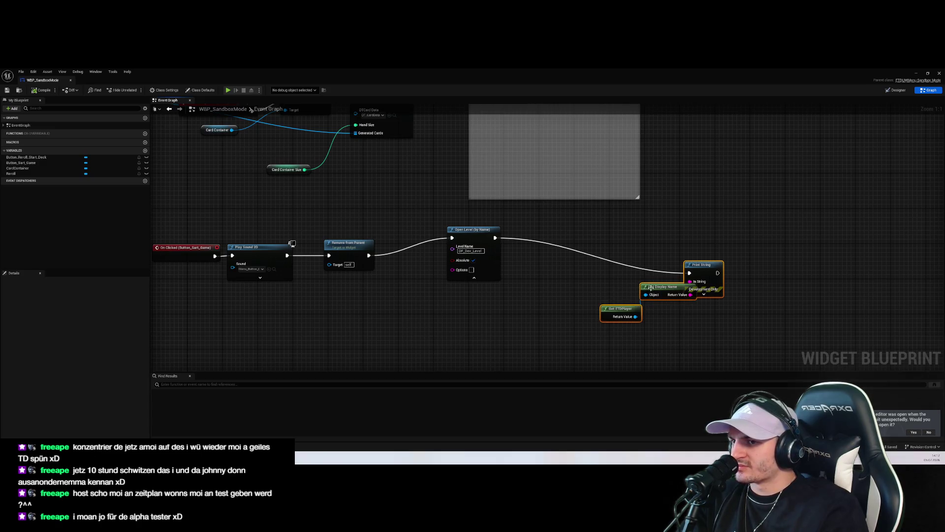
# Step: Move the player-name nodes down-left and add a breakpoint to the Print String node
pyautogui.moveTo(671, 298); pyautogui.dragTo(586, 306)
pyautogui.click(614, 306)
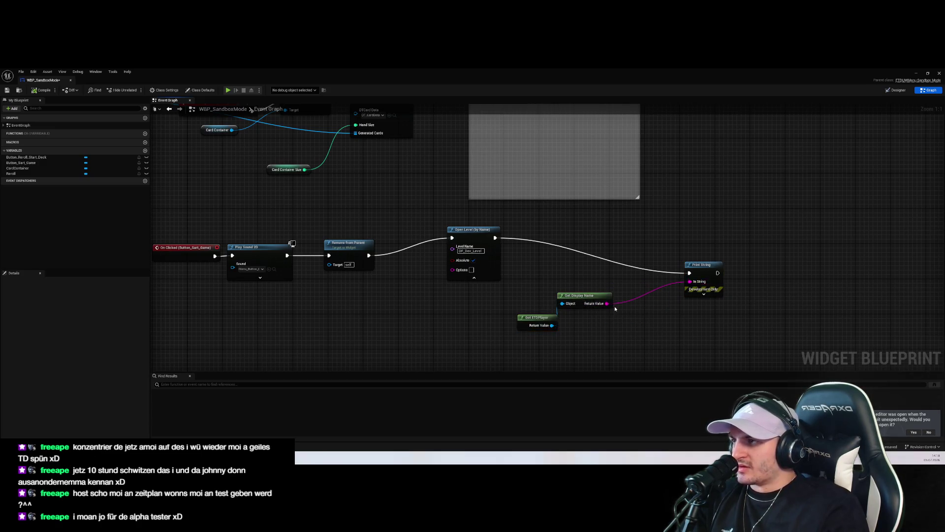
pyautogui.scroll(-2, 614, 325)
pyautogui.scroll(2, 620, 305)
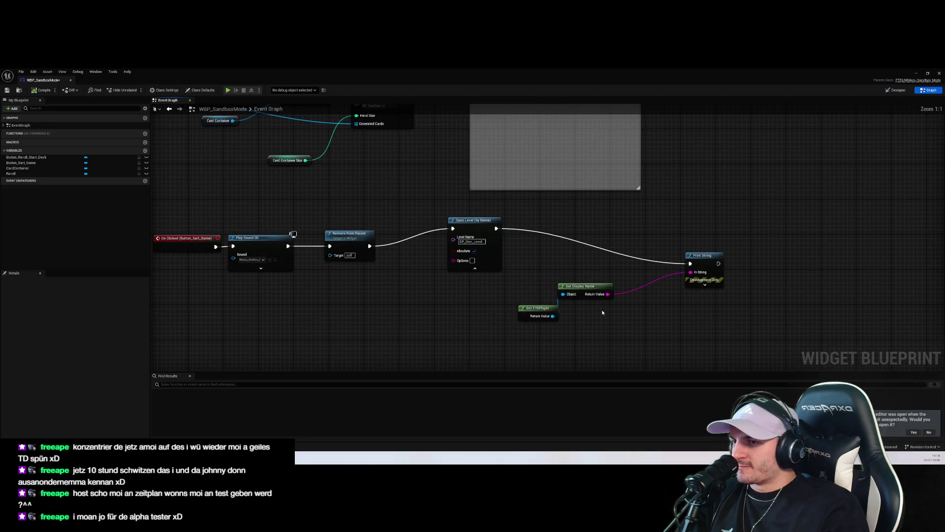
pyautogui.rightClick(699, 261)
pyautogui.click(724, 365)
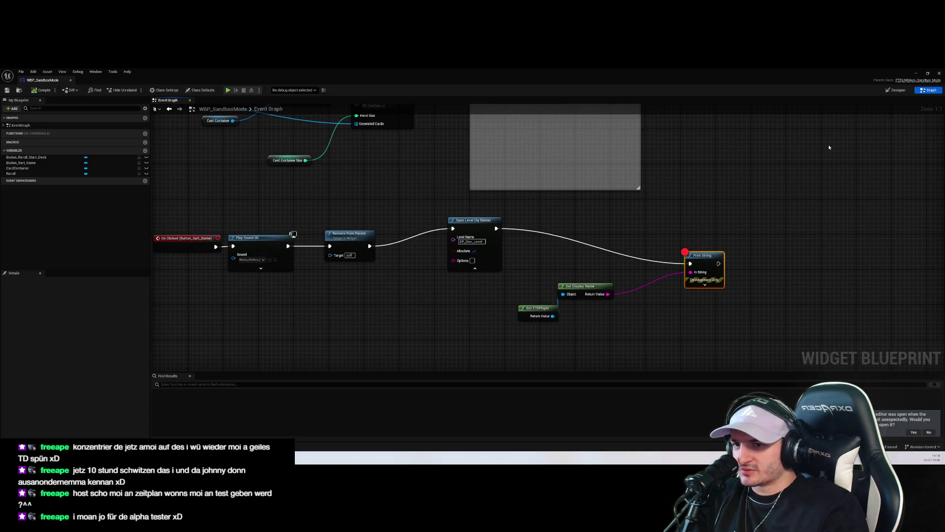
# Step: Run the game through Endless Mode until the breakpoint is hit, then stop the session
pyautogui.click(916, 74)
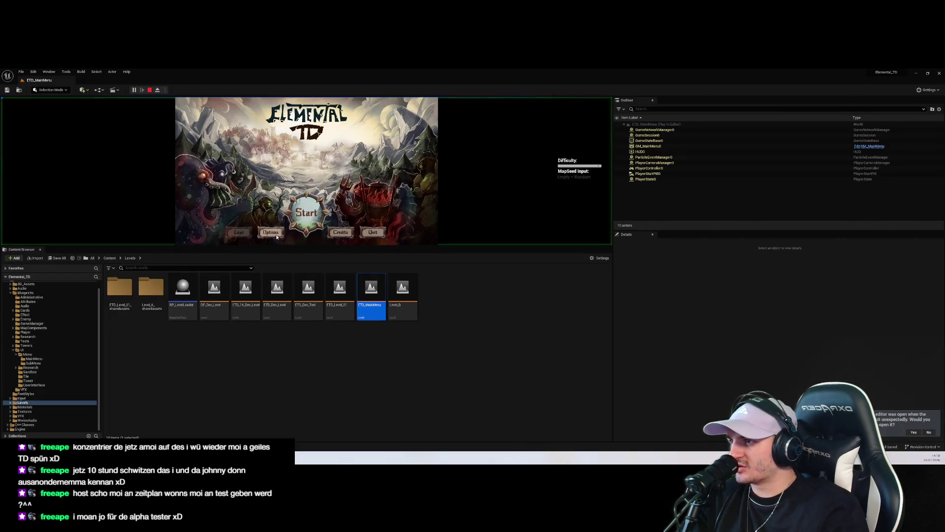
pyautogui.click(320, 195)
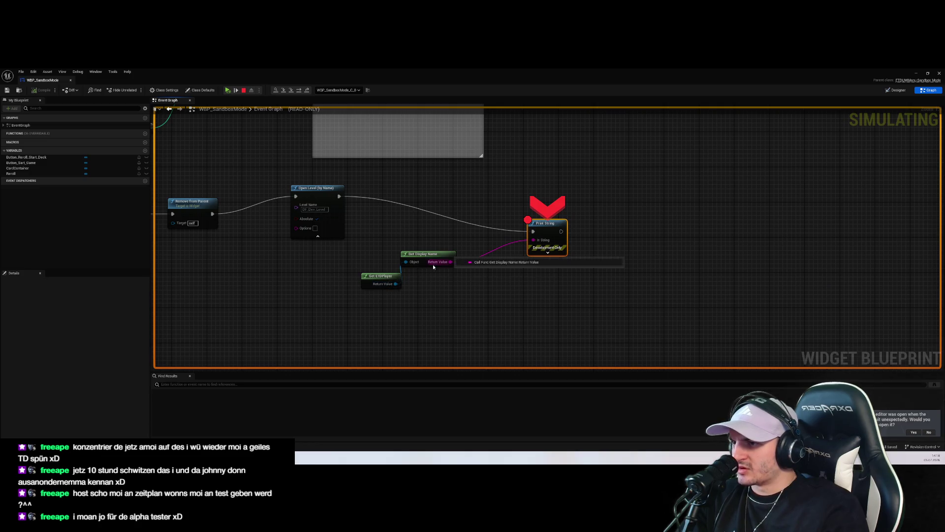
pyautogui.click(526, 304)
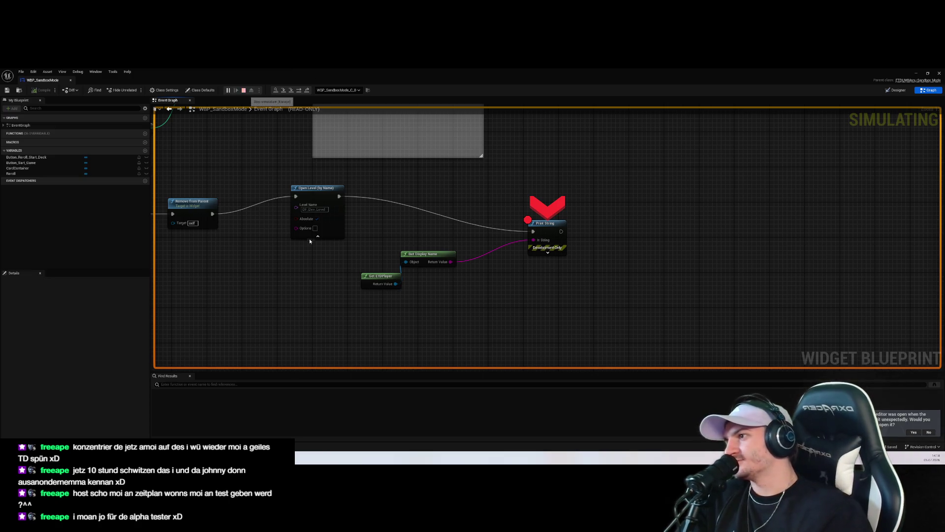
pyautogui.click(243, 91)
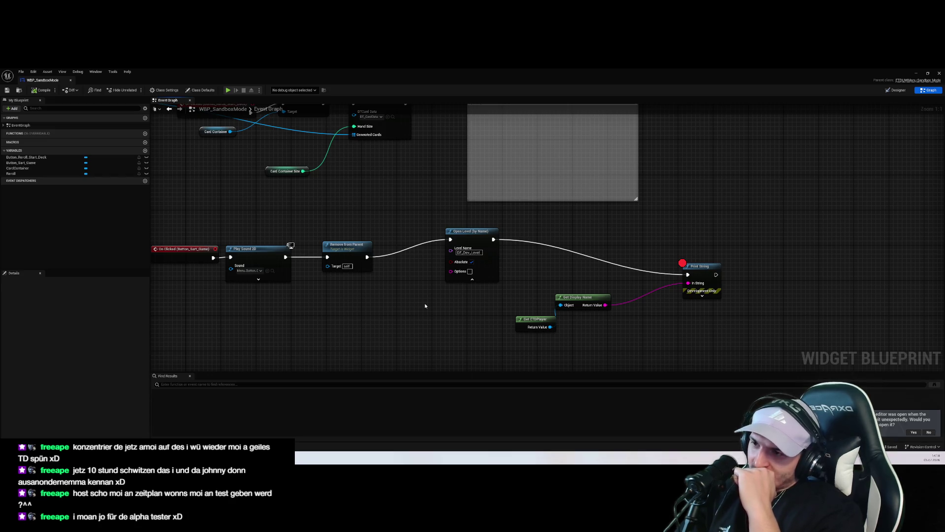
pyautogui.moveTo(426, 306); pyautogui.dragTo(479, 316)
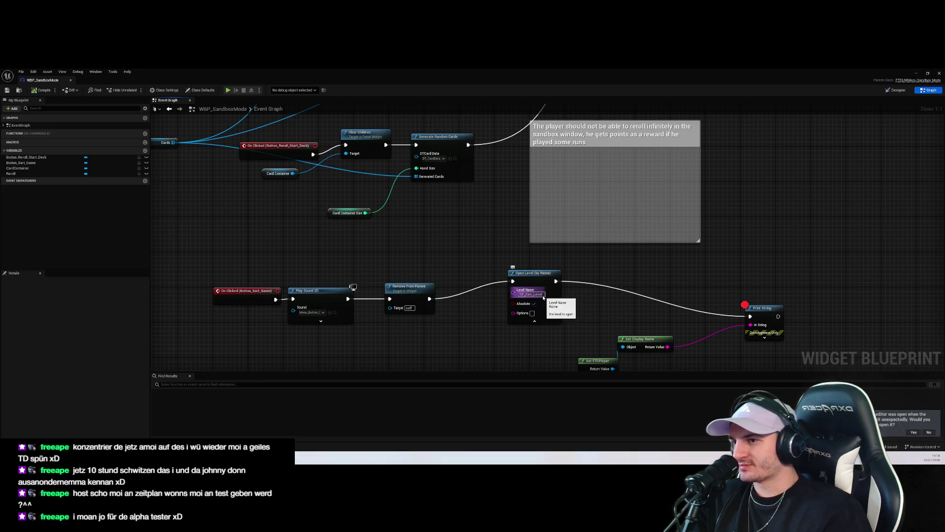
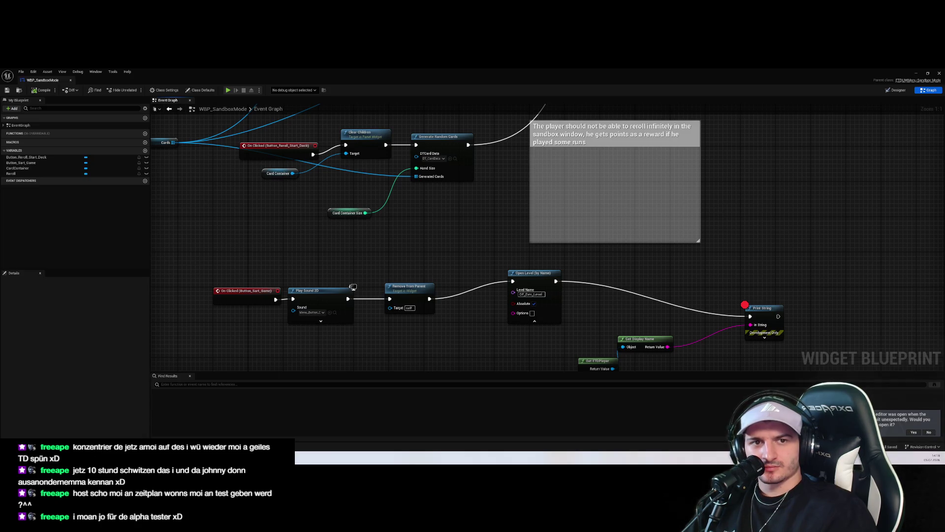
# Step: Select the Open Level (by Name) node and centre its chain in the blueprint graph
pyautogui.click(533, 318)
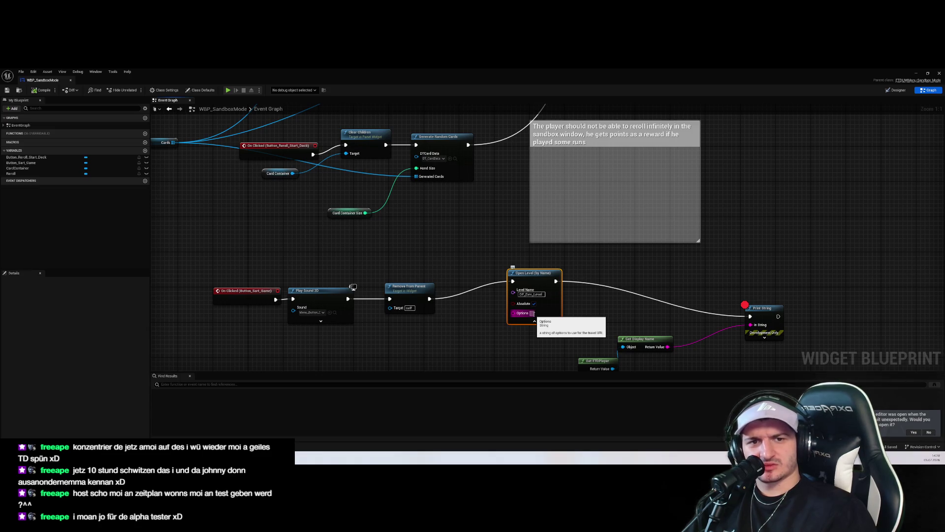
pyautogui.moveTo(678, 297); pyautogui.dragTo(682, 259)
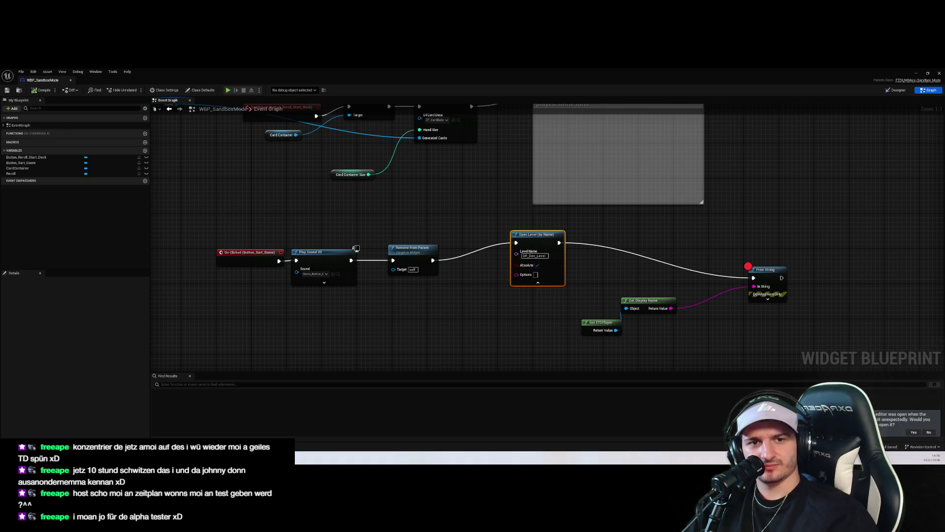
pyautogui.click(613, 227)
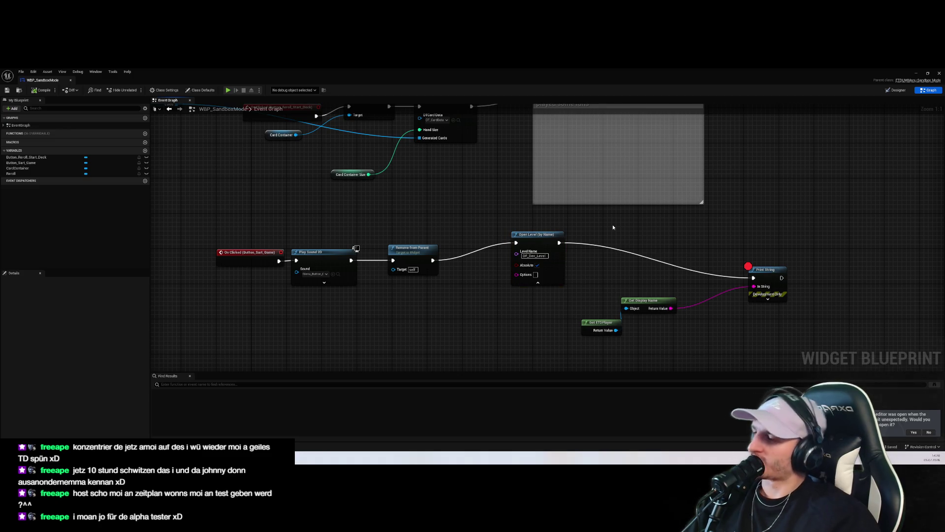
pyautogui.scroll(-4, 613, 227)
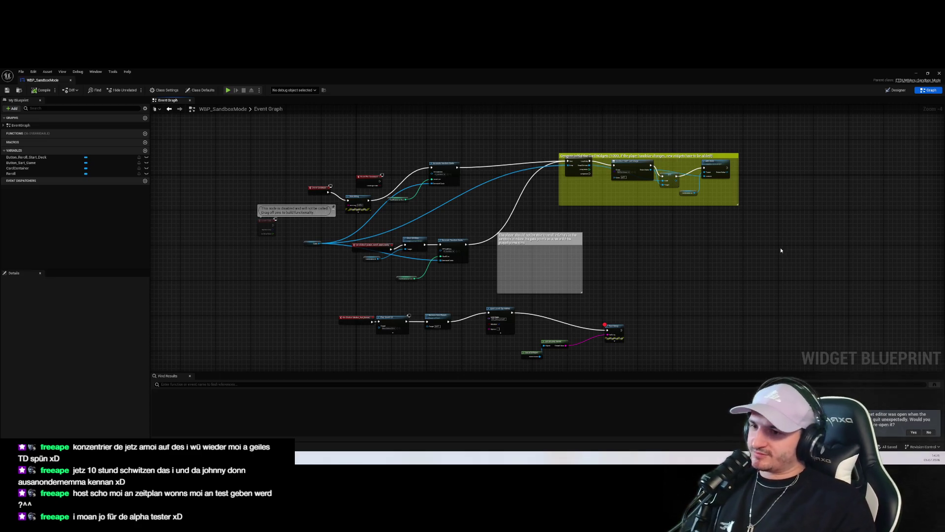
pyautogui.scroll(7, 667, 251)
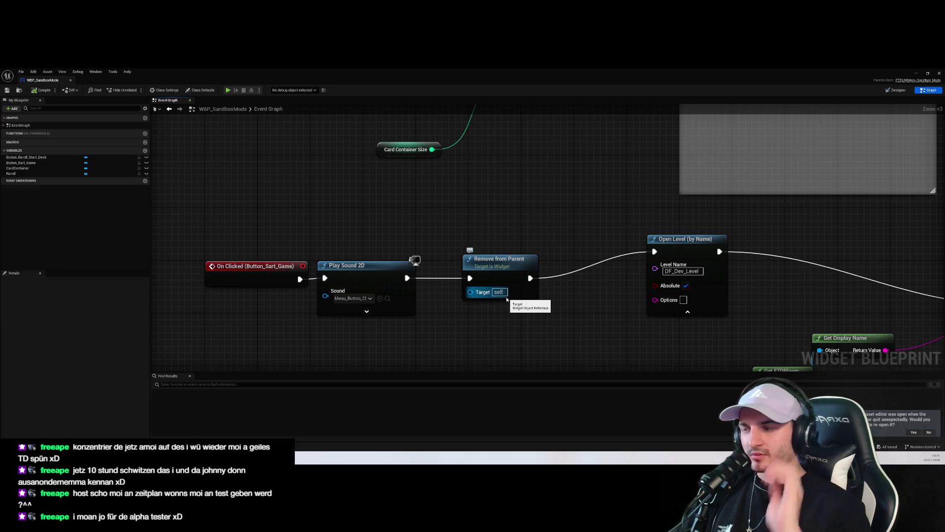
pyautogui.scroll(-4, 556, 300)
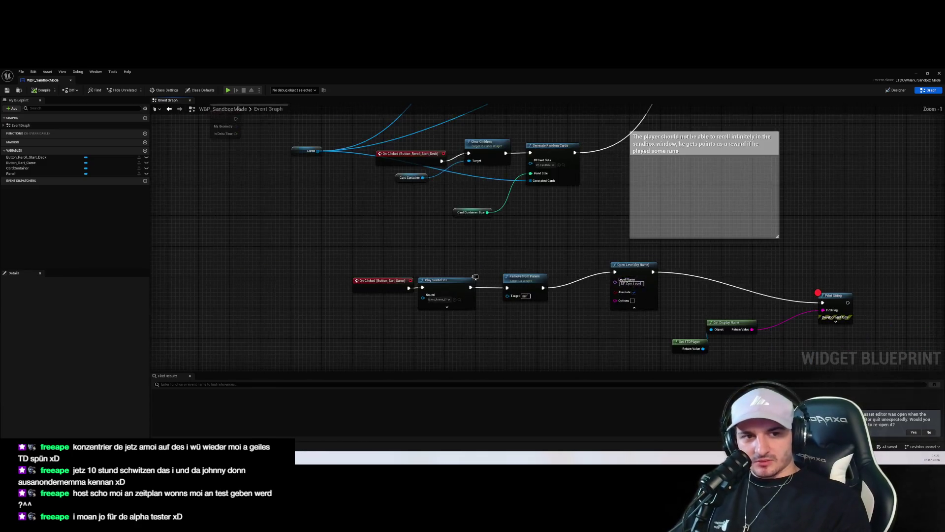
pyautogui.scroll(-1, 591, 314)
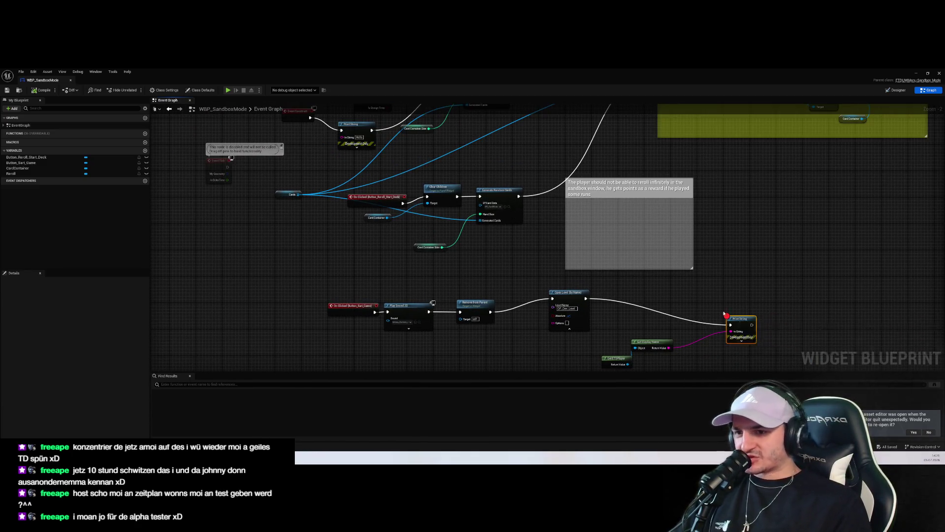
# Step: Pan the graph to reveal the nodes above the card logic
pyautogui.click(561, 283)
pyautogui.click(584, 327)
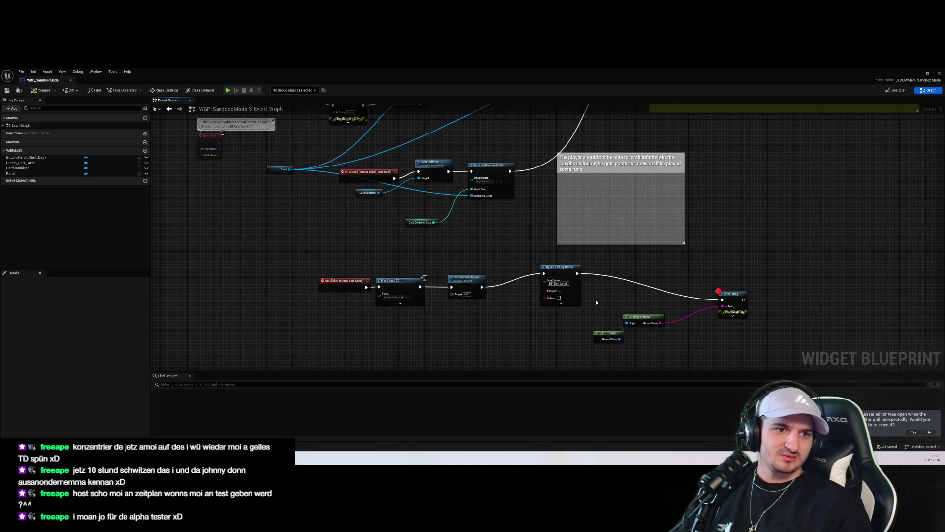
pyautogui.moveTo(575, 289); pyautogui.dragTo(552, 346)
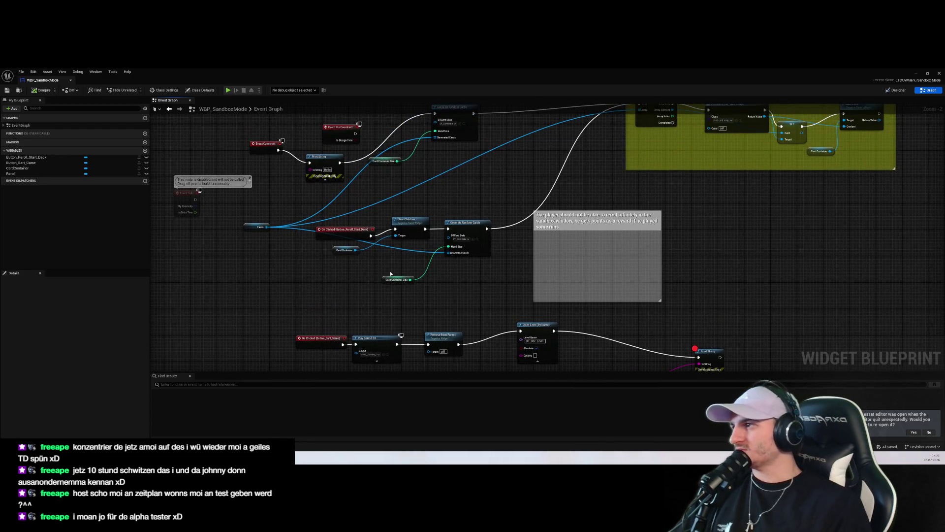
pyautogui.scroll(-2, 390, 274)
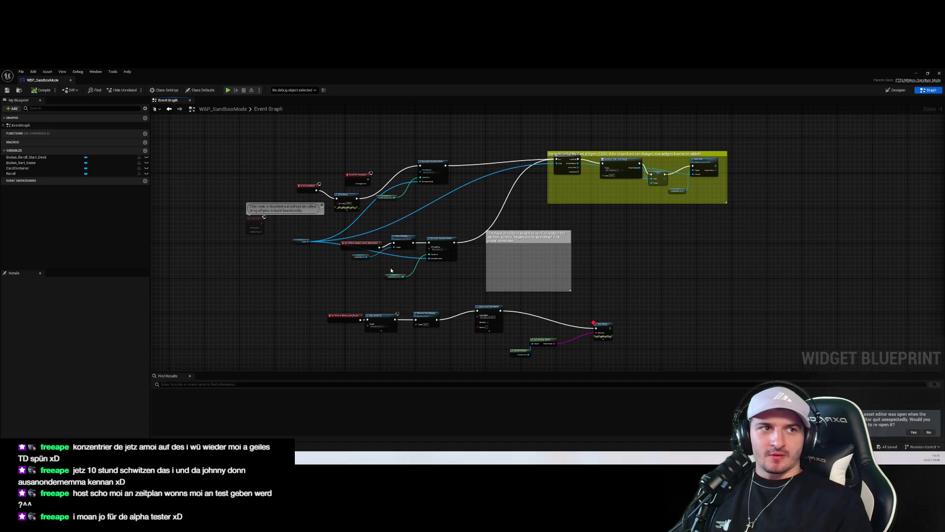
pyautogui.scroll(2, 592, 280)
pyautogui.scroll(1, 693, 235)
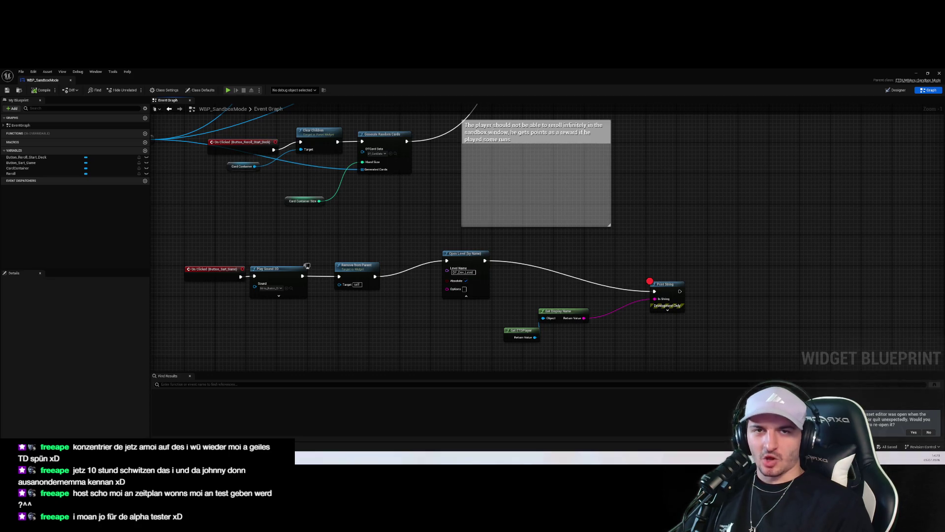
pyautogui.scroll(-4, 601, 245)
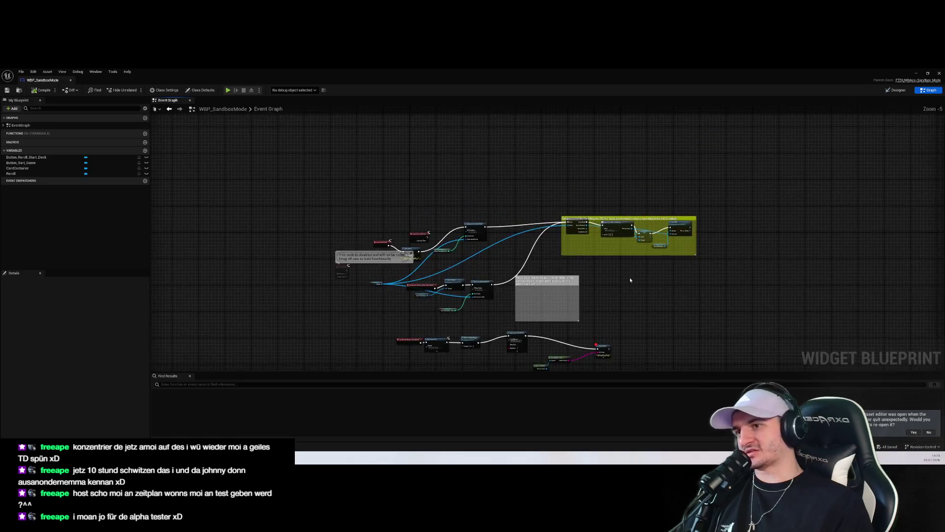
pyautogui.scroll(4, 628, 278)
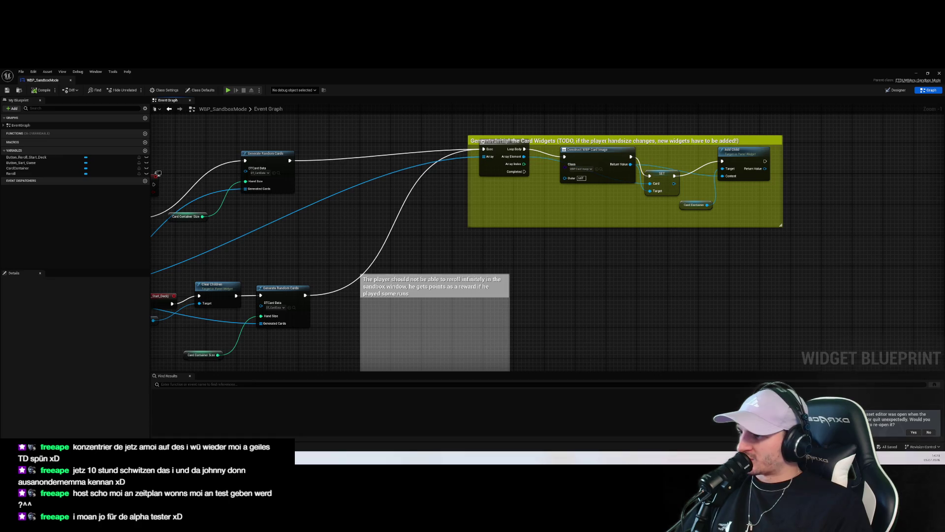
# Step: In Rider, open the engine's GameInstance.cpp and find the Init() call in InitializeForMinimalNetRPC
pyautogui.hotkey('alt', 'Tab')
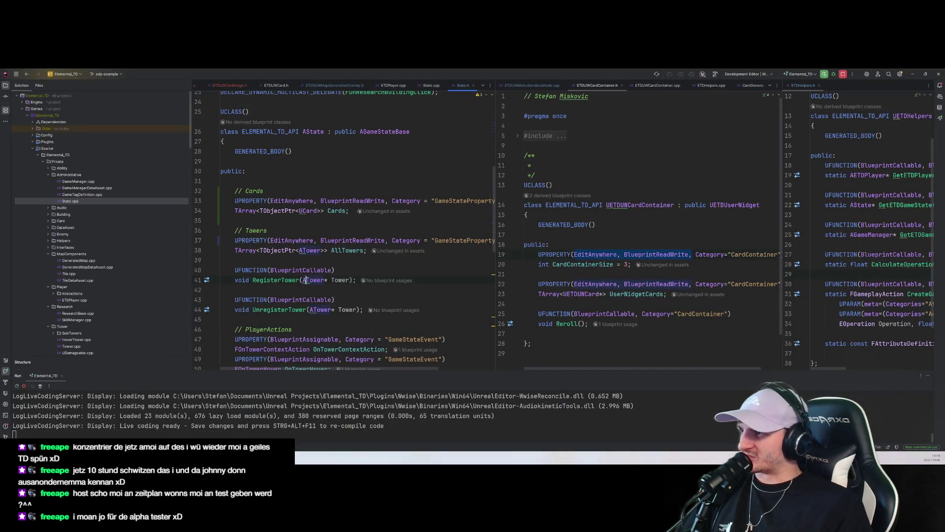
pyautogui.hotkey('ctrl', 't')
pyautogui.write('GameIns')
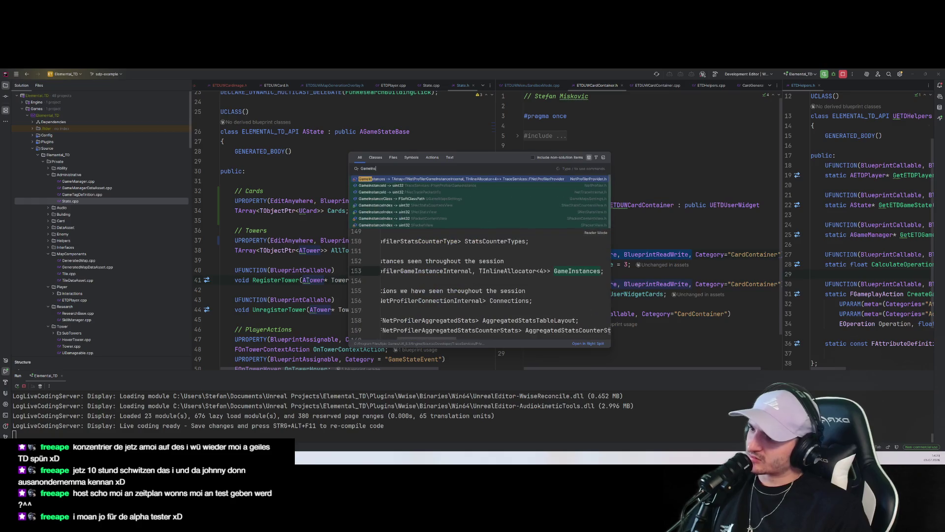
pyautogui.write('tance')
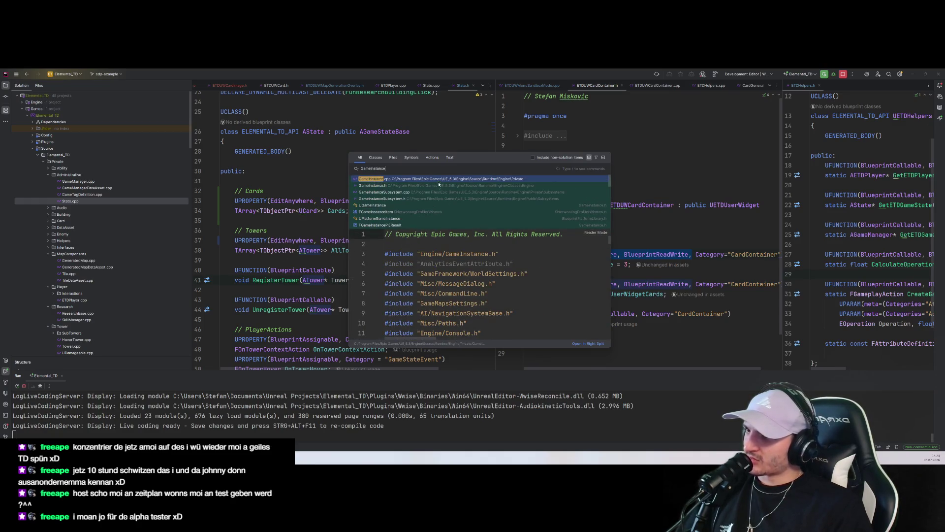
pyautogui.click(367, 179)
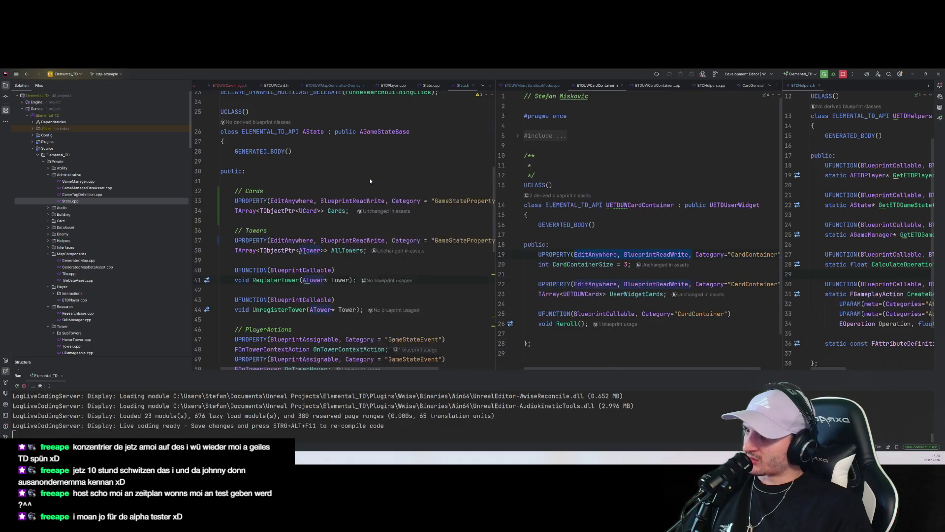
pyautogui.scroll(-10, 491, 166)
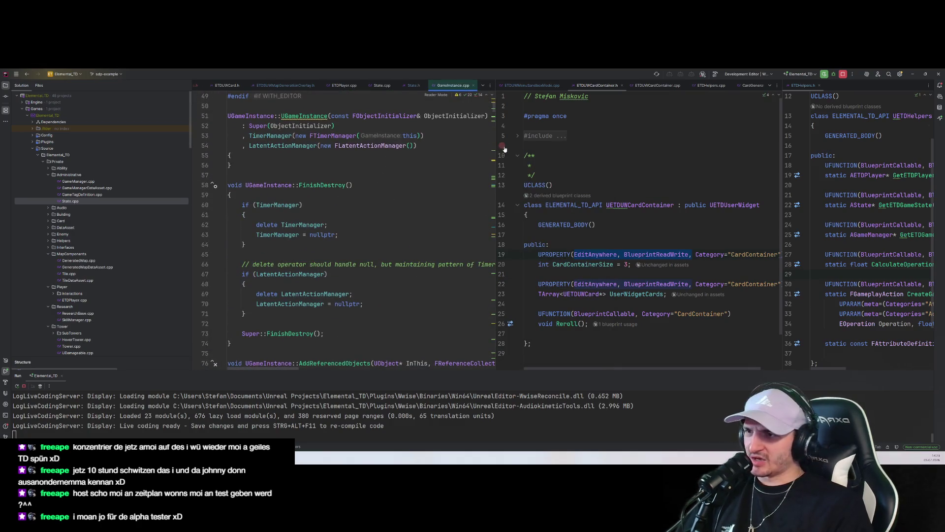
pyautogui.click(477, 231)
pyautogui.scroll(3, 477, 232)
pyautogui.press('Down')
pyautogui.press('Down')
pyautogui.press('Down')
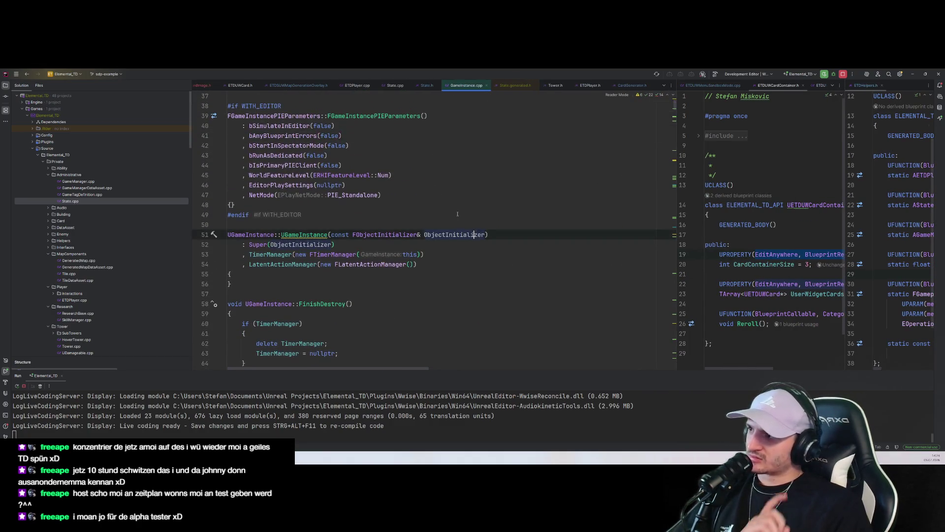
pyautogui.scroll(3, 361, 197)
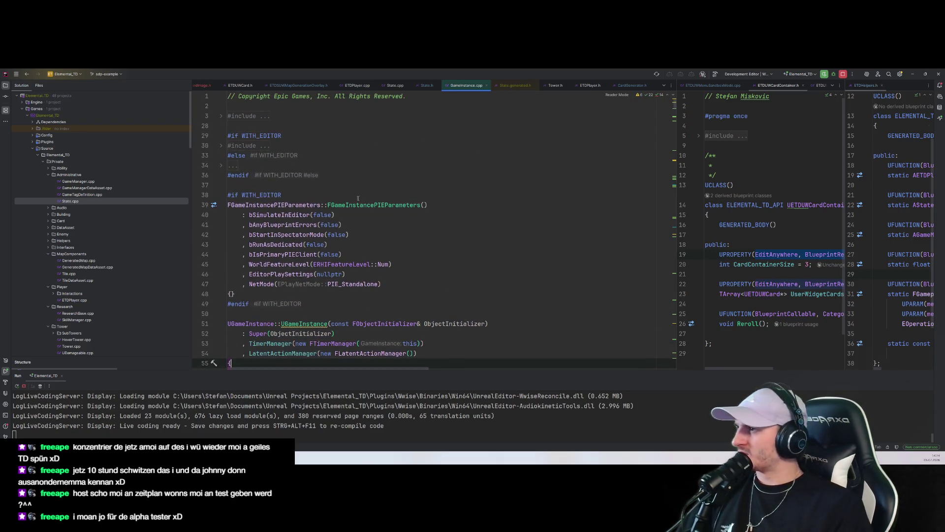
pyautogui.scroll(-20, 354, 236)
pyautogui.click(354, 274)
# Step: Drag the 'Game Instance vs Level Blueprint' tutorial page over the code
pyautogui.hotkey('ctrl', 't')
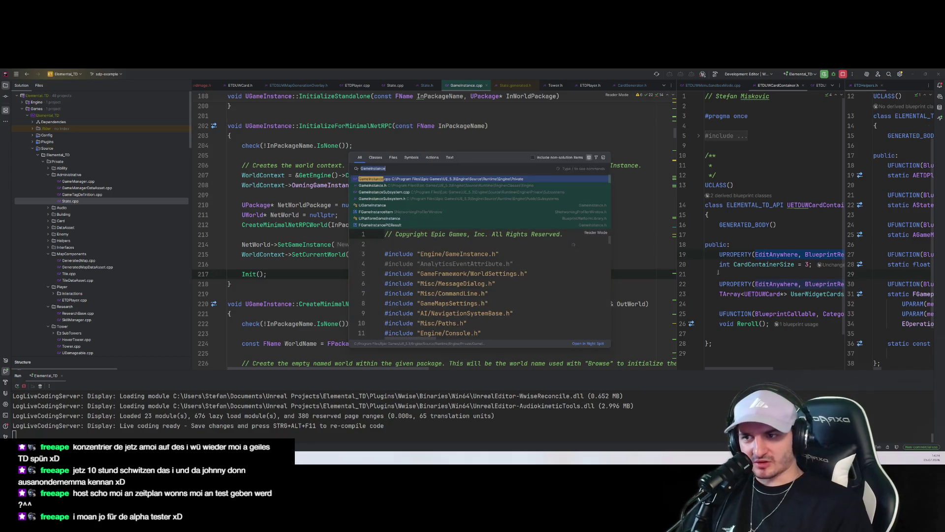
pyautogui.press('Escape')
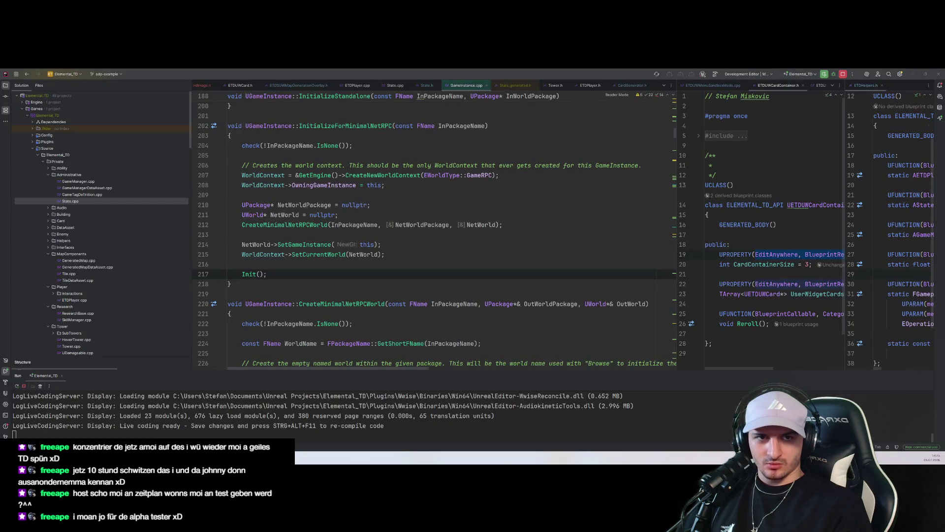
pyautogui.moveTo(943, 88)
pyautogui.mouseDown()
pyautogui.moveTo(387, 82)
pyautogui.moveTo(384, 74)
pyautogui.moveTo(462, 160)
pyautogui.moveTo(517, 126)
pyautogui.moveTo(476, 78)
pyautogui.mouseUp()
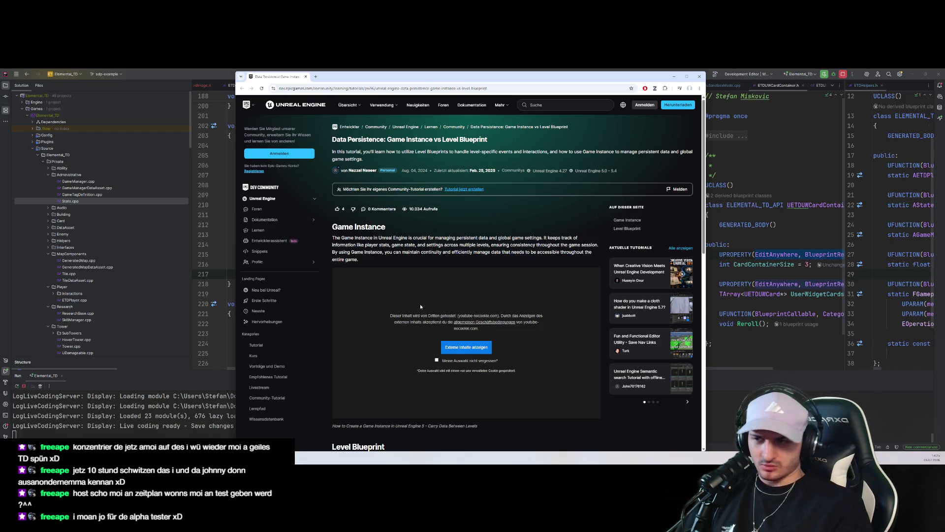
# Step: Zoom the tutorial page to 110% and read down through it
pyautogui.scroll(-1, 466, 270)
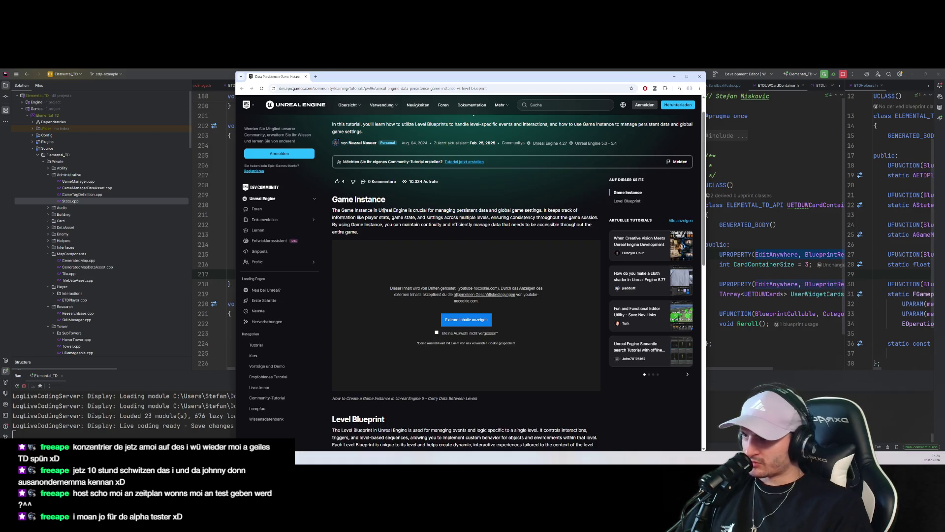
pyautogui.hotkey('ctrl', '+')
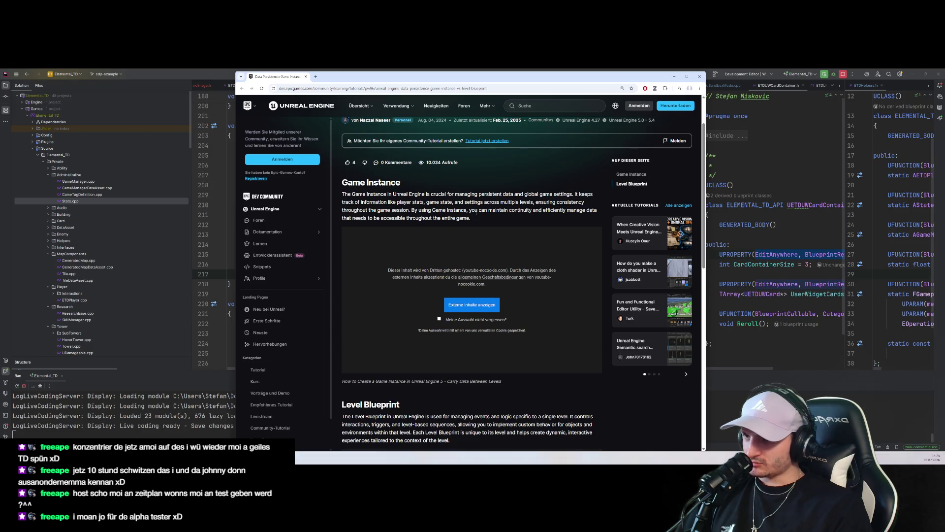
pyautogui.scroll(-1, 485, 215)
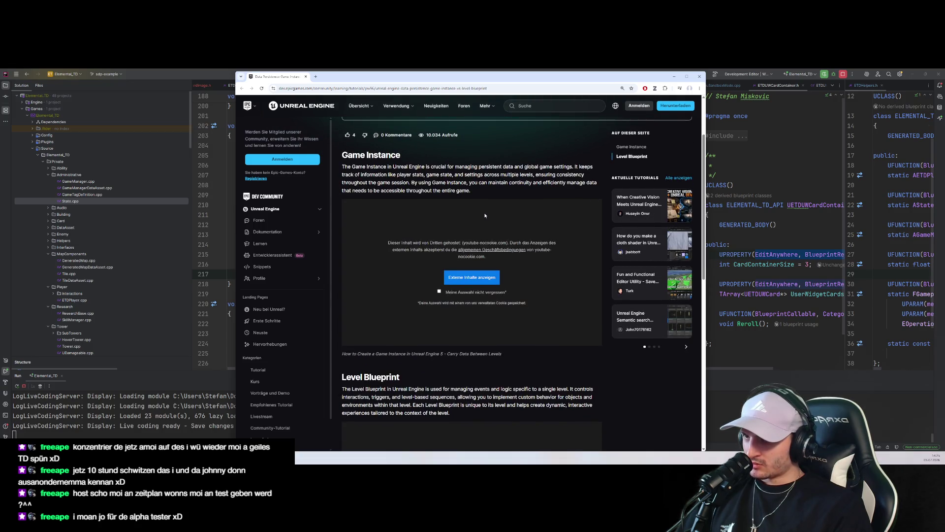
pyautogui.scroll(-4, 485, 215)
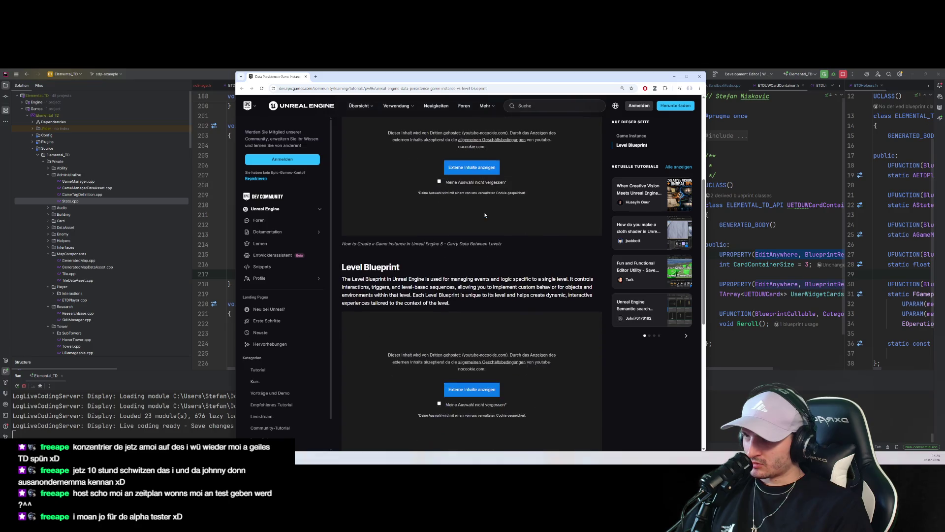
pyautogui.scroll(-2, 485, 215)
pyautogui.scroll(-1, 484, 215)
pyautogui.scroll(2, 485, 215)
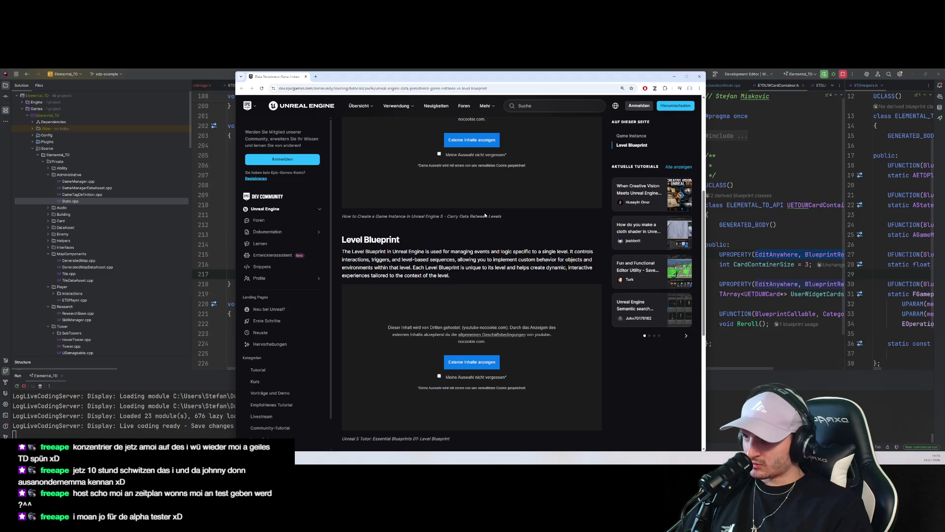
# Step: Close the tutorial browser and return past WBP_SandboxMode to the Unreal level editor
pyautogui.click(697, 78)
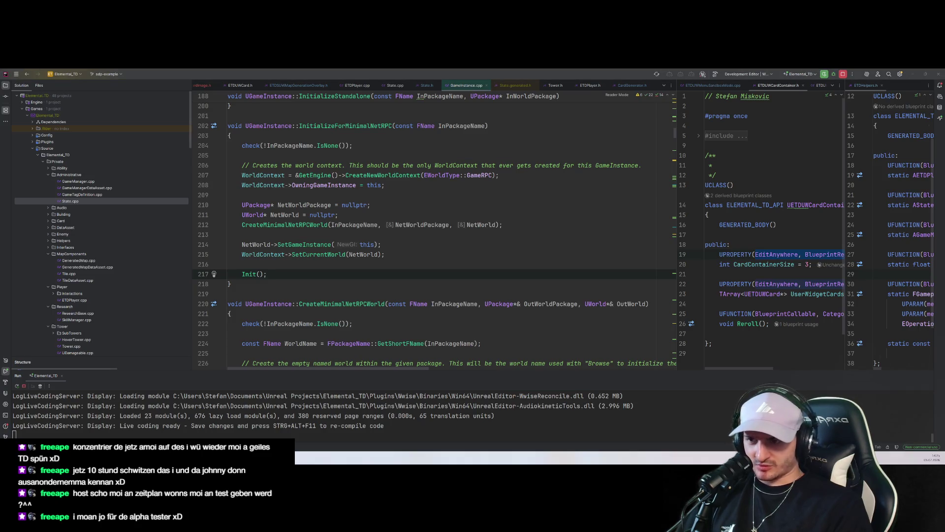
pyautogui.hotkey('alt', 'Tab')
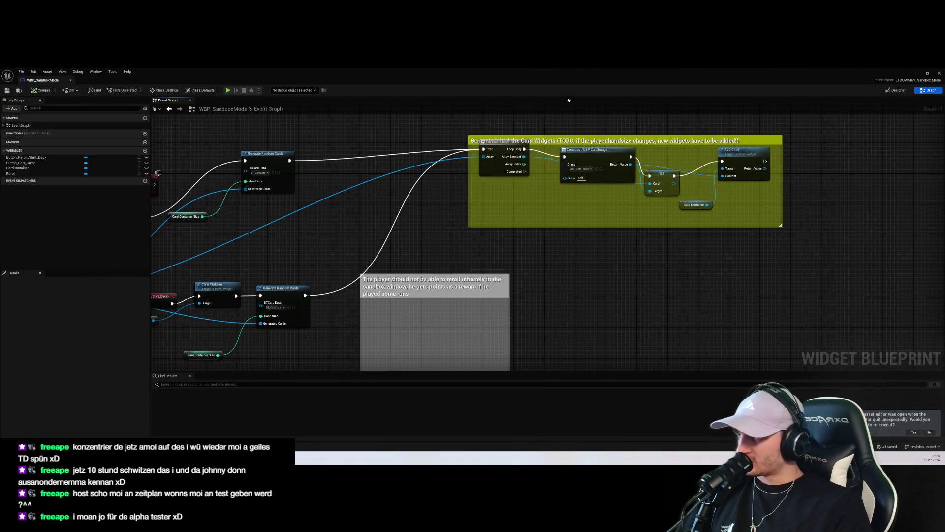
pyautogui.hotkey('alt', 'Tab')
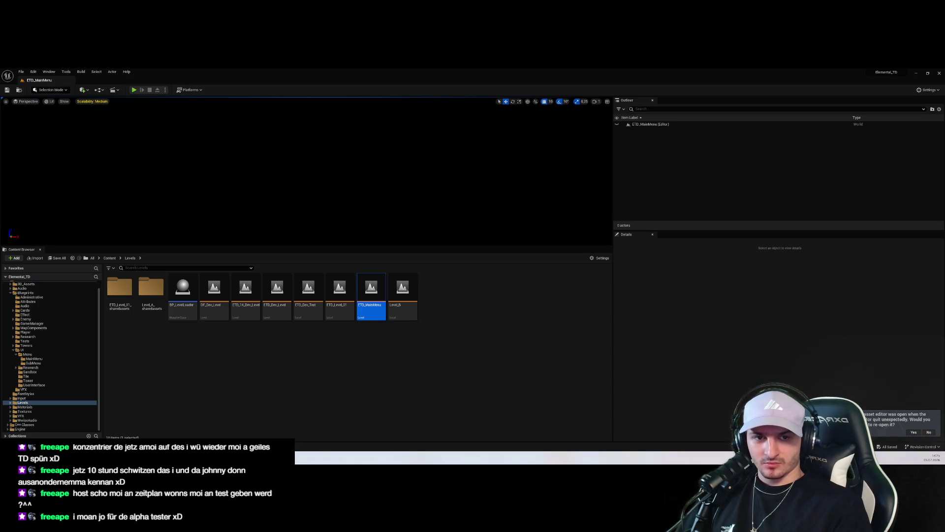
# Step: Open Blueprints > GameManager in the Content Browser to list BP_GameInstance and the ETDGameManager assets
pyautogui.click(294, 350)
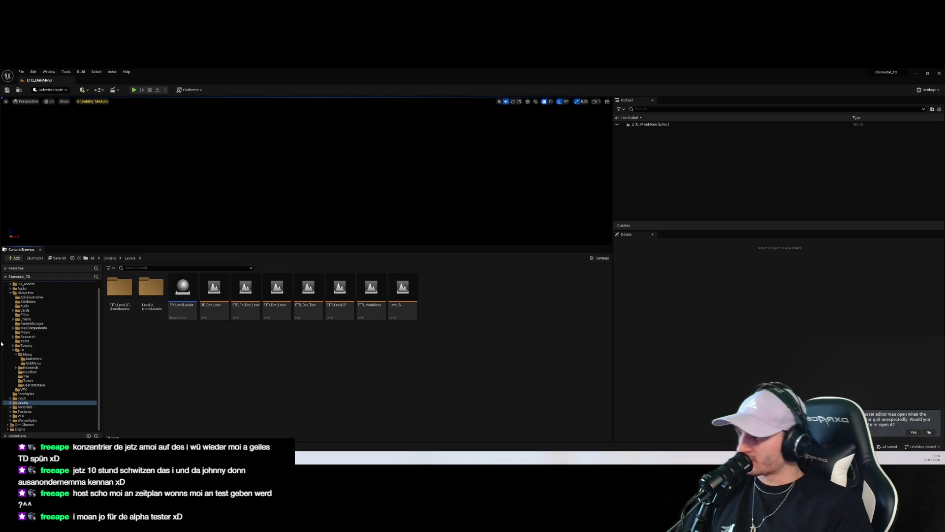
pyautogui.click(27, 341)
pyautogui.click(39, 323)
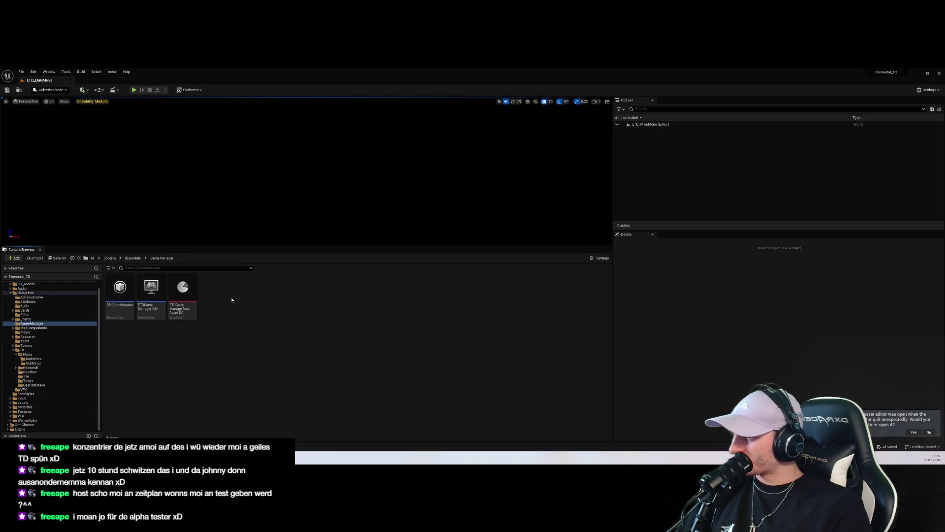
# Step: Start a new Blueprint Class and search 'Game' in Pick Parent Class
pyautogui.rightClick(236, 335)
pyautogui.moveTo(283, 382)
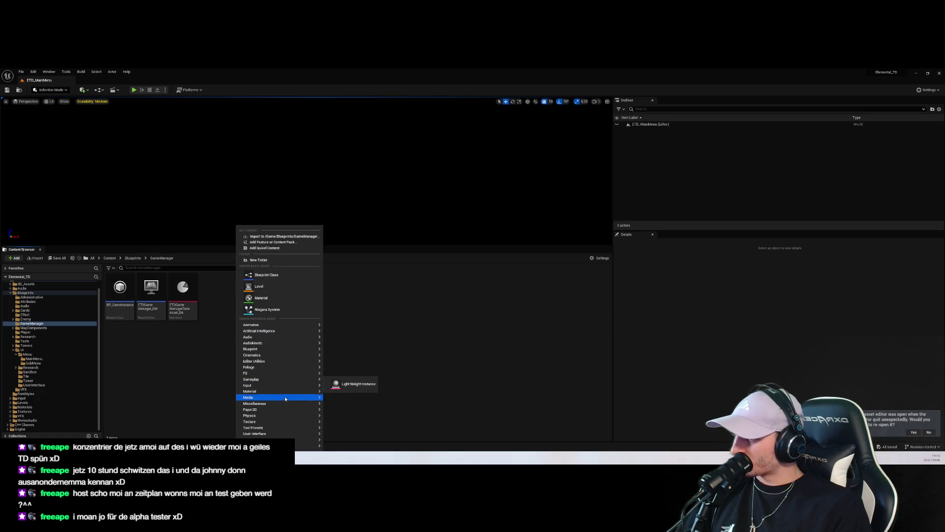
pyautogui.moveTo(283, 331)
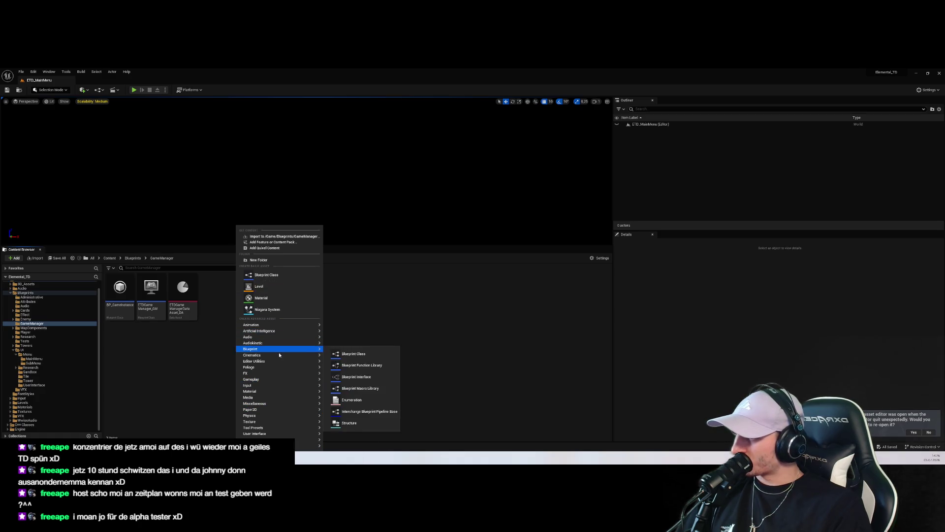
pyautogui.moveTo(278, 352)
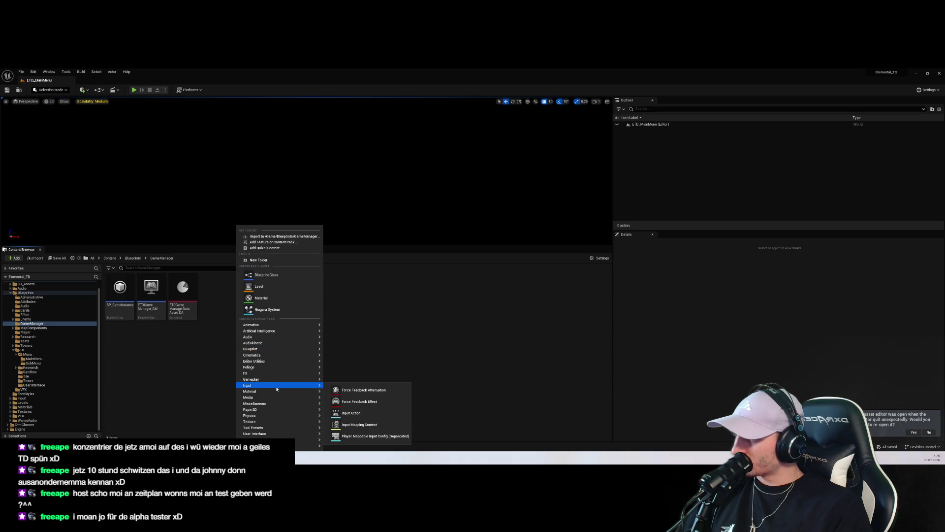
pyautogui.moveTo(279, 423)
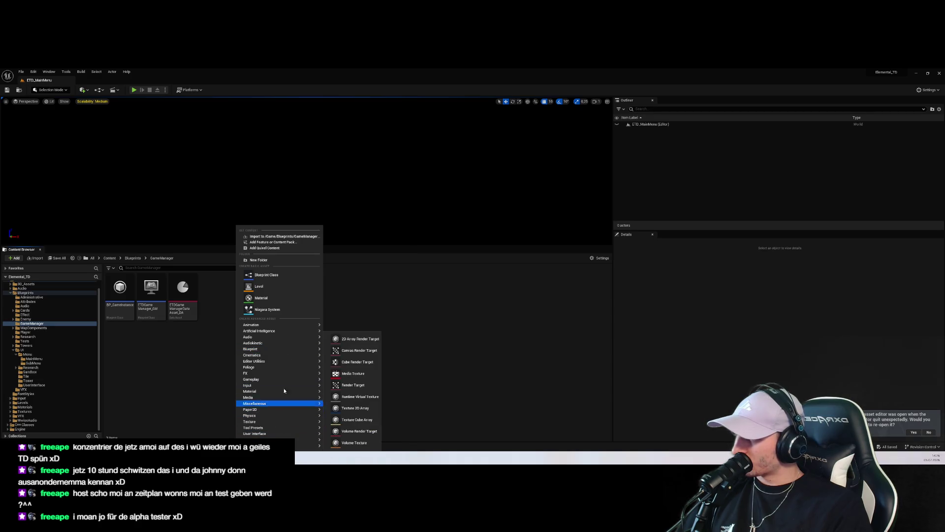
pyautogui.click(267, 274)
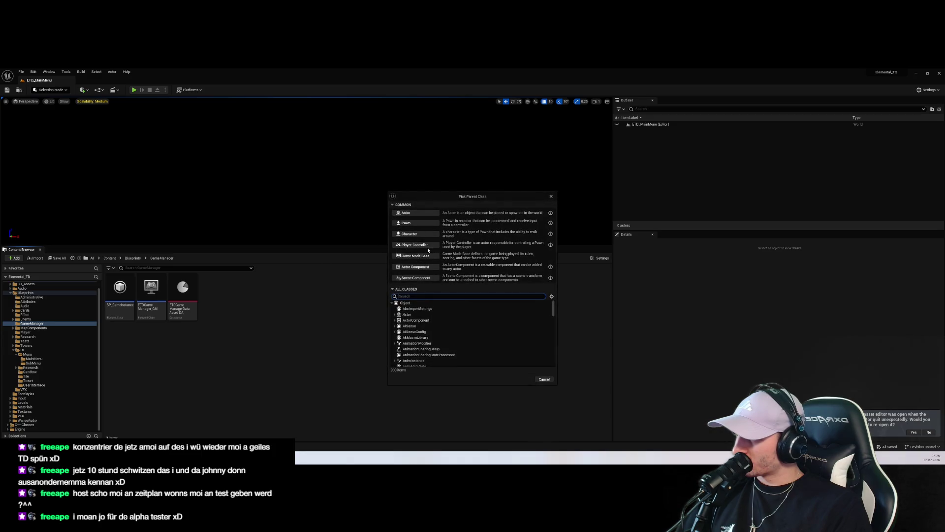
pyautogui.write('Game Ins')
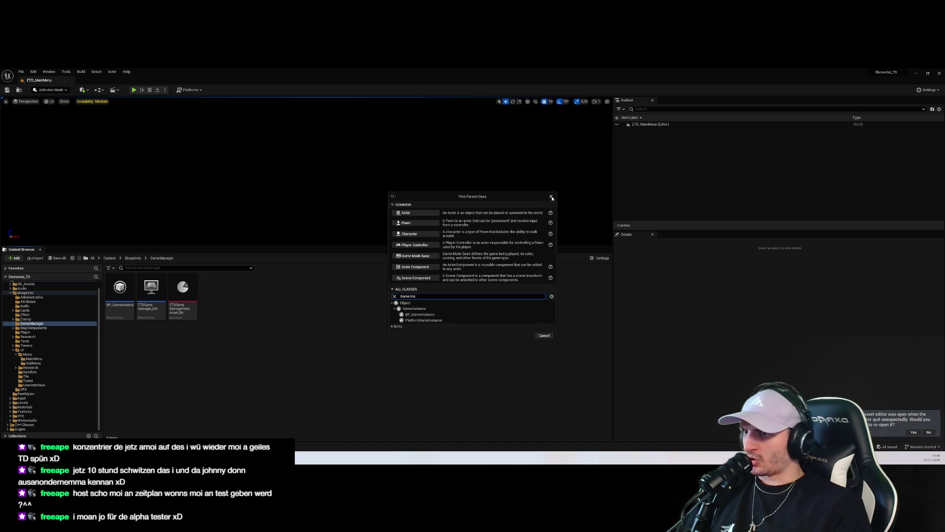
# Step: Open BP_GameInstance and look over its empty Event Graph and Difficulty and RandomSeed variables
pyautogui.doubleClick(441, 315)
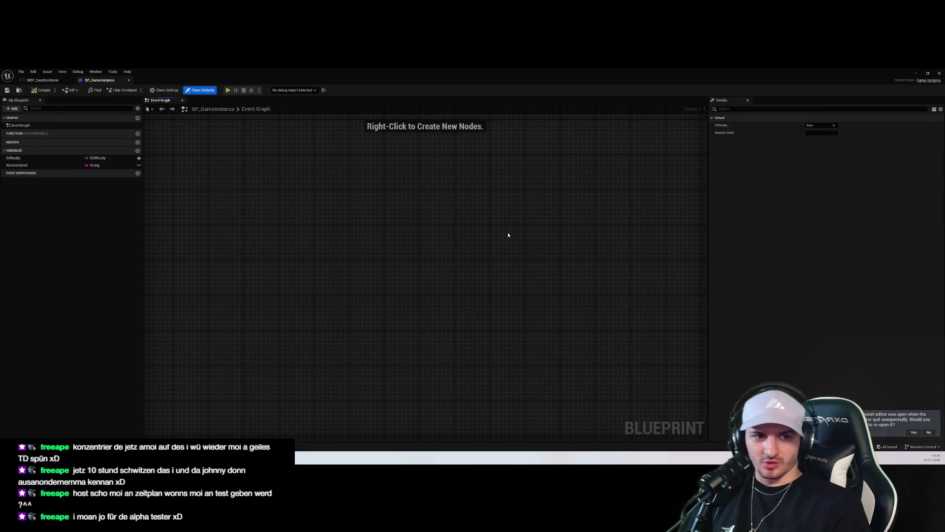
pyautogui.scroll(-3, 343, 270)
pyautogui.scroll(-1, 454, 239)
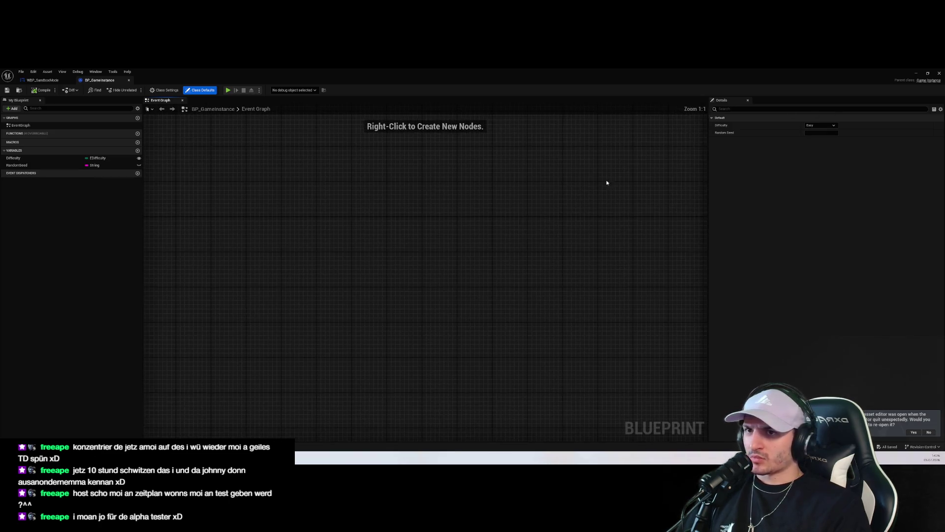
pyautogui.scroll(-1, 432, 238)
pyautogui.scroll(3, 426, 258)
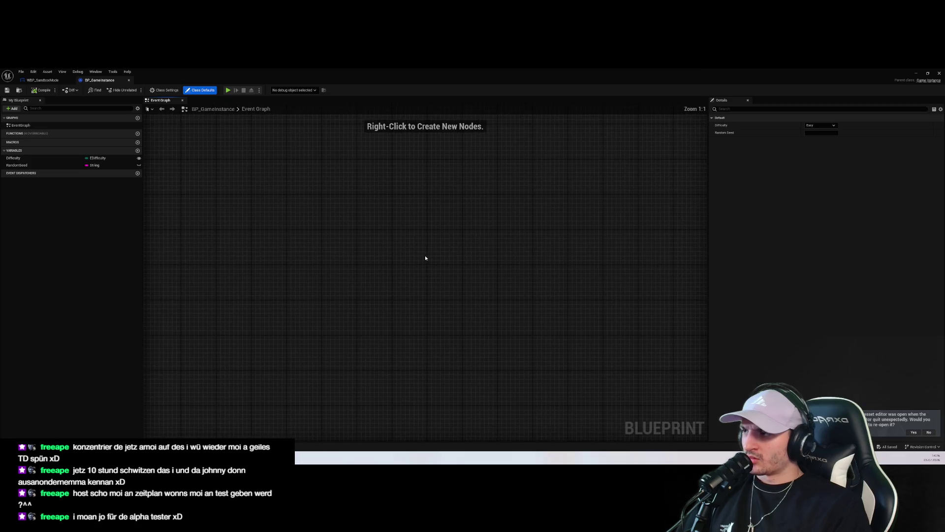
pyautogui.rightClick(395, 232)
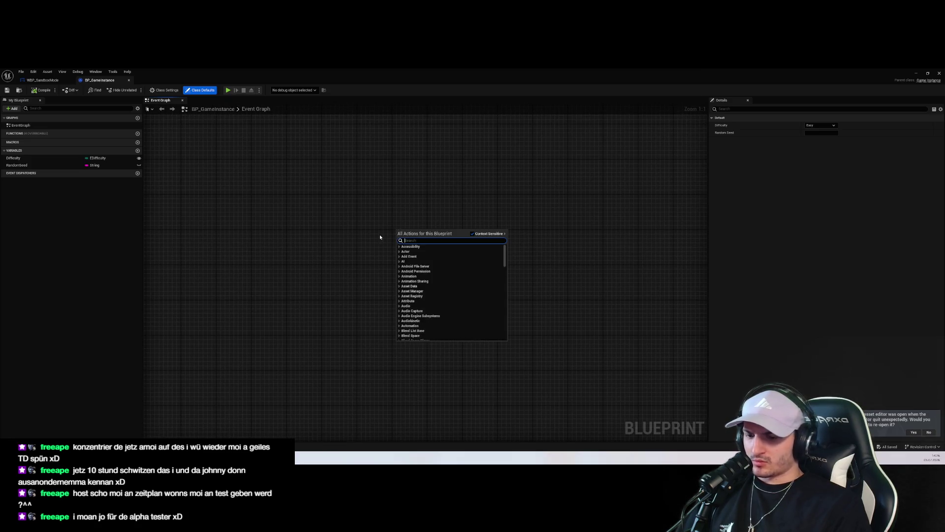
pyautogui.write('event')
pyautogui.scroll(-10, 459, 291)
pyautogui.scroll(5, 501, 322)
pyautogui.moveTo(504, 316); pyautogui.dragTo(504, 308)
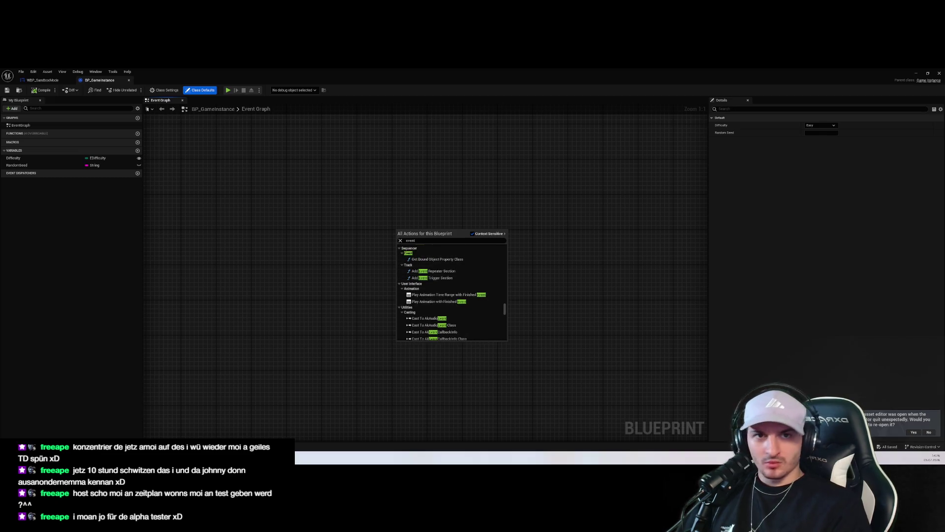
pyautogui.press('Escape')
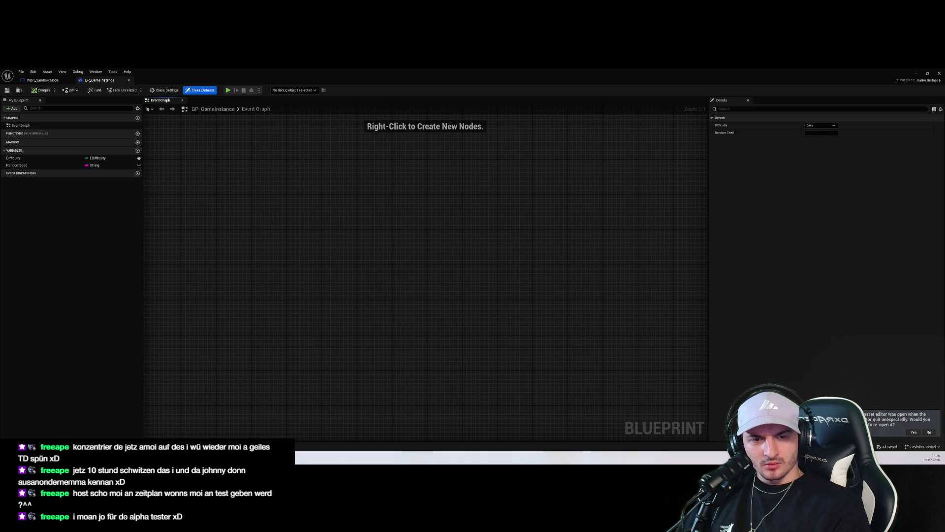
pyautogui.moveTo(433, 255)
pyautogui.mouseDown()
pyautogui.moveTo(468, 214)
pyautogui.moveTo(468, 239)
pyautogui.mouseUp()
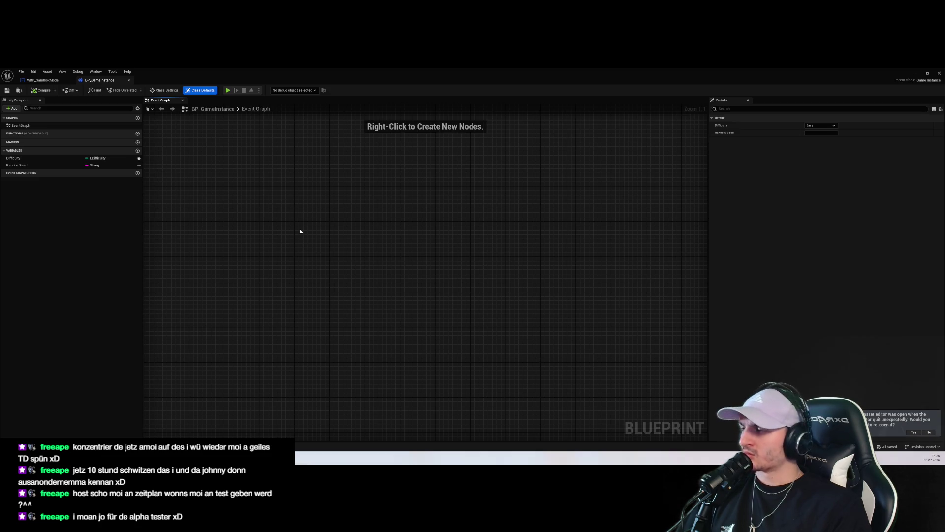
pyautogui.click(43, 80)
pyautogui.moveTo(442, 309)
pyautogui.mouseDown()
pyautogui.moveTo(551, 261)
pyautogui.moveTo(485, 217)
pyautogui.mouseUp()
pyautogui.scroll(-1, 486, 217)
pyautogui.scroll(2, 485, 236)
pyautogui.click(98, 80)
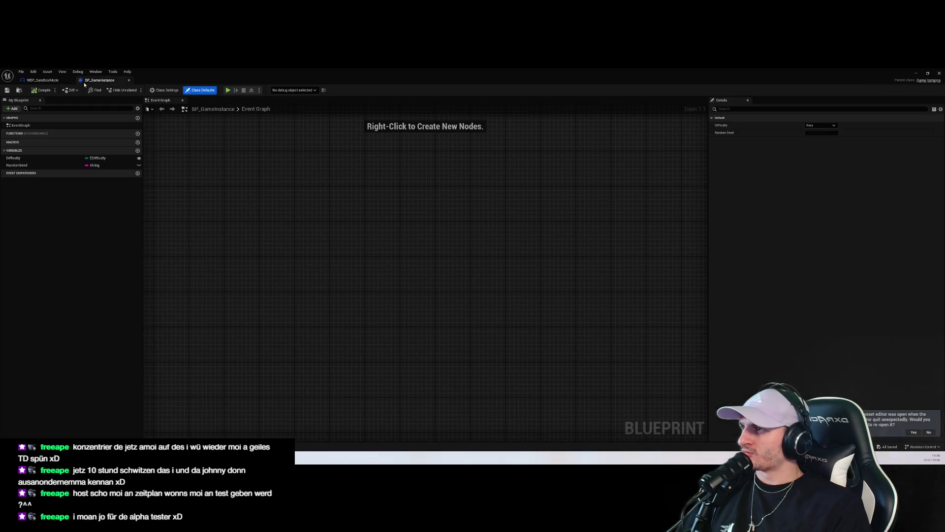
pyautogui.click(138, 151)
# Step: Name the new variable PlayerDeck and search 'Card' in its Variable Type list
pyautogui.write('Play')
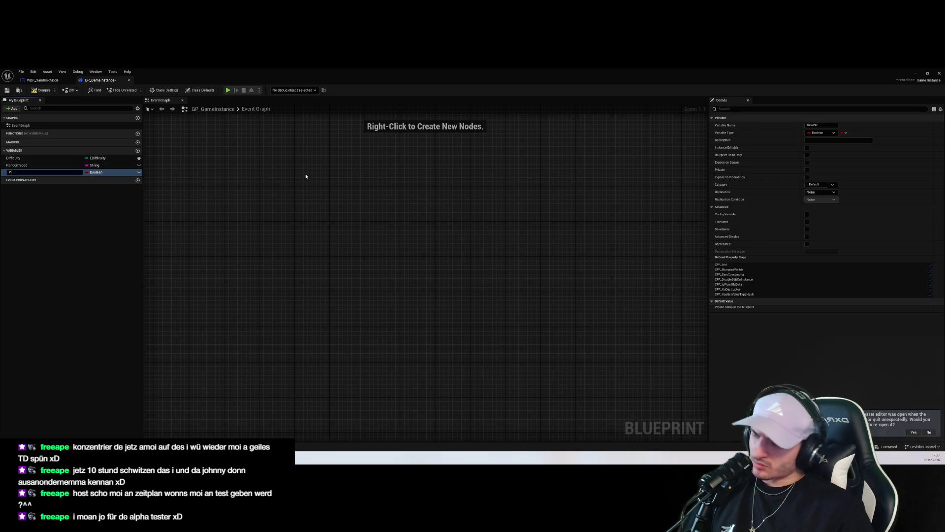
pyautogui.write('erDeck')
pyautogui.press('Return')
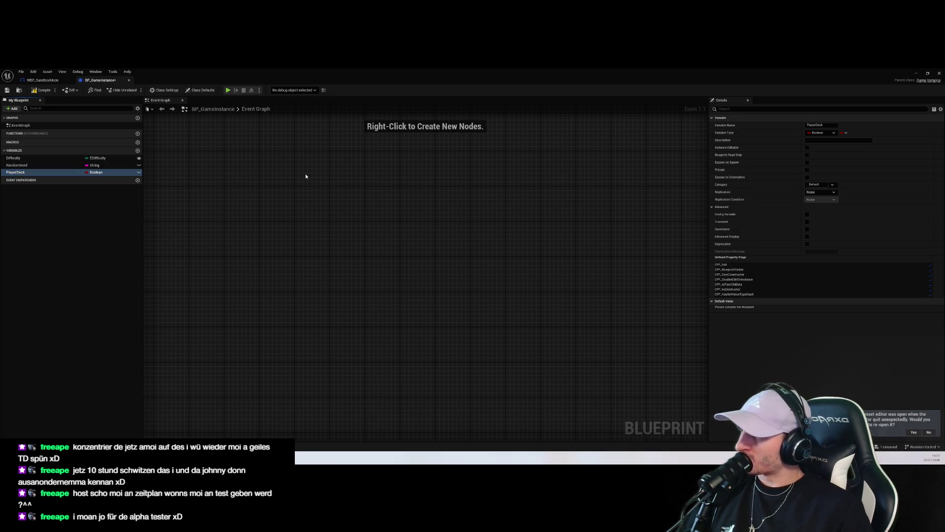
pyautogui.click(99, 174)
pyautogui.write('Card')
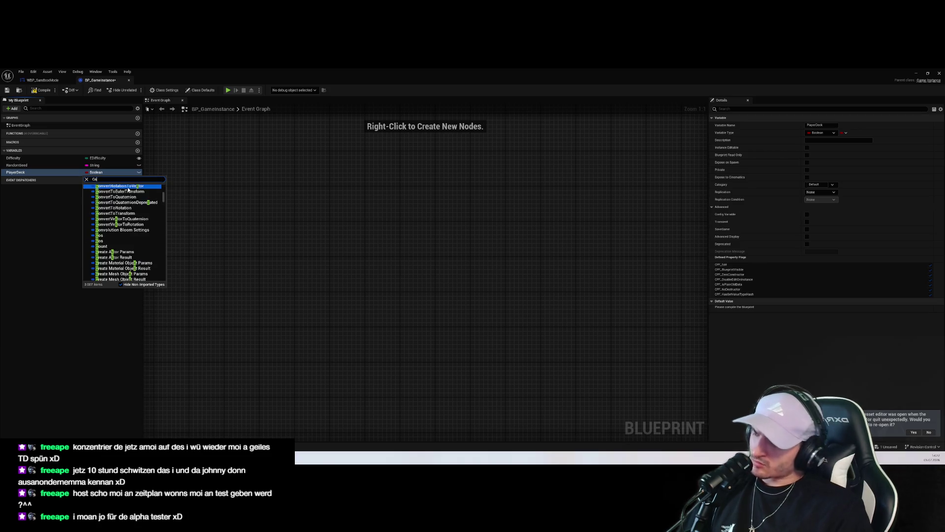
pyautogui.moveTo(154, 223)
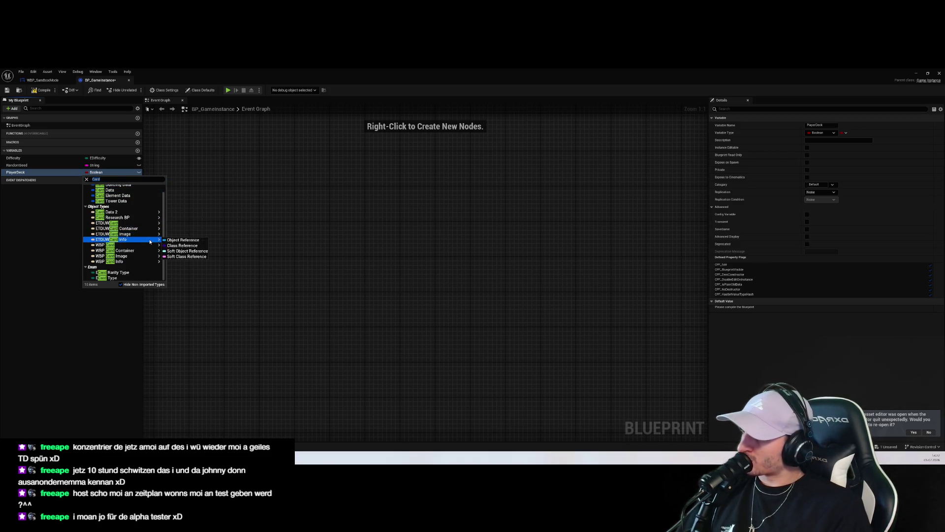
pyautogui.scroll(1, 132, 209)
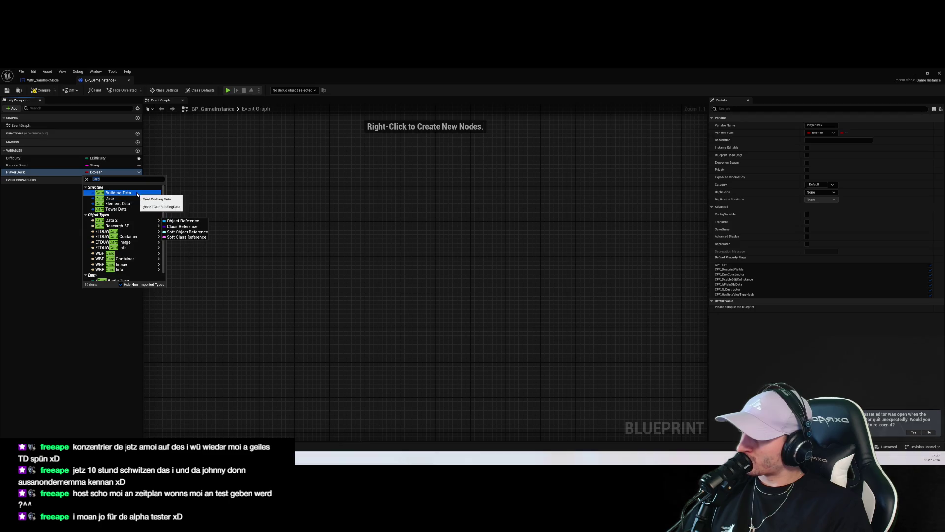
pyautogui.scroll(-1, 128, 217)
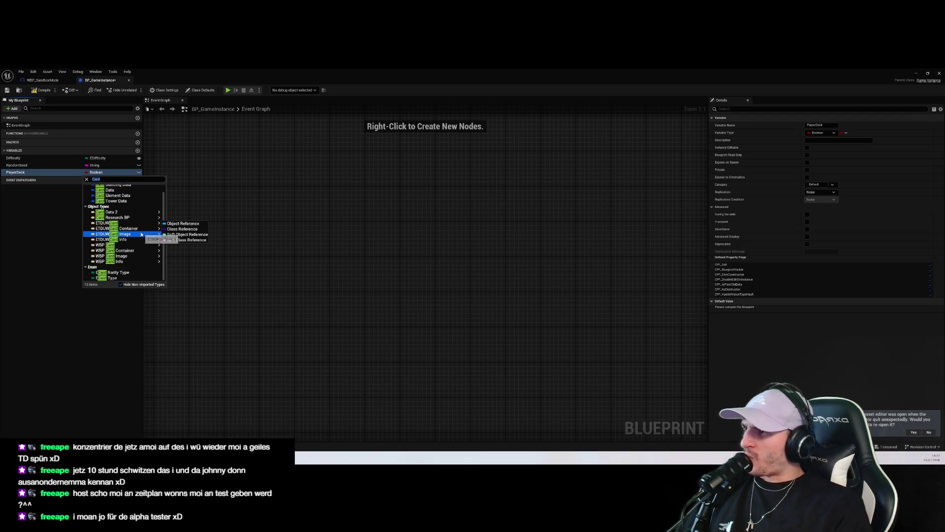
# Step: Refine the Card type search and browse results, then switch to GameInstance.cpp in Rider
pyautogui.click(110, 180)
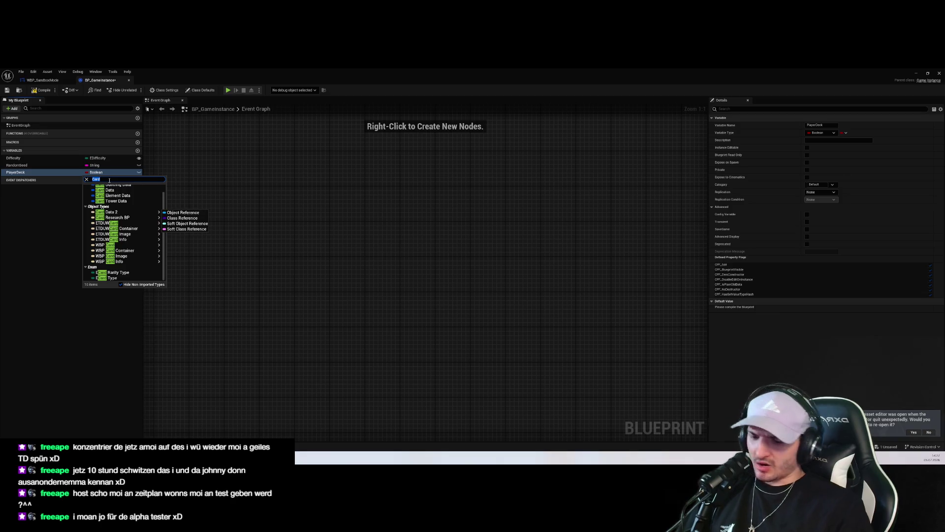
pyautogui.write('UCard')
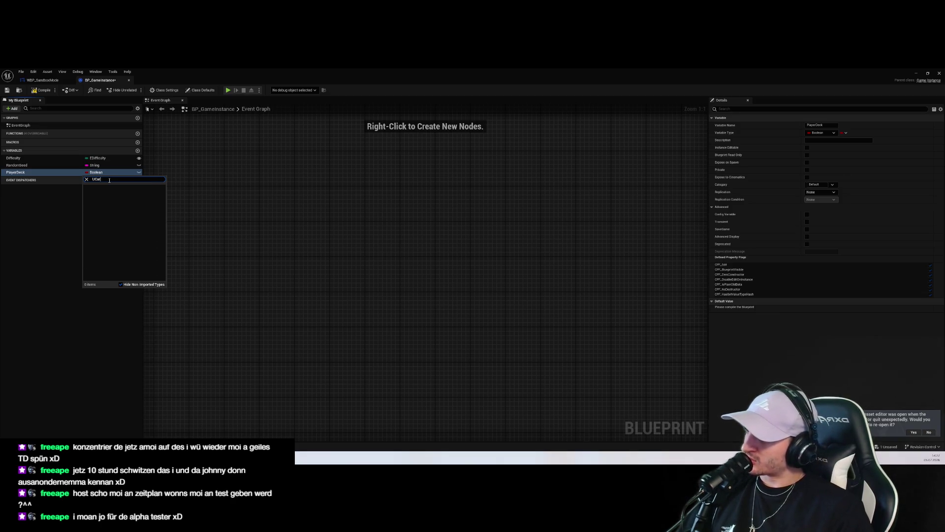
pyautogui.press('BackSpace')
pyautogui.press('BackSpace')
pyautogui.write('Ard')
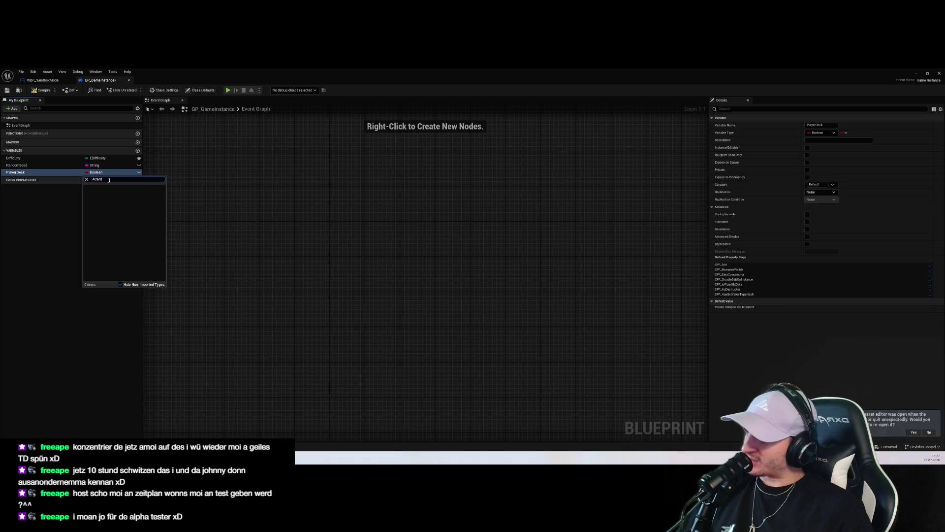
pyautogui.write('rd')
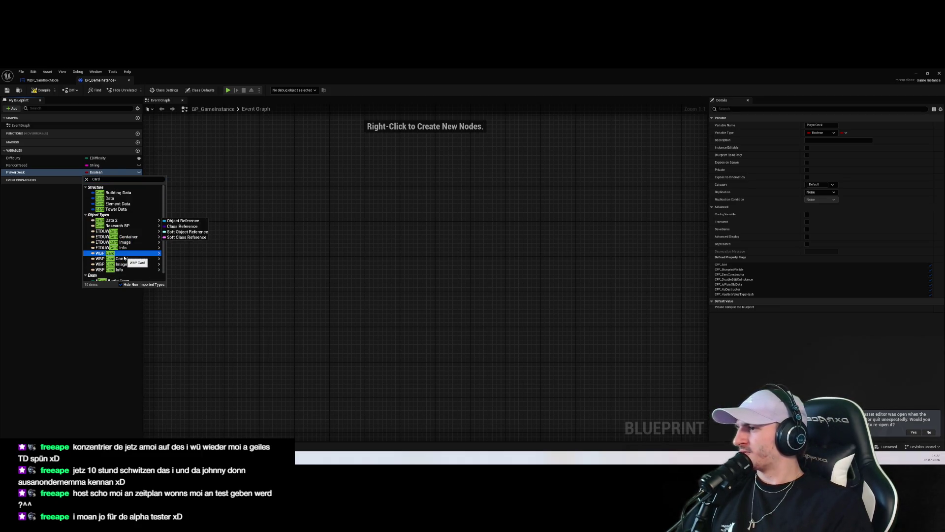
pyautogui.moveTo(124, 256)
pyautogui.scroll(-1, 124, 258)
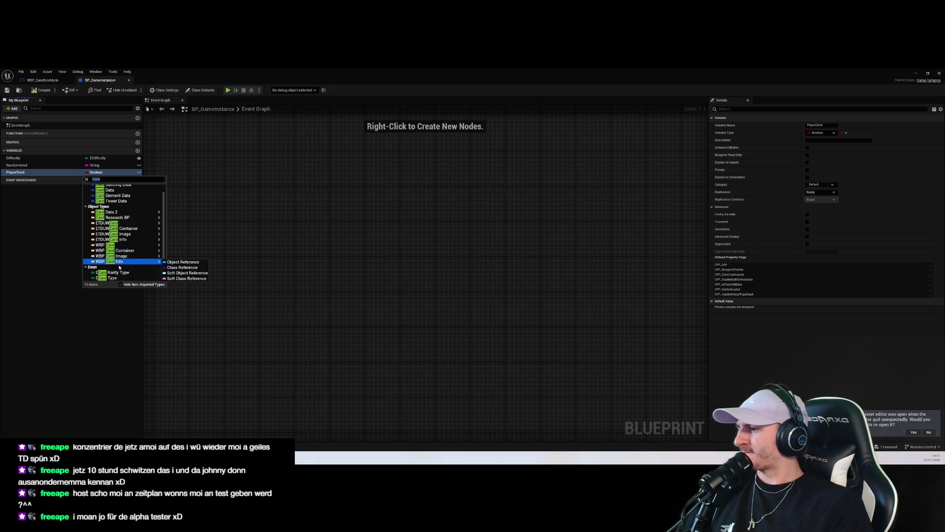
pyautogui.hotkey('alt', 'Tab')
pyautogui.click(370, 287)
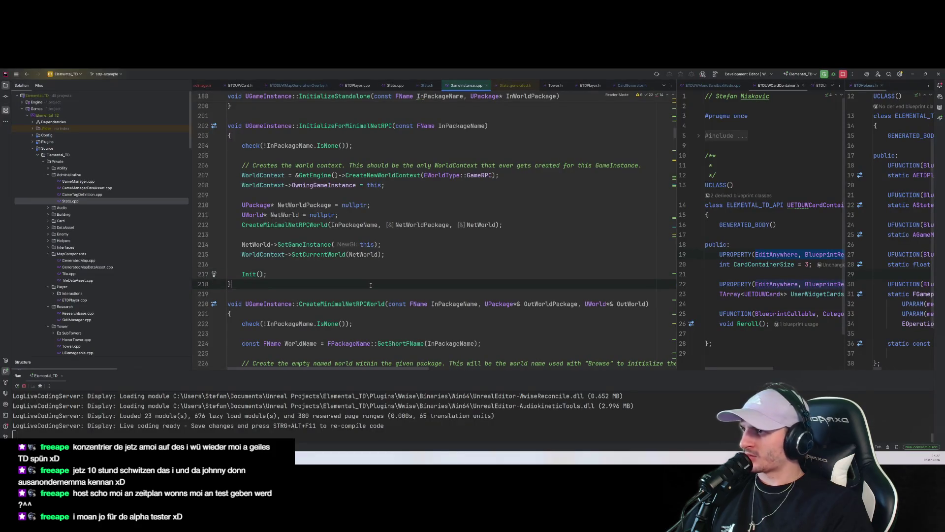
# Step: Search for UCard and open its class declaration in Card.h
pyautogui.hotkey('ctrl', 't')
pyautogui.write('Card')
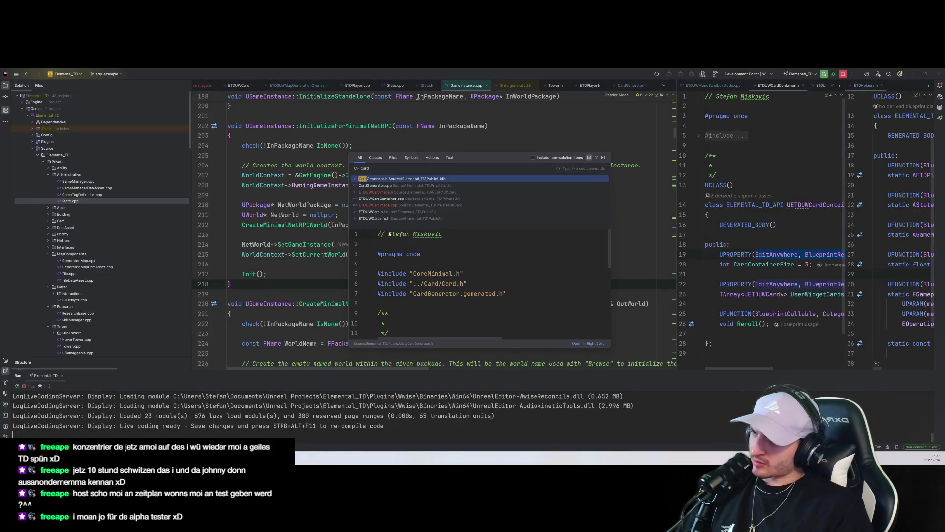
pyautogui.press('Home')
pyautogui.write('U')
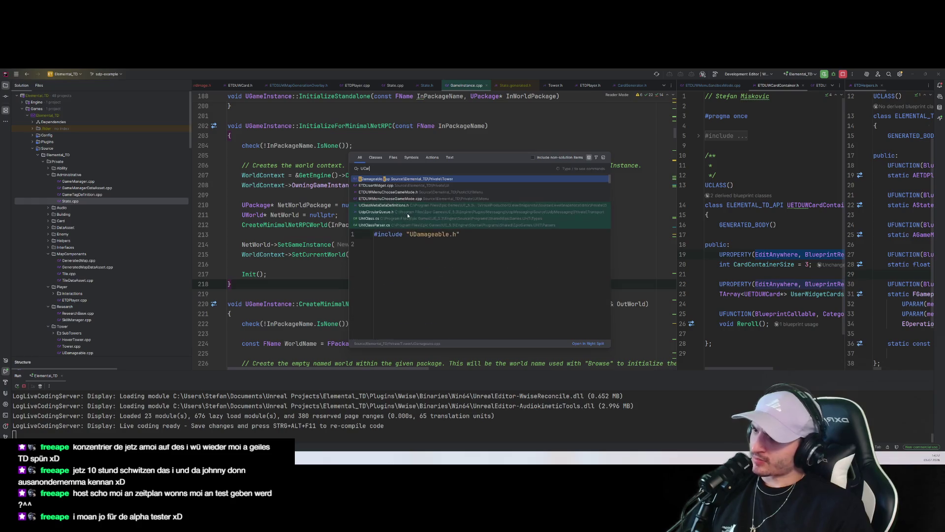
pyautogui.press('Return')
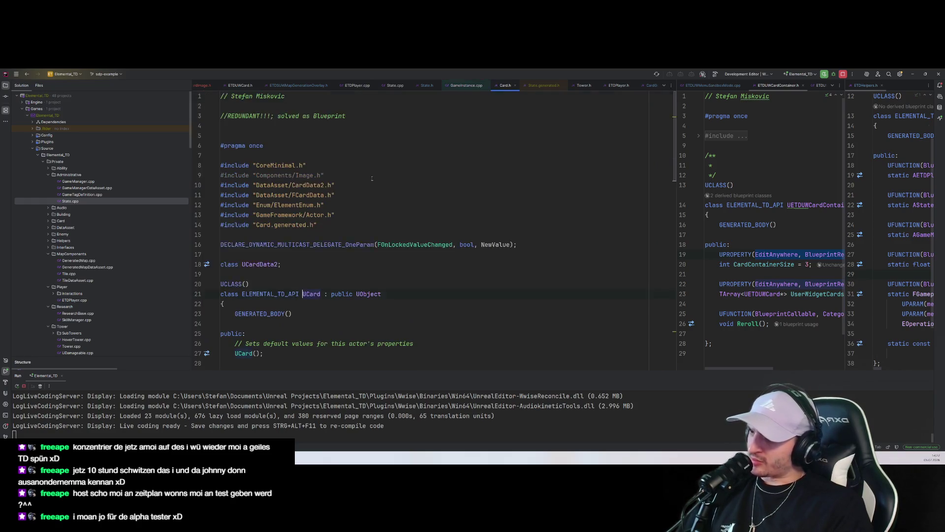
pyautogui.scroll(-1, 360, 247)
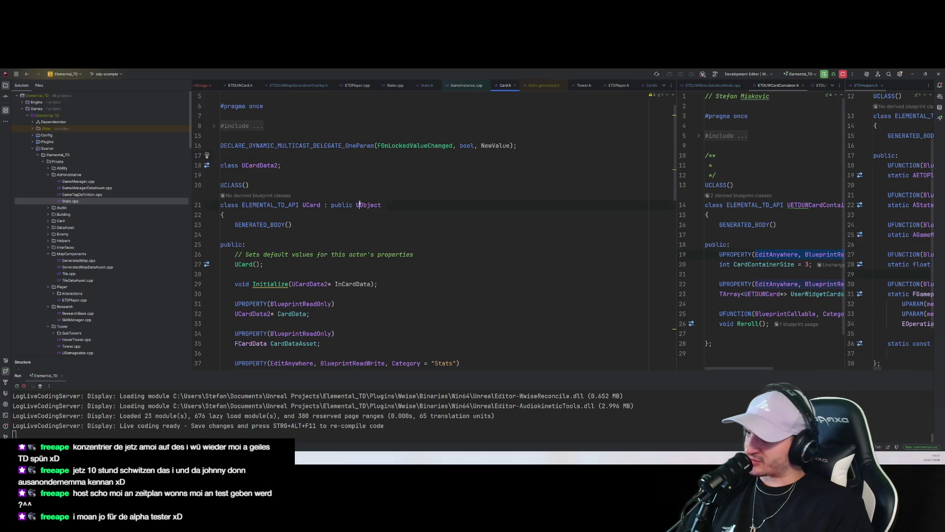
pyautogui.click(424, 226)
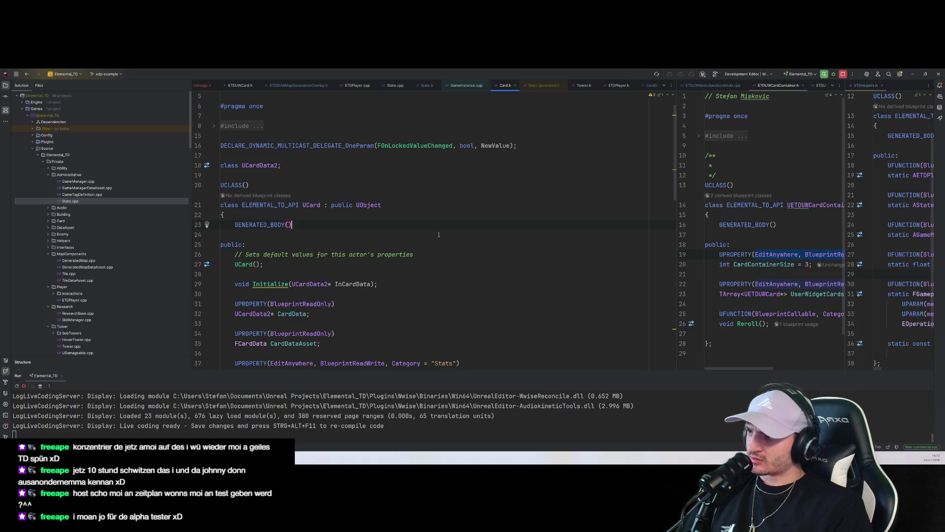
# Step: Expand Card.h's folded includes, then bring the BP_GameInstance Blueprint in Unreal forward
pyautogui.scroll(1, 441, 235)
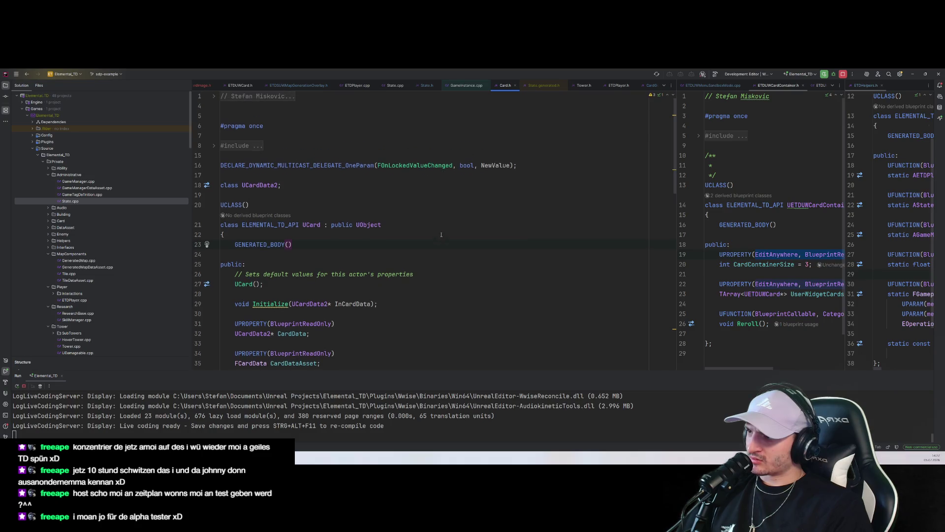
pyautogui.click(257, 146)
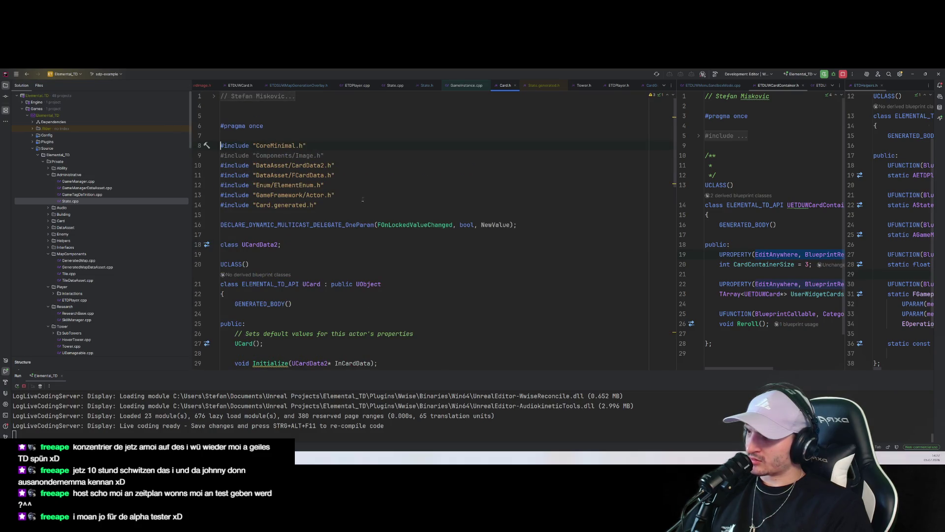
pyautogui.scroll(-4, 334, 165)
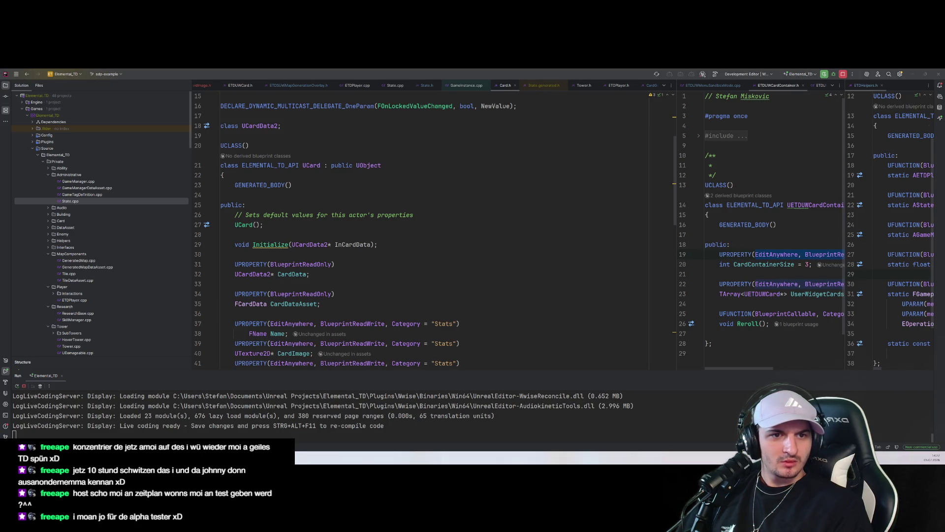
pyautogui.click(335, 264)
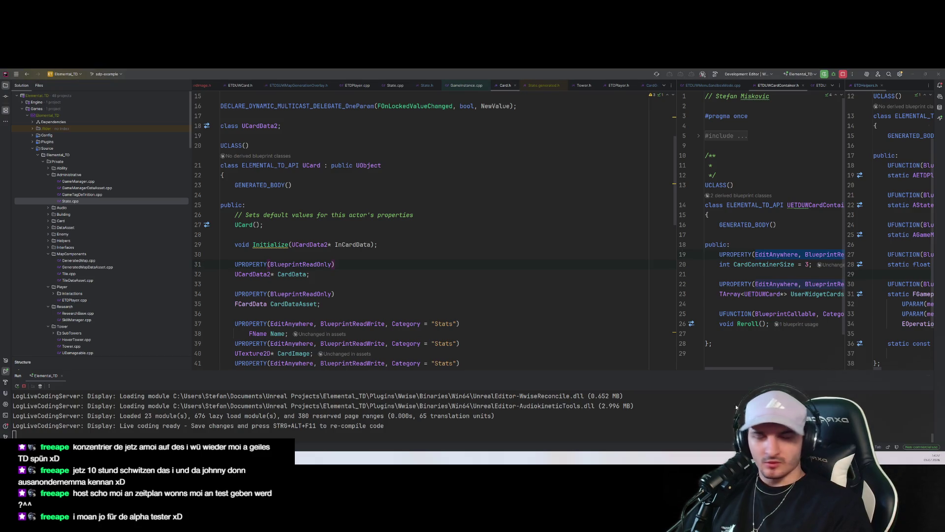
pyautogui.moveTo(44, 458)
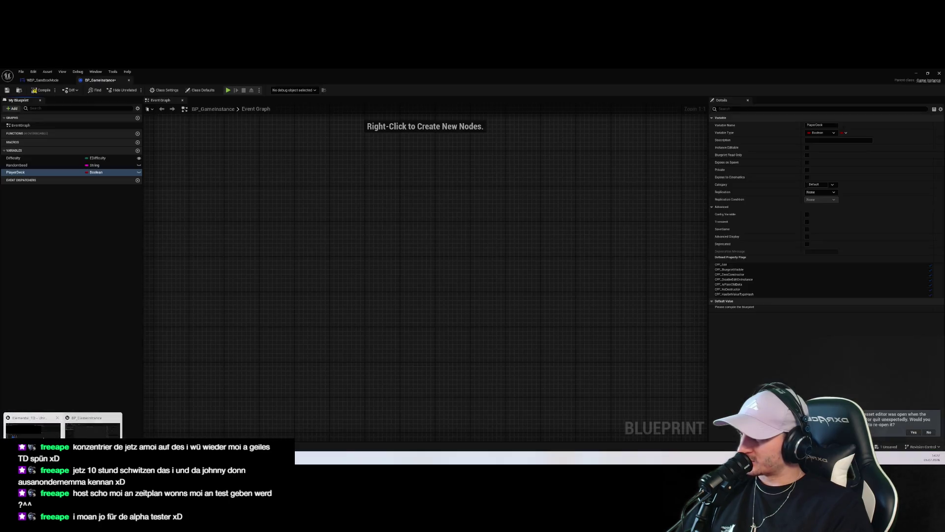
pyautogui.click(59, 425)
# Step: Browse the Card object types for PlayerDeck without changing it from Boolean, then return to Card.h
pyautogui.click(105, 172)
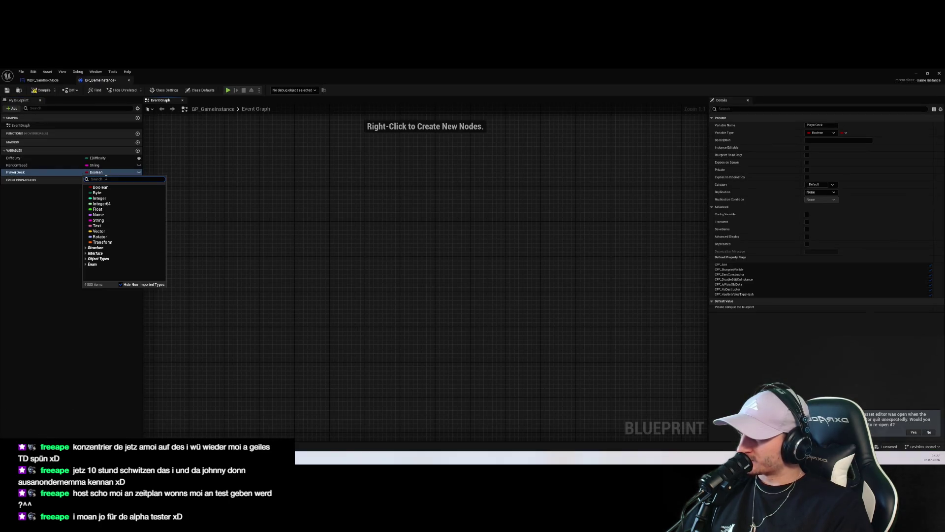
pyautogui.click(100, 259)
pyautogui.write('Card')
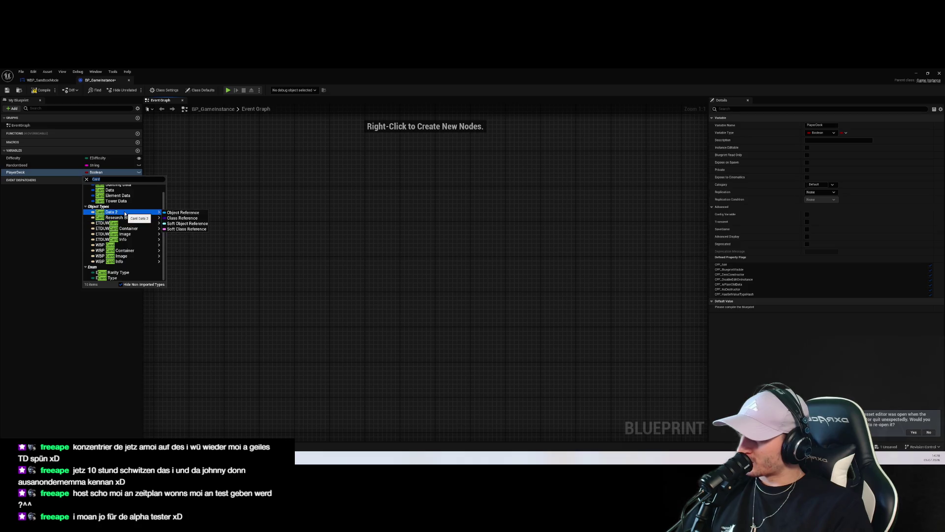
pyautogui.moveTo(124, 220)
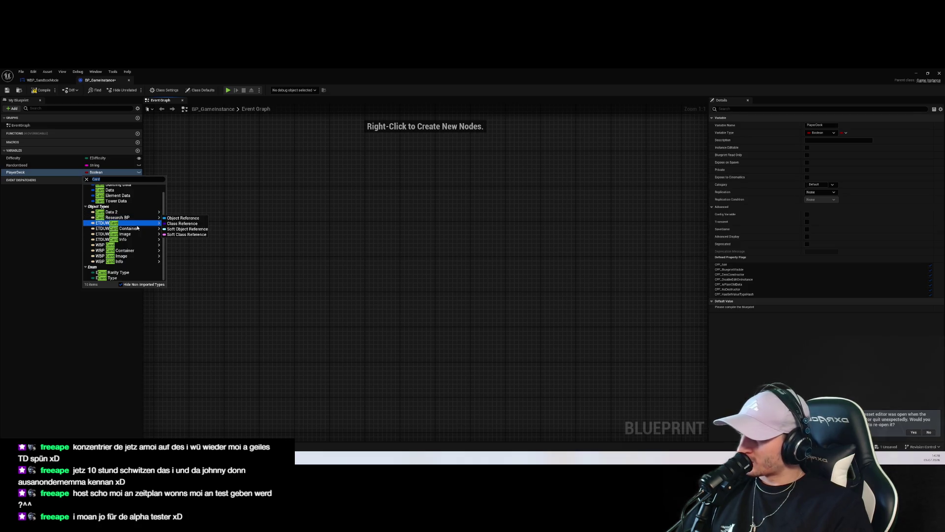
pyautogui.scroll(1, 137, 227)
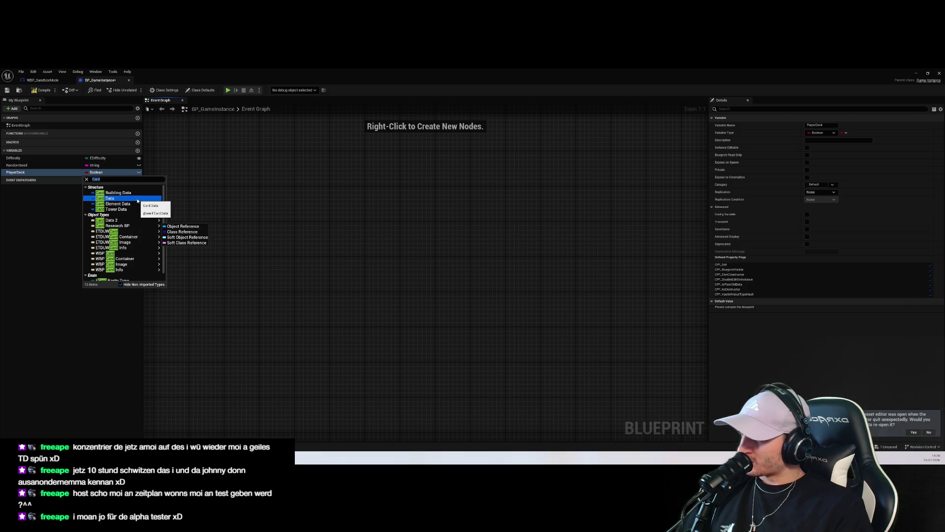
pyautogui.moveTo(123, 256)
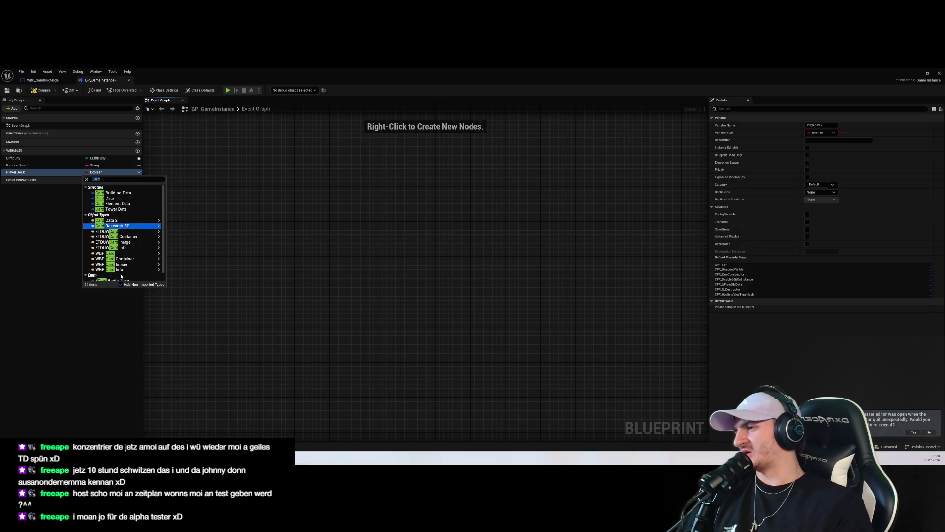
pyautogui.hotkey('alt', 'Tab')
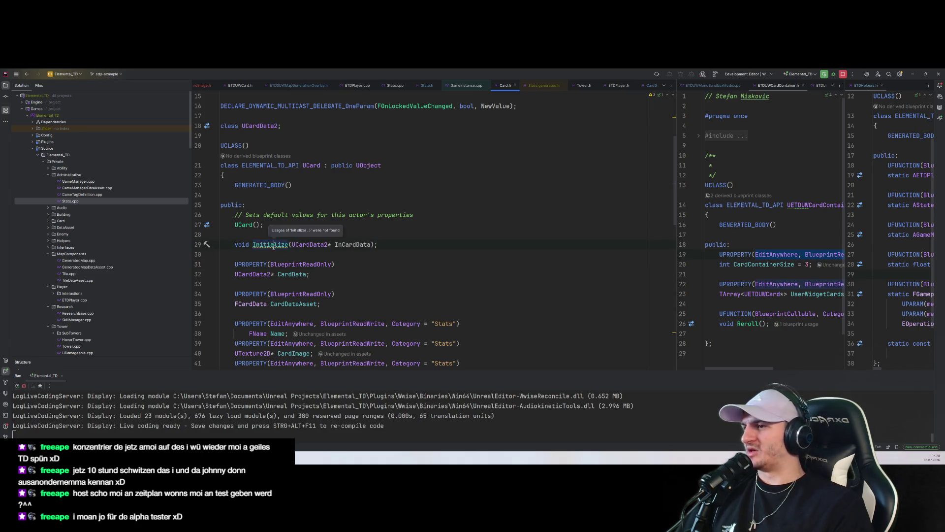
# Step: Check UCardData2's definition, return to Card.h, and open CardGenerator.cpp alongside
pyautogui.keyDown('ctrl'); pyautogui.click(304, 245); pyautogui.keyUp('ctrl')
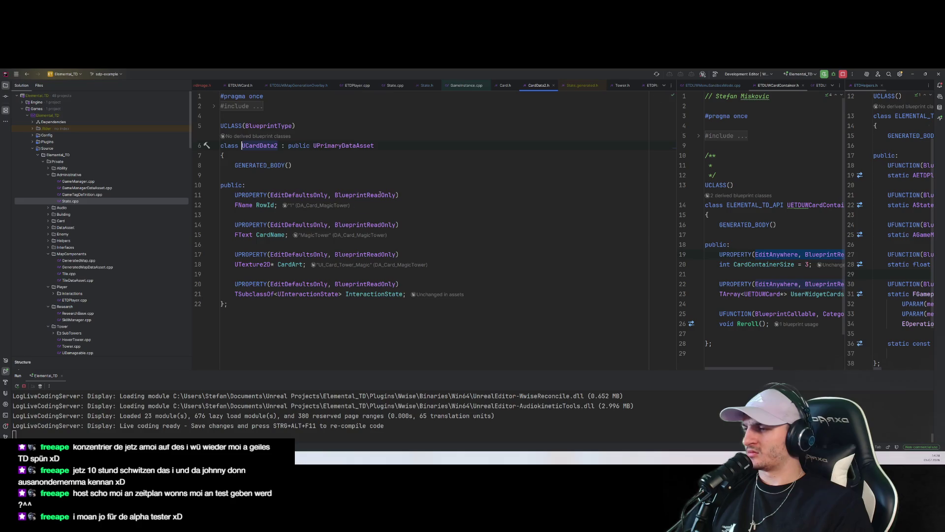
pyautogui.click(505, 85)
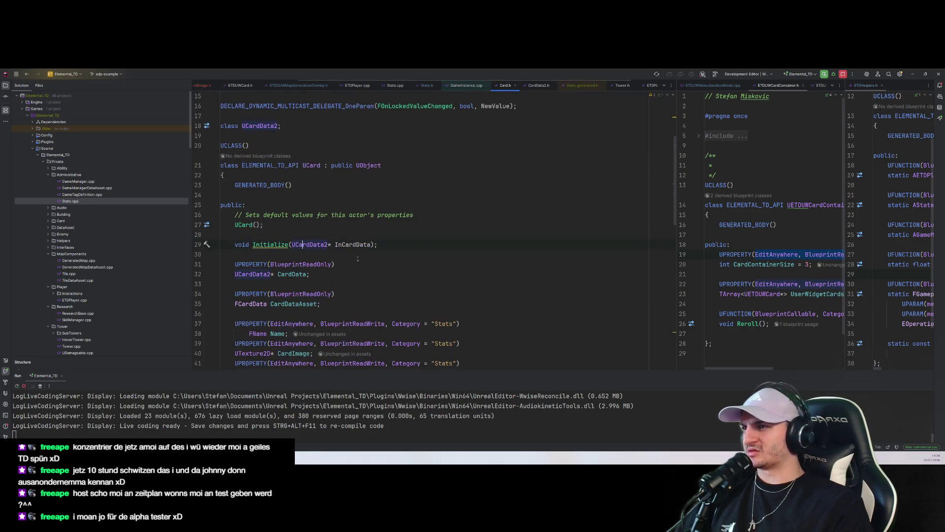
pyautogui.scroll(5, 451, 285)
pyautogui.press('shift')
pyautogui.press('shift')
pyautogui.write('Card.c')
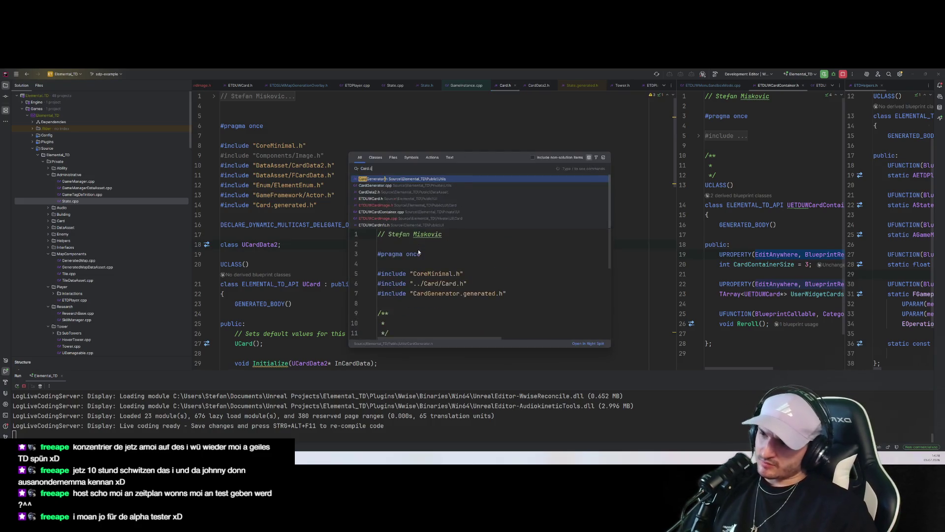
pyautogui.write('pp')
pyautogui.press('Down')
pyautogui.press('Down')
pyautogui.press('Down')
pyautogui.hotkey('shift', 'Return')
# Step: Open Card.cpp and put the caret on the UCard constructor
pyautogui.press('shift')
pyautogui.press('shift')
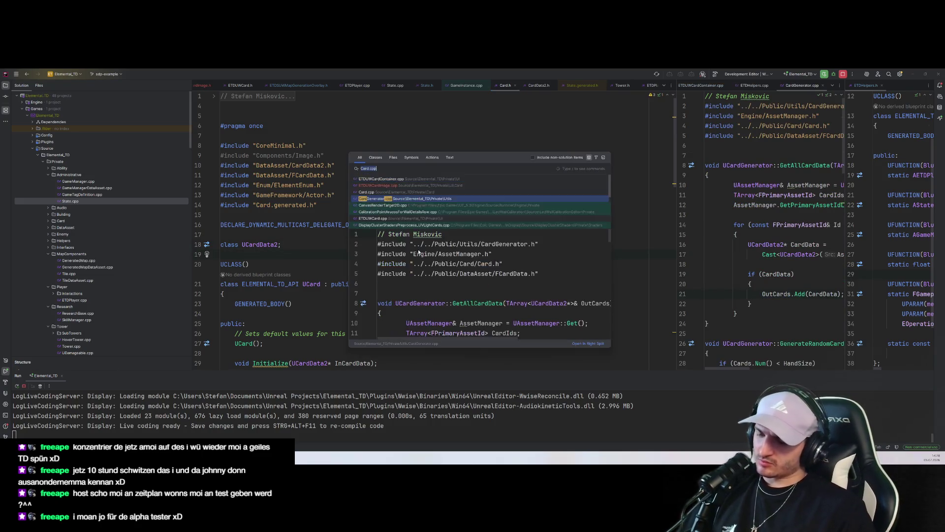
pyautogui.write('Card.co')
pyautogui.press('BackSpace')
pyautogui.write('pp')
pyautogui.press('Return')
pyautogui.scroll(-3, 418, 252)
pyautogui.scroll(2, 423, 223)
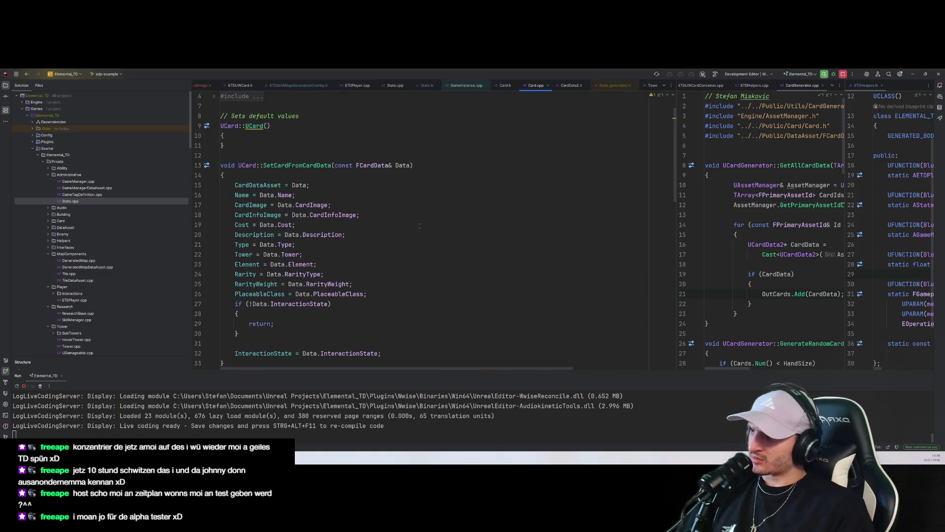
pyautogui.scroll(1, 341, 203)
pyautogui.click(302, 157)
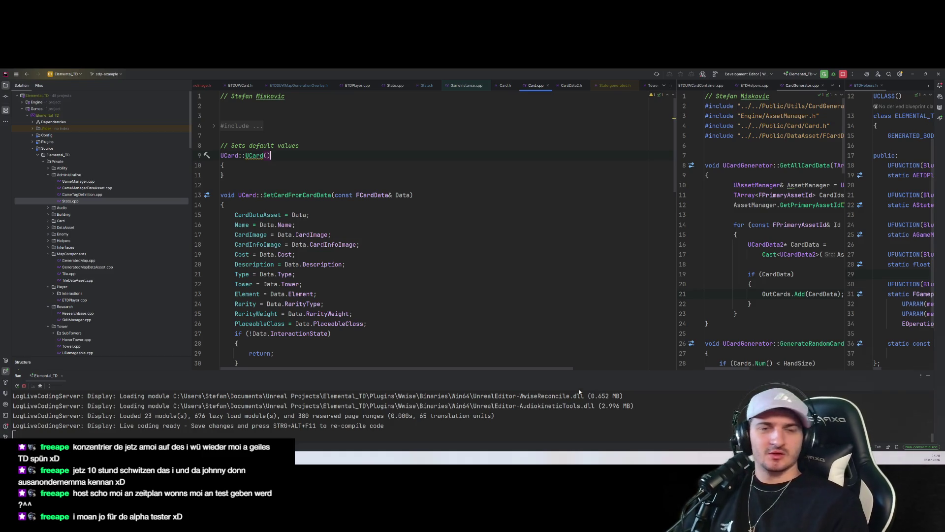
# Step: Look at State.h, then bring the BP_GameInstance Blueprint in Unreal to the front
pyautogui.click(426, 85)
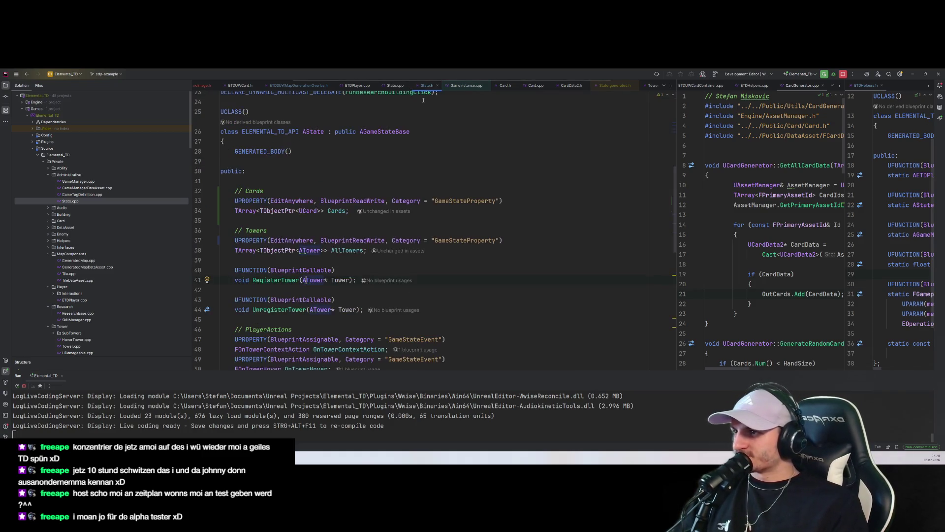
pyautogui.click(550, 342)
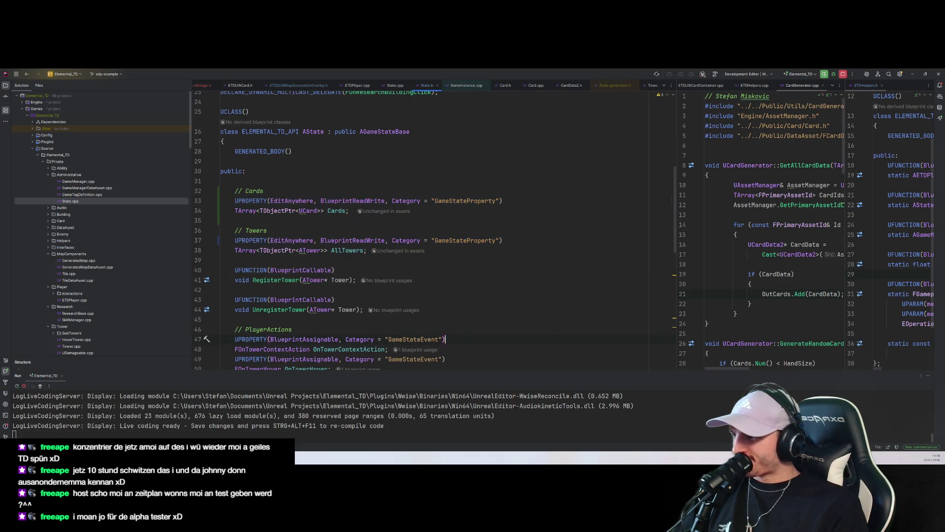
pyautogui.click(62, 457)
pyautogui.click(92, 427)
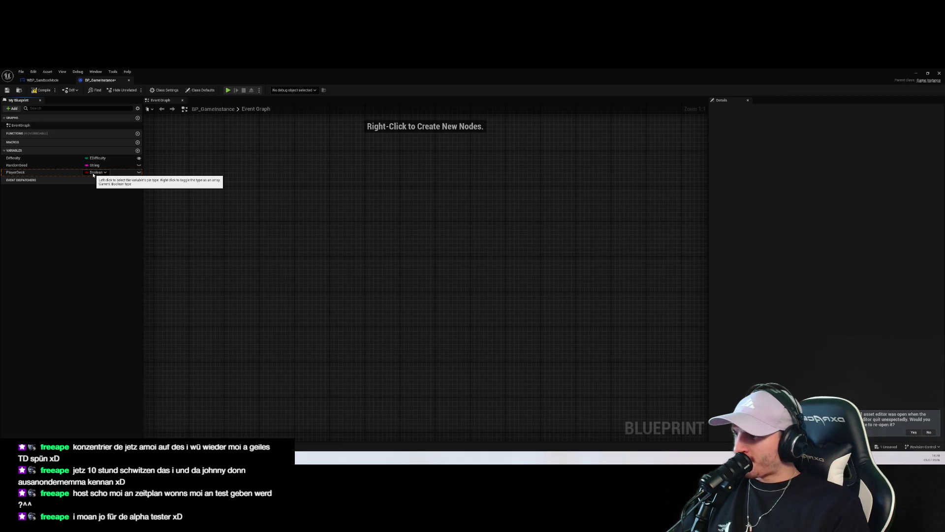
pyautogui.click(93, 172)
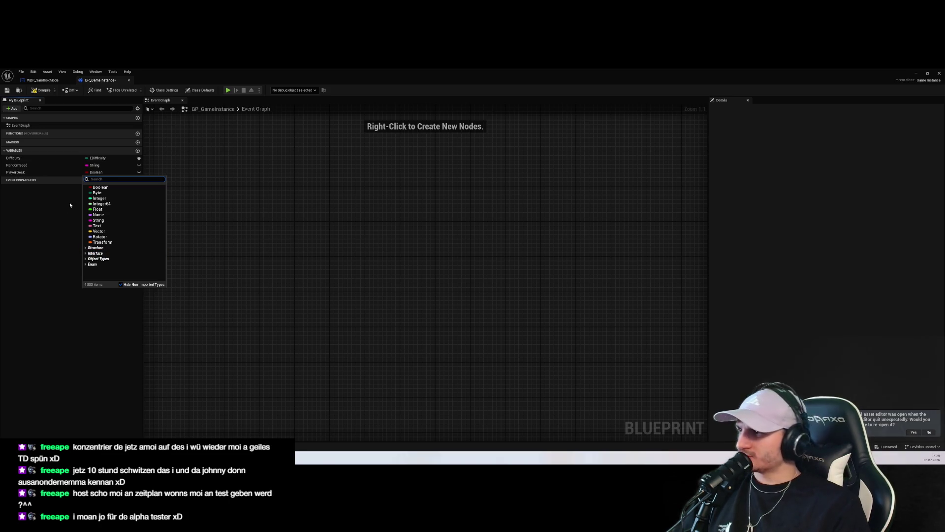
pyautogui.write('Card')
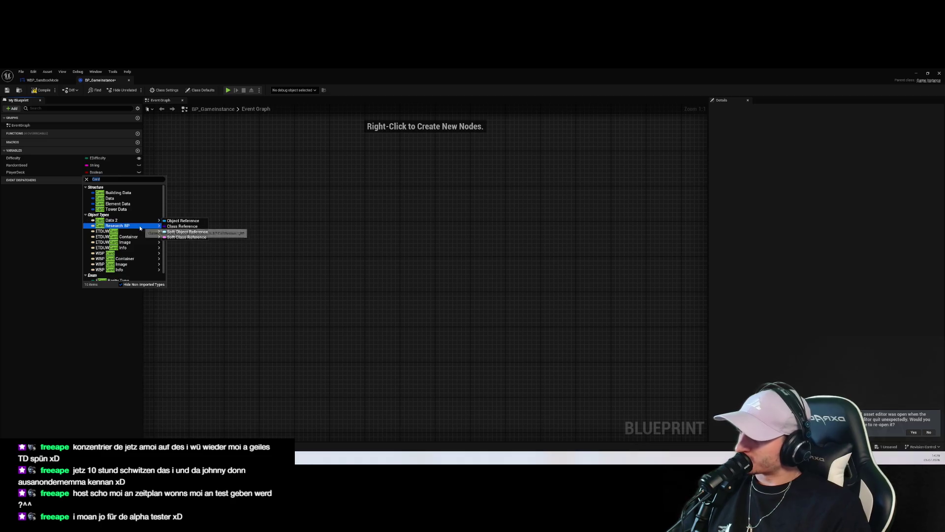
pyautogui.scroll(-1, 140, 234)
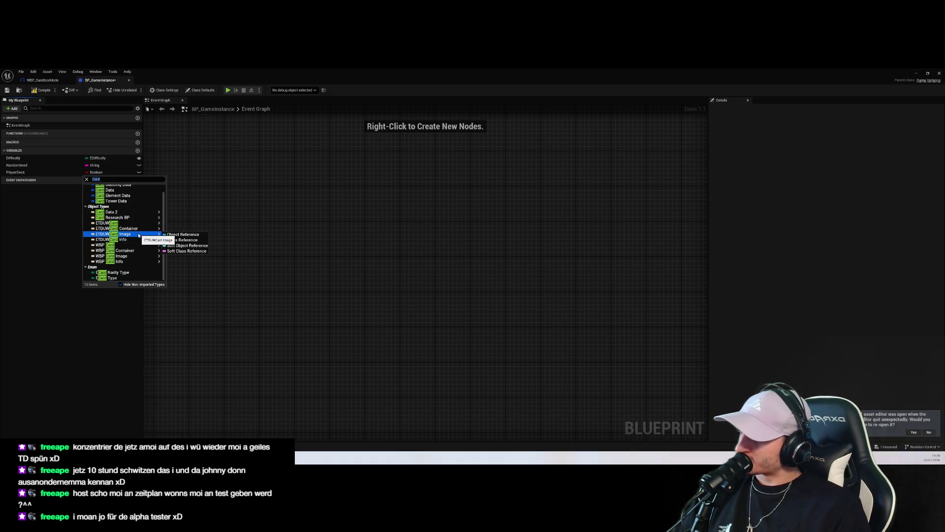
pyautogui.scroll(1, 140, 234)
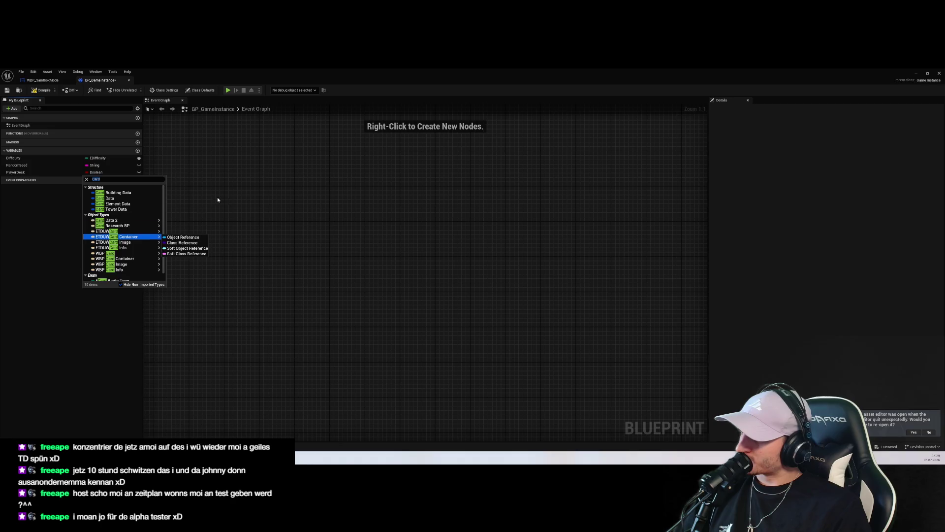
pyautogui.click(242, 194)
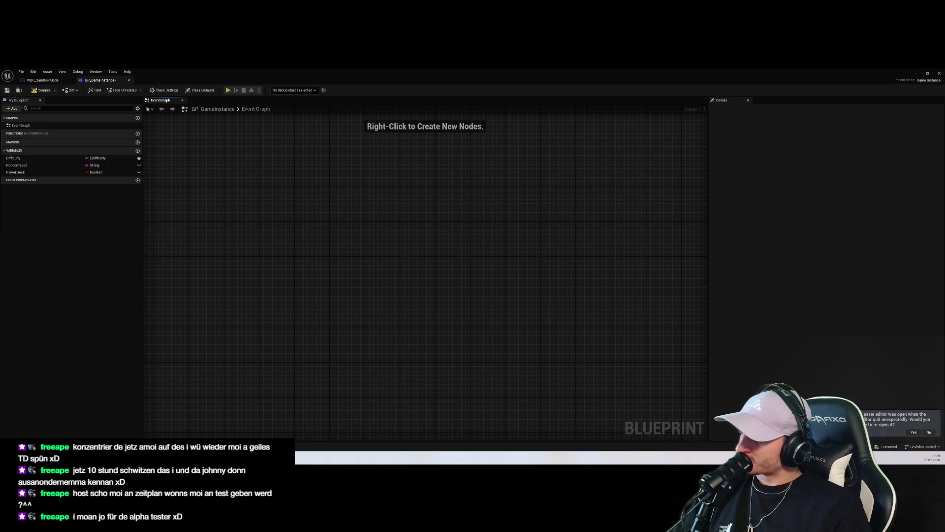
pyautogui.hotkey('alt', 'Tab')
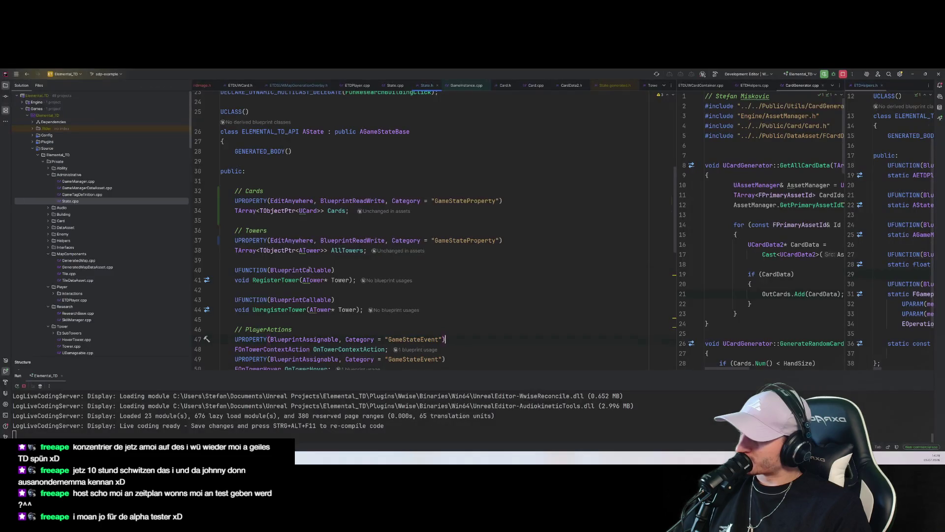
# Step: Open State.cpp from the Administrative folder, then GameManager.cpp
pyautogui.click(89, 176)
pyautogui.click(86, 194)
pyautogui.click(87, 188)
pyautogui.click(71, 201)
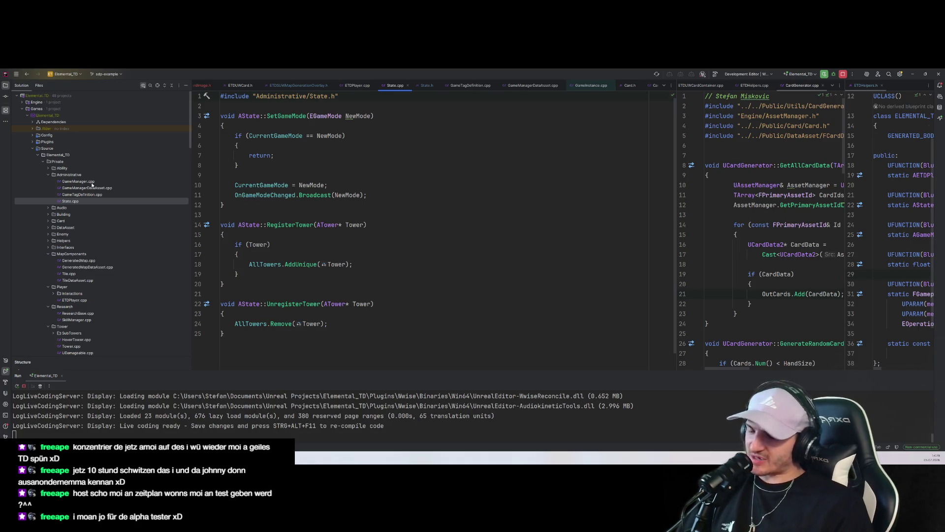
pyautogui.doubleClick(92, 182)
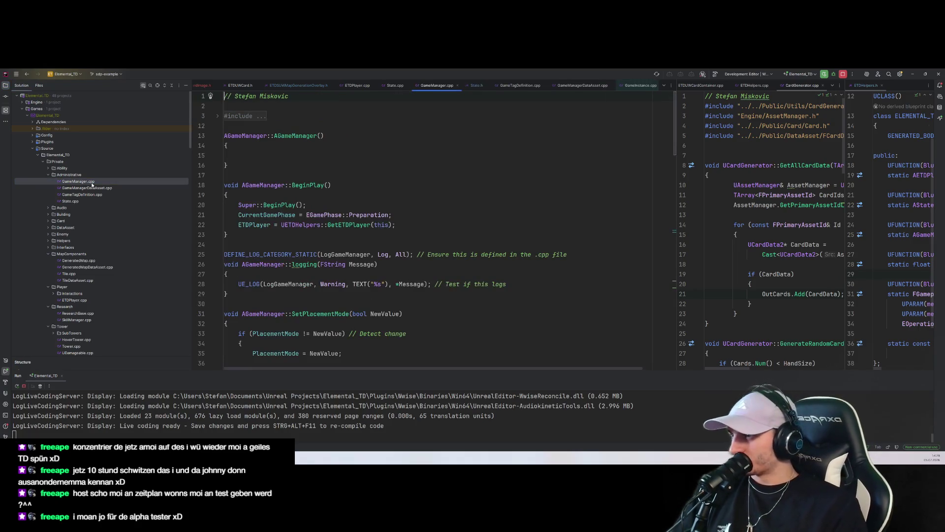
# Step: Reopen State.cpp and focus the RegisterTower code on line 14
pyautogui.click(88, 175)
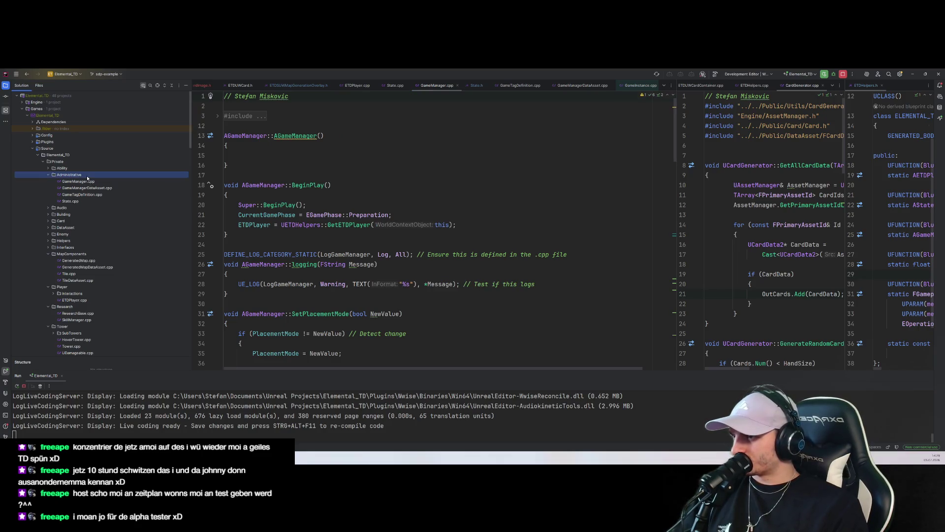
pyautogui.click(87, 181)
pyautogui.click(92, 195)
pyautogui.click(91, 201)
pyautogui.click(369, 225)
# Step: Expand the Enemy, DataAsset, Card and Audio source folders in the Solution tree
pyautogui.click(49, 234)
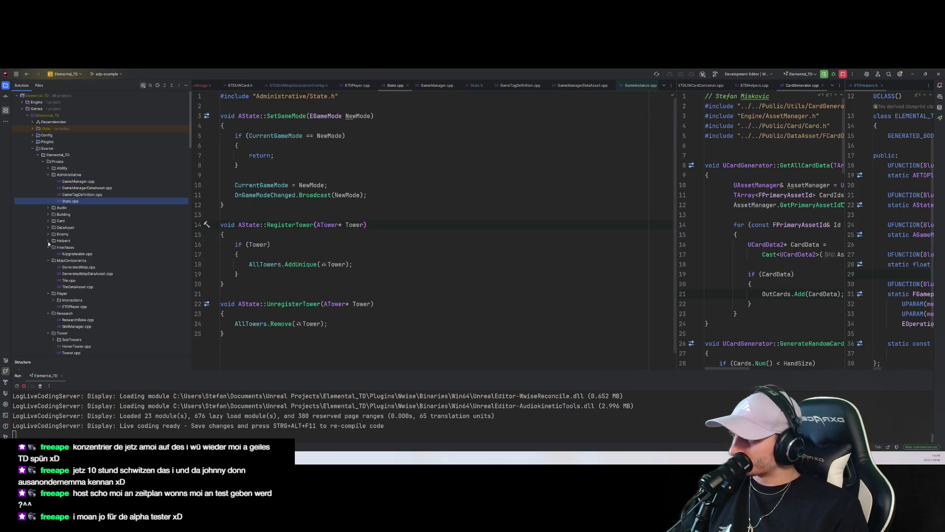
pyautogui.click(49, 227)
pyautogui.click(48, 220)
pyautogui.click(52, 208)
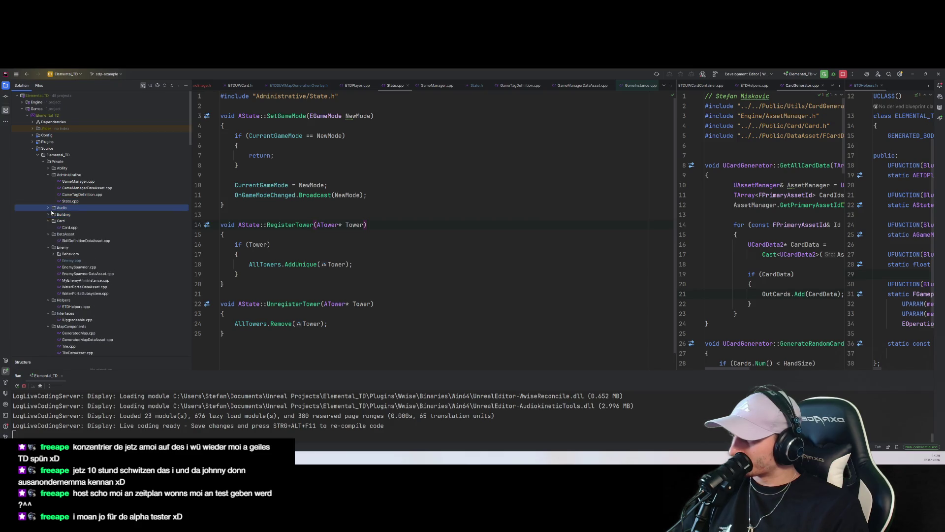
pyautogui.click(53, 215)
pyautogui.click(345, 224)
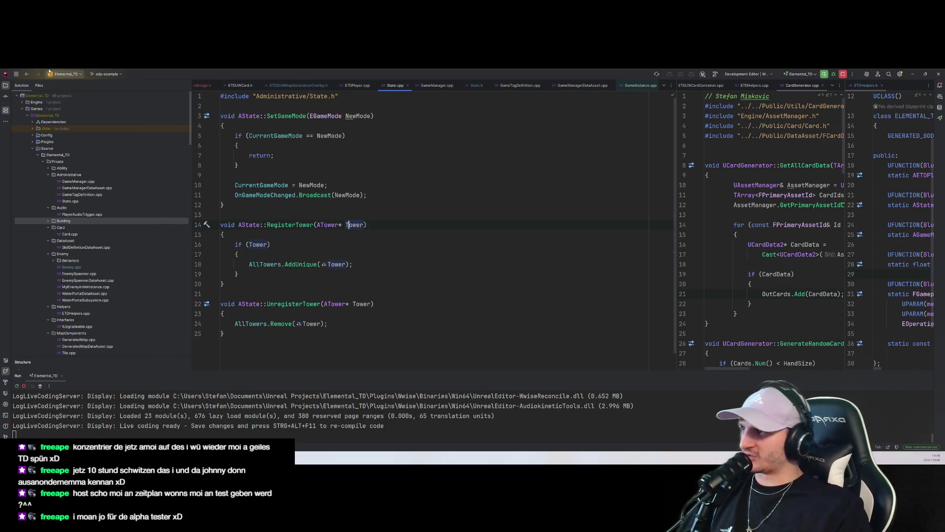
# Step: Dismiss an accidentally opened menu and switch back to the Unreal Editor
pyautogui.hotkey('alt', 'e')
pyautogui.press('Escape')
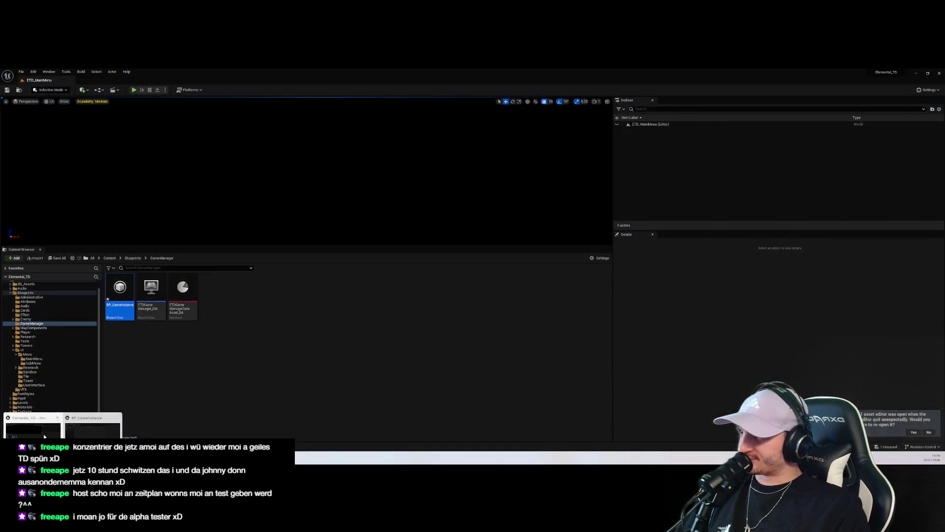
pyautogui.click(89, 426)
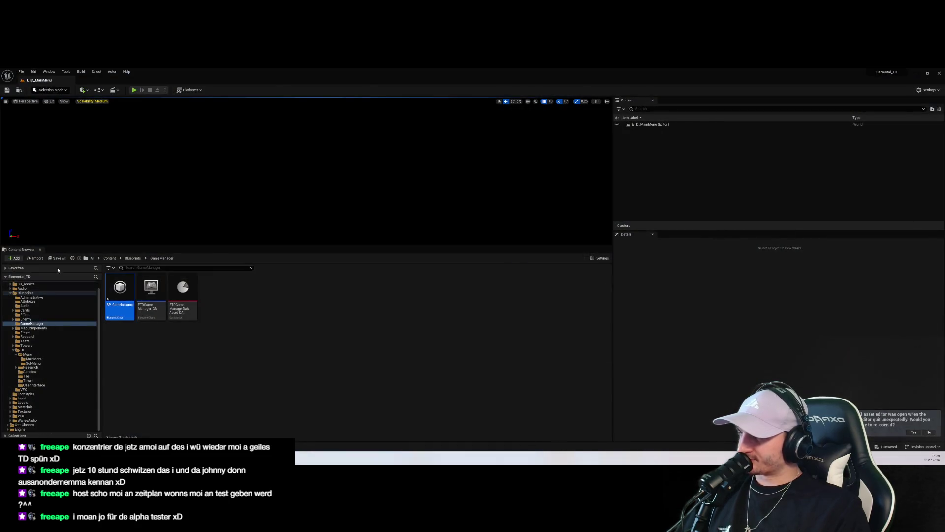
# Step: Start a new C++ class and pick GameInstance from All Classes as its parent
pyautogui.click(915, 73)
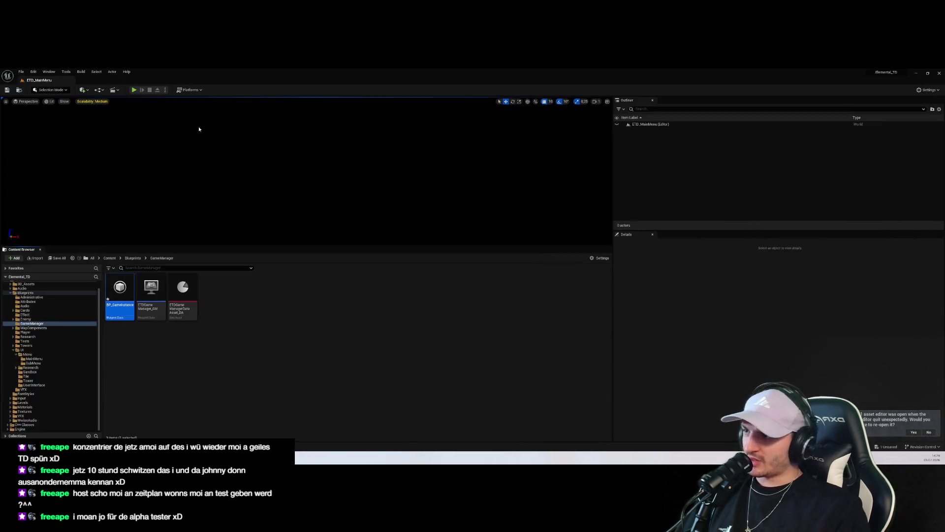
pyautogui.click(49, 72)
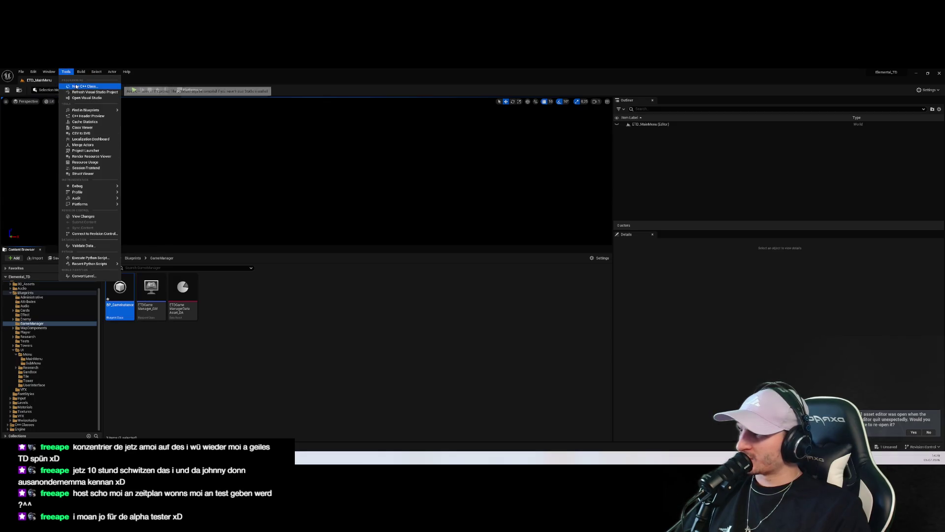
pyautogui.click(78, 86)
pyautogui.scroll(-5, 433, 256)
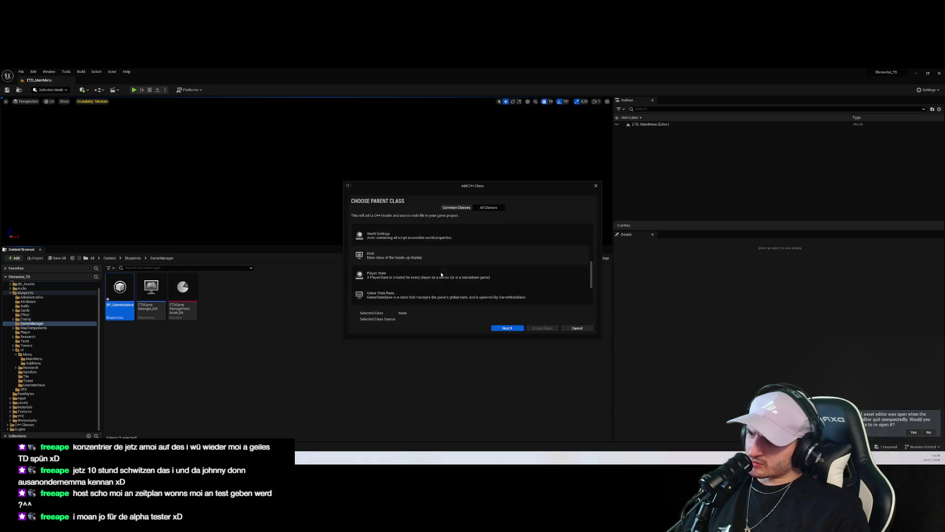
pyautogui.scroll(-1, 450, 257)
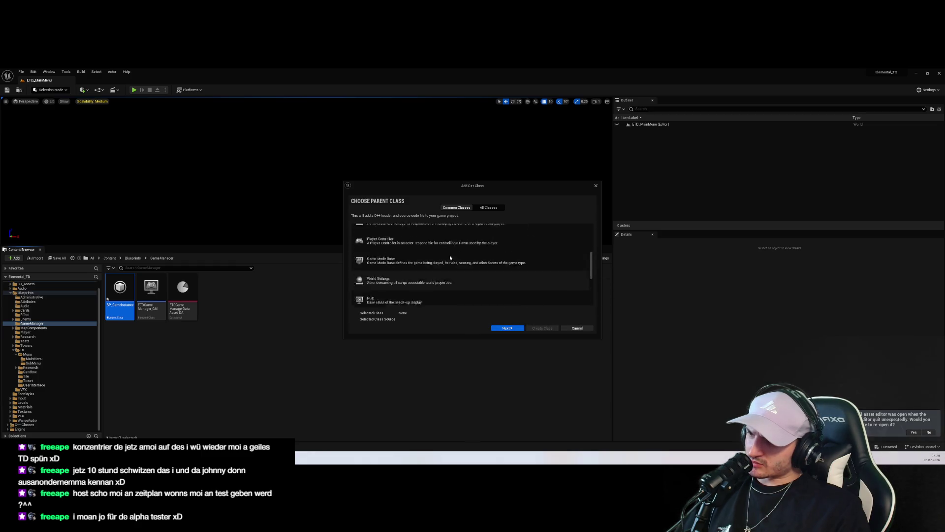
pyautogui.click(489, 207)
pyautogui.click(393, 227)
pyautogui.write('GameIns')
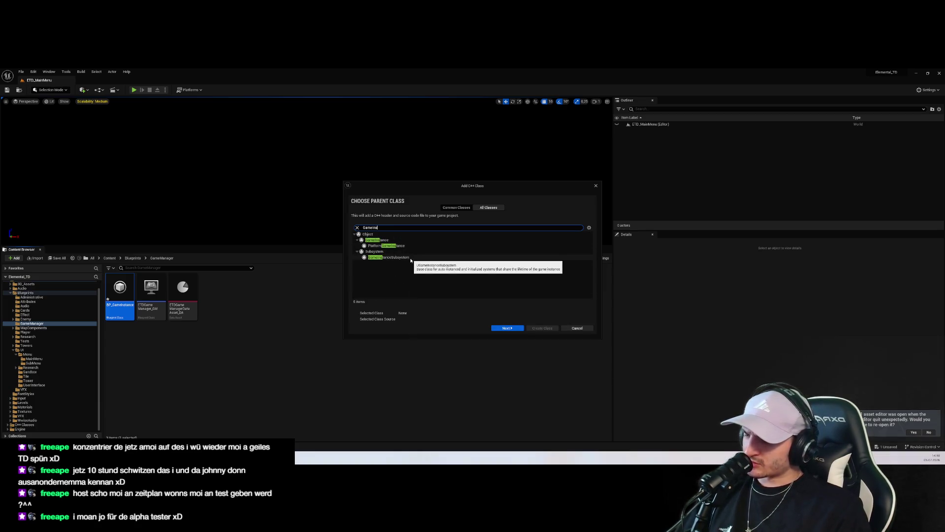
pyautogui.click(397, 239)
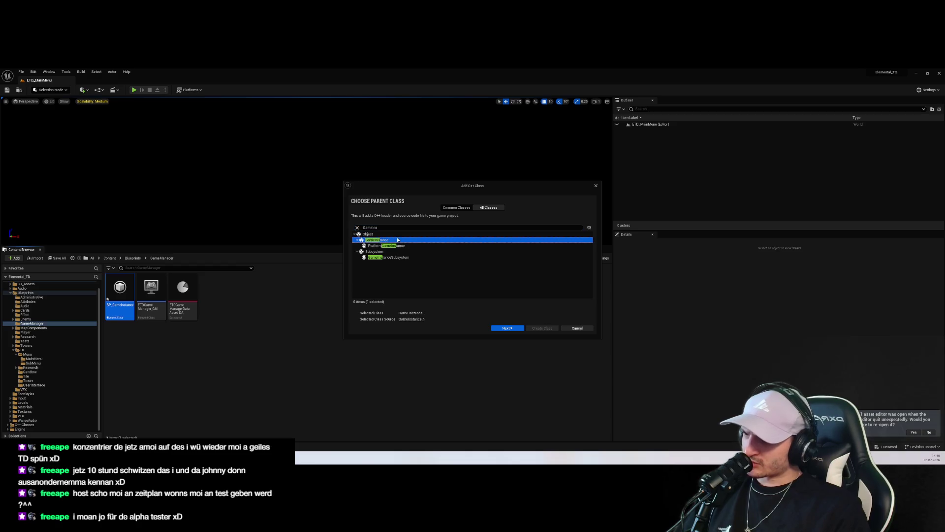
pyautogui.click(508, 329)
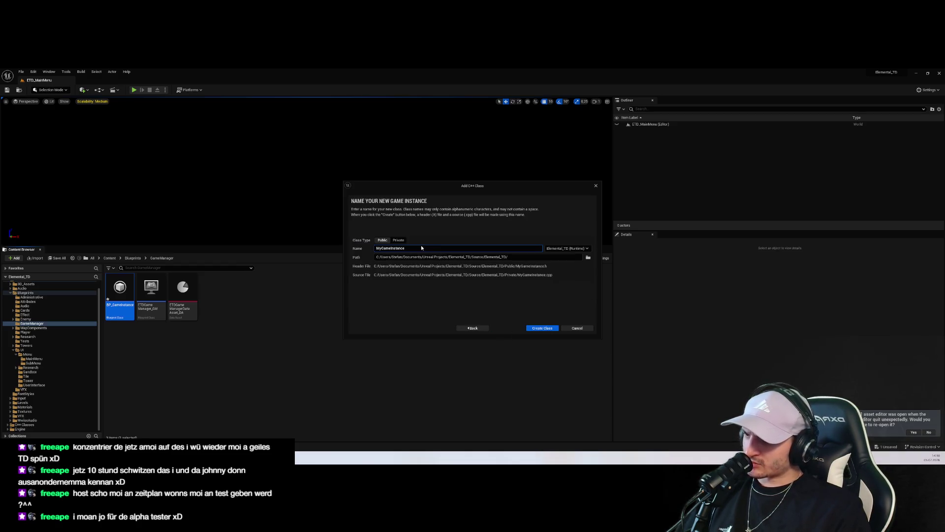
# Step: Name the class ETDGameInstance, place it in Public/Administrative, and create it
pyautogui.hotkey('ctrl', 'a')
pyautogui.write('E')
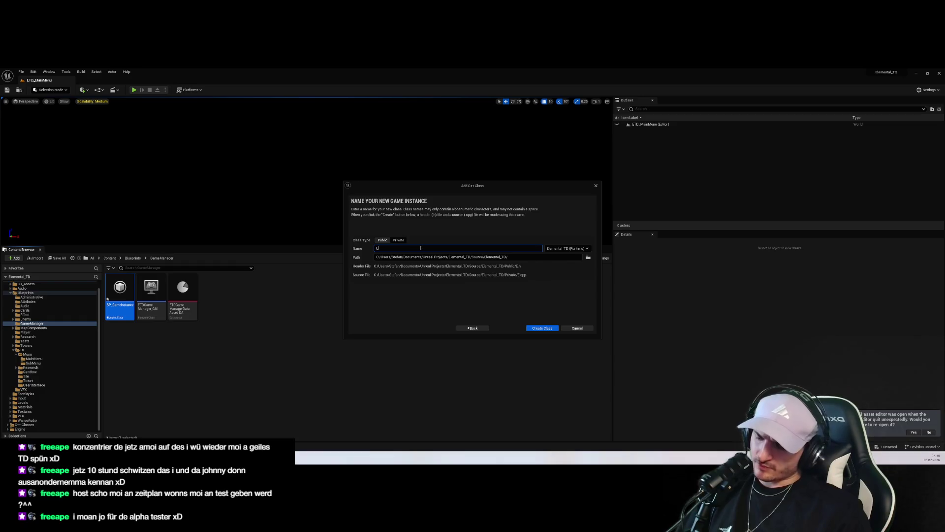
pyautogui.write('TDGameInstance')
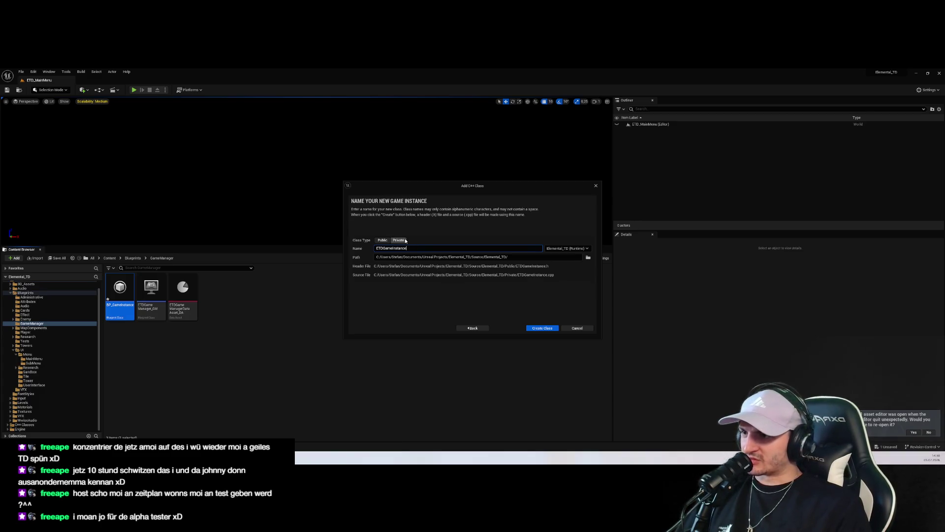
pyautogui.click(588, 257)
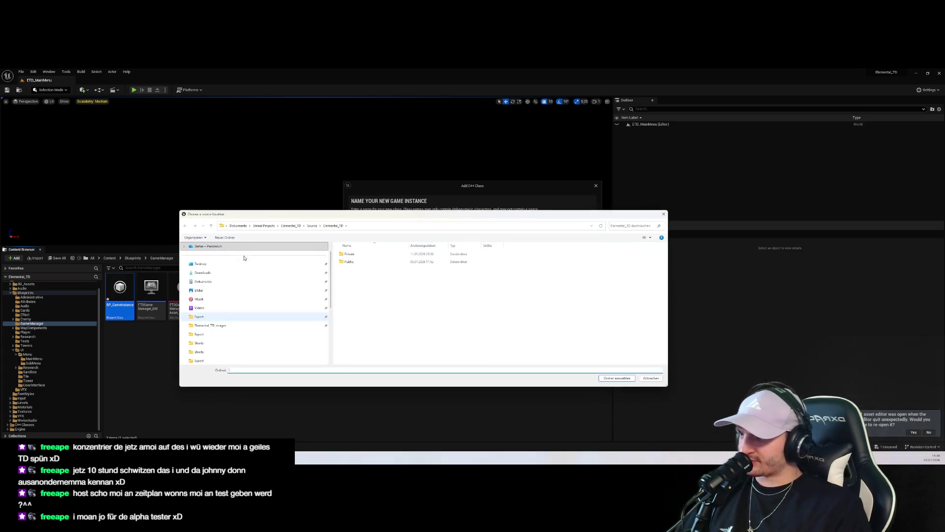
pyautogui.click(355, 262)
pyautogui.doubleClick(358, 262)
pyautogui.doubleClick(350, 254)
pyautogui.click(617, 377)
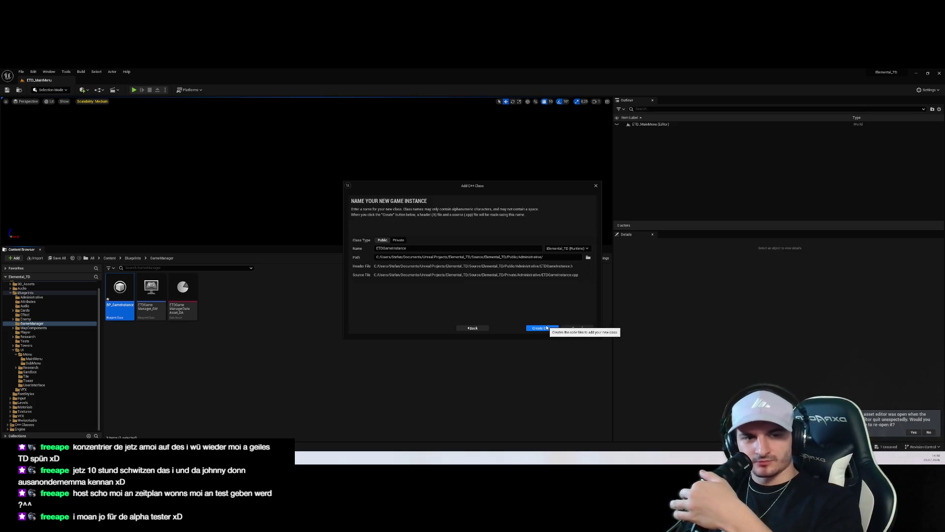
pyautogui.click(542, 328)
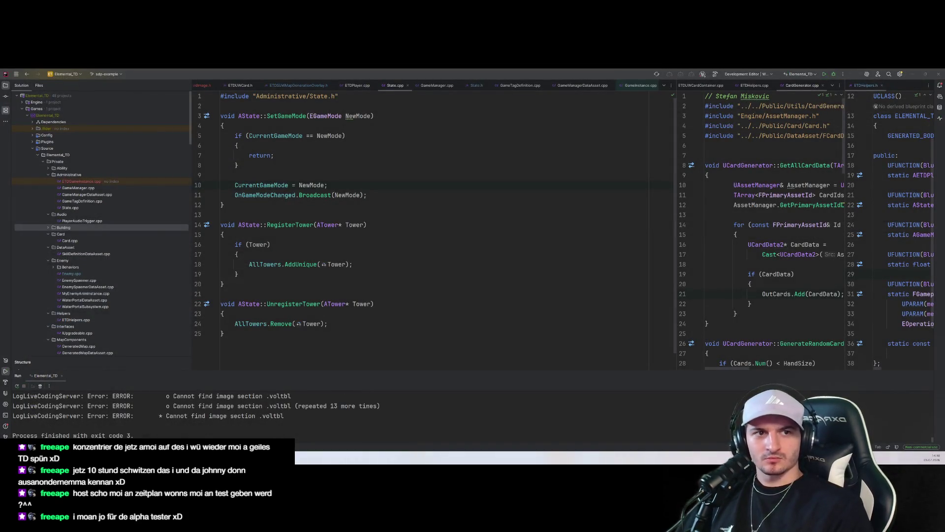
pyautogui.click(295, 264)
# Step: Open ETDGameInstance.h in Rider through the file search
pyautogui.click(226, 214)
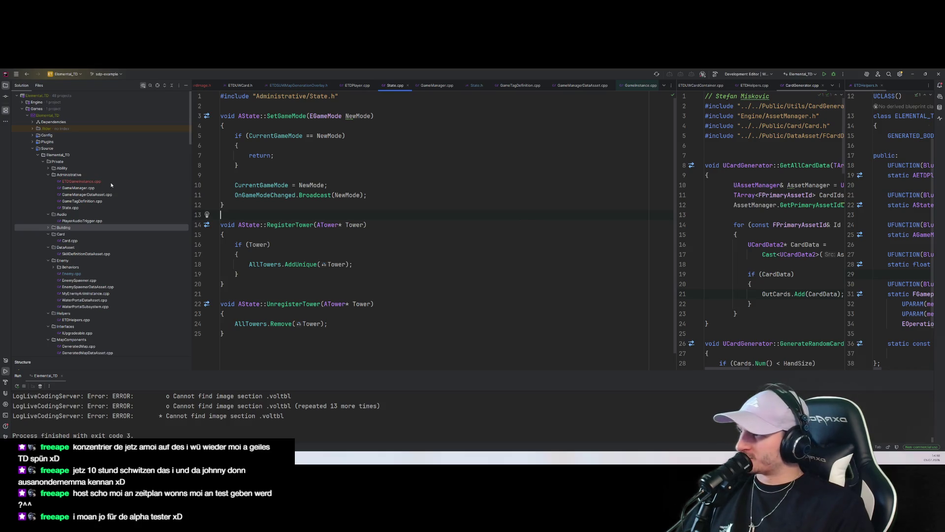
pyautogui.doubleClick(82, 181)
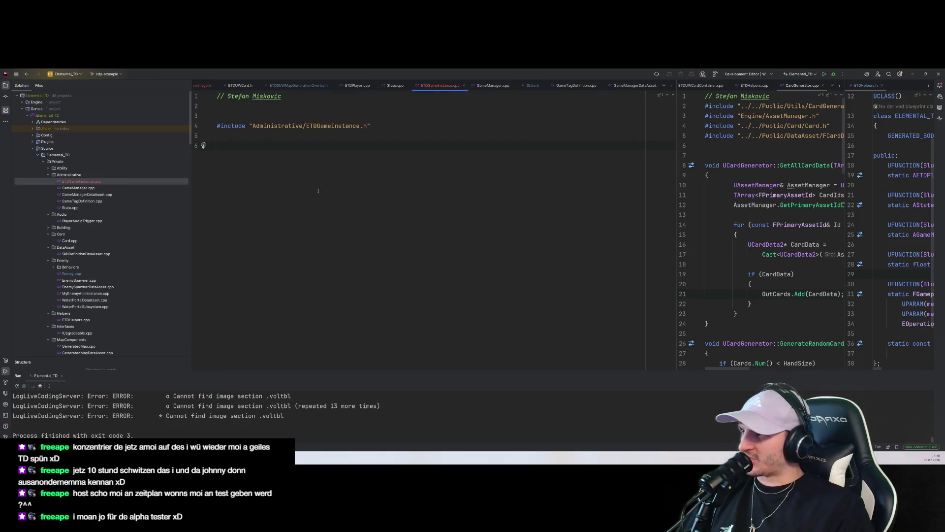
pyautogui.hotkey('ctrl', 't')
pyautogui.write('Etd')
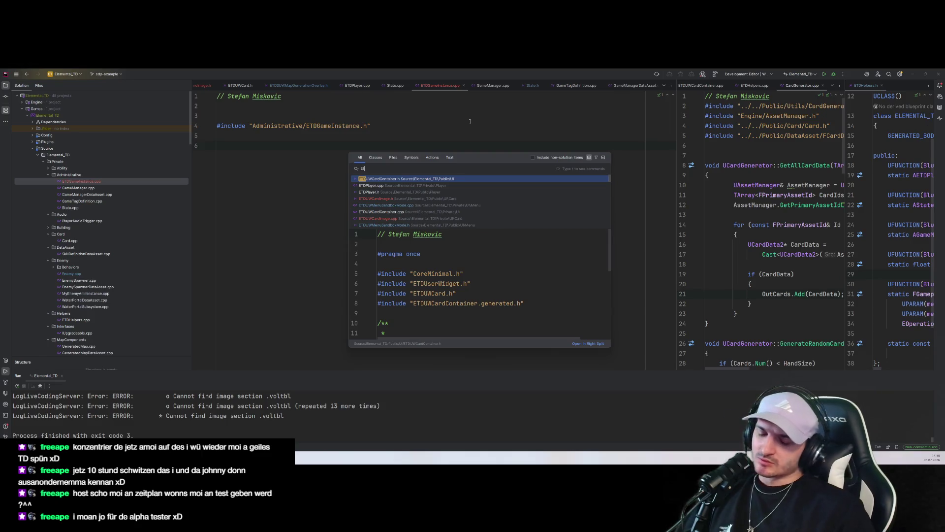
pyautogui.write('Game')
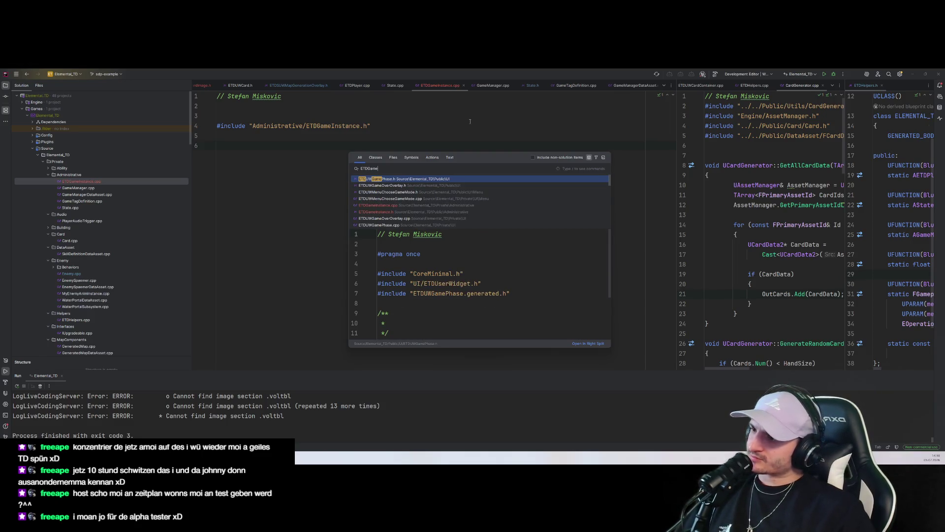
pyautogui.press('Down')
pyautogui.press('Down')
pyautogui.press('Down')
pyautogui.press('Return')
# Step: Show State.h side by side with ETDGameInstance.h in a split view
pyautogui.click(342, 234)
pyautogui.click(725, 185)
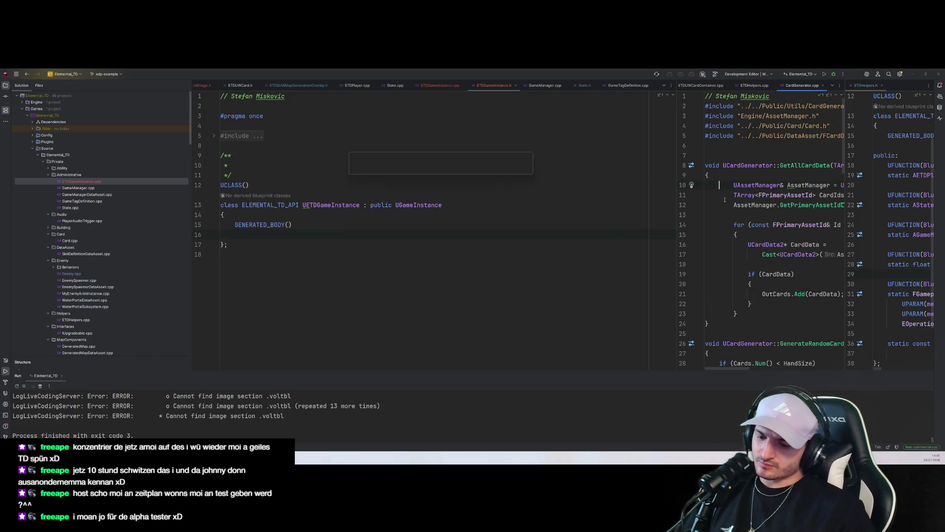
pyautogui.press('shift')
pyautogui.press('shift')
pyautogui.write('State')
pyautogui.press('Down')
pyautogui.press('Return')
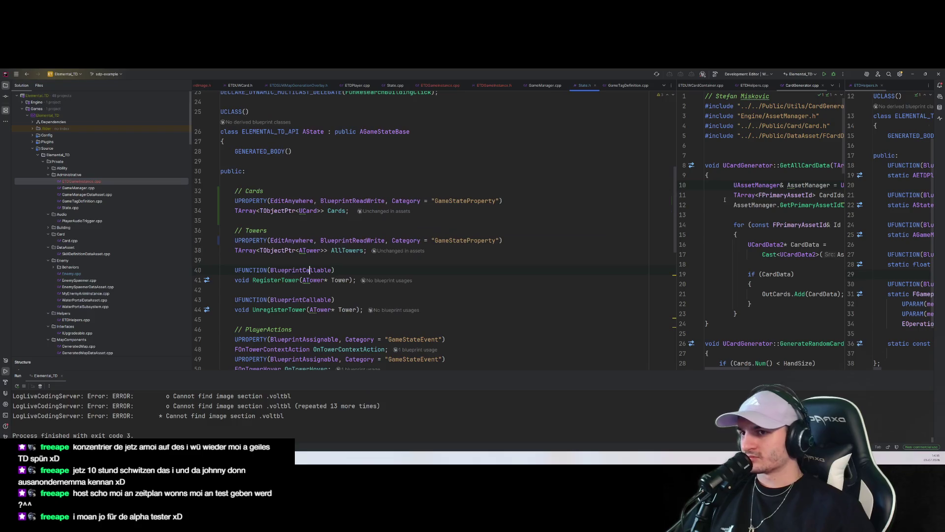
pyautogui.moveTo(584, 85); pyautogui.dragTo(762, 163)
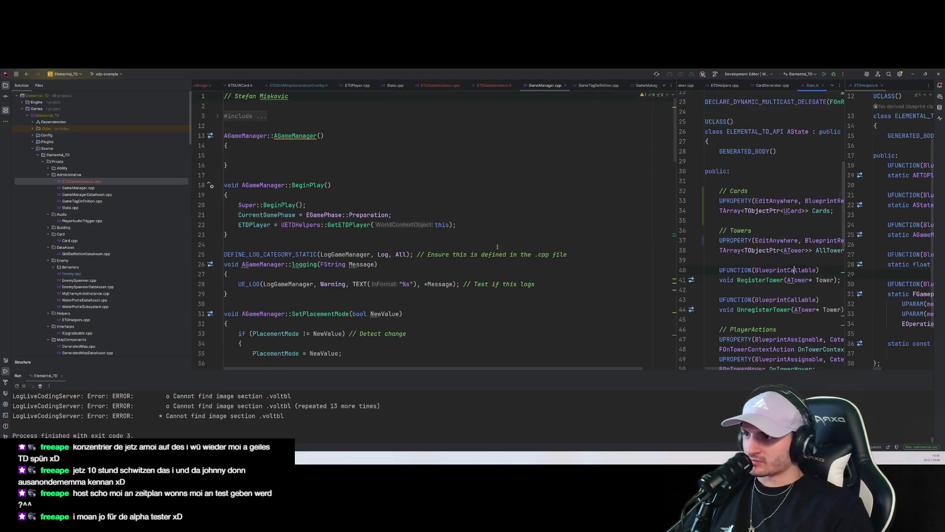
pyautogui.press('shift')
pyautogui.press('shift')
pyautogui.write('Ga')
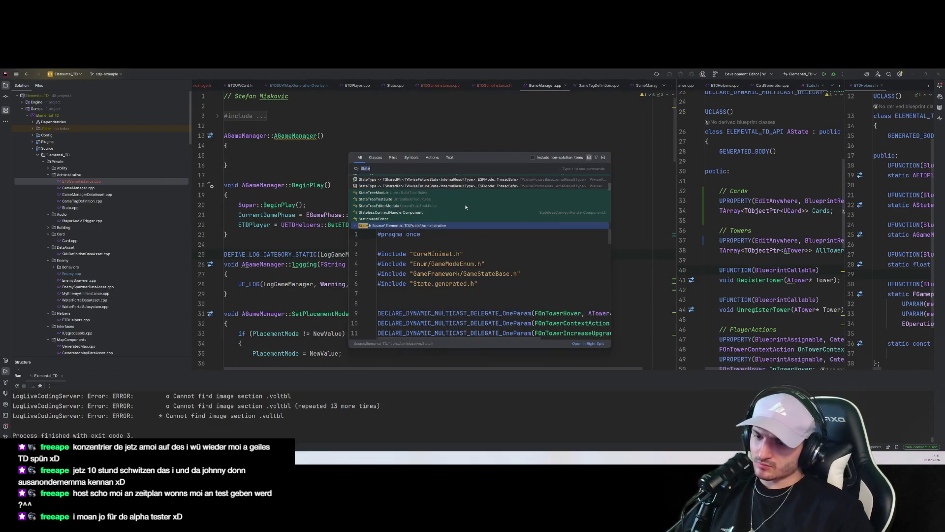
pyautogui.press('Down')
pyautogui.press('Down')
pyautogui.press('Down')
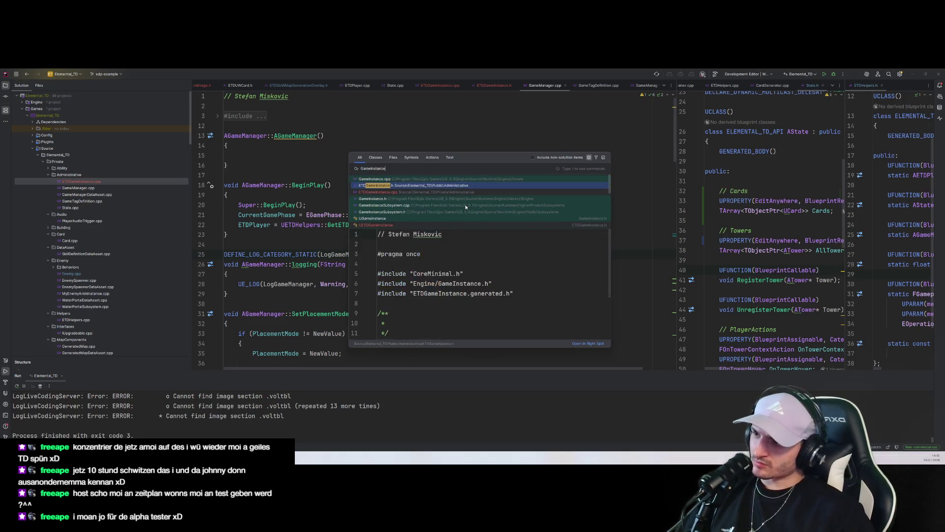
pyautogui.press('Return')
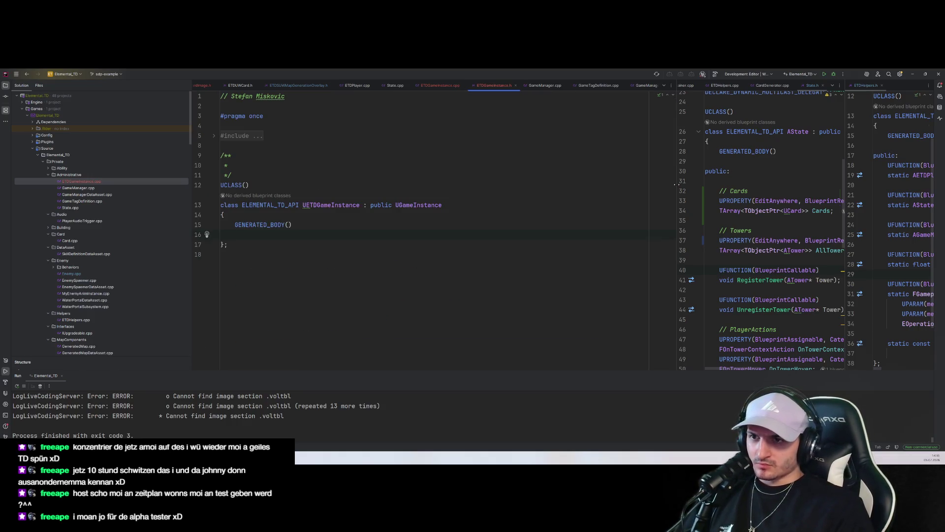
pyautogui.moveTo(676, 184); pyautogui.dragTo(514, 184)
# Step: Copy the public Cards UPROPERTY block from State.h to after GENERATED_BODY() in ETDGameInstance.h
pyautogui.moveTo(542, 220); pyautogui.dragTo(518, 175)
pyautogui.hotkey('ctrl', 'c')
pyautogui.click(320, 224)
pyautogui.press('Return')
pyautogui.hotkey('ctrl', 'v')
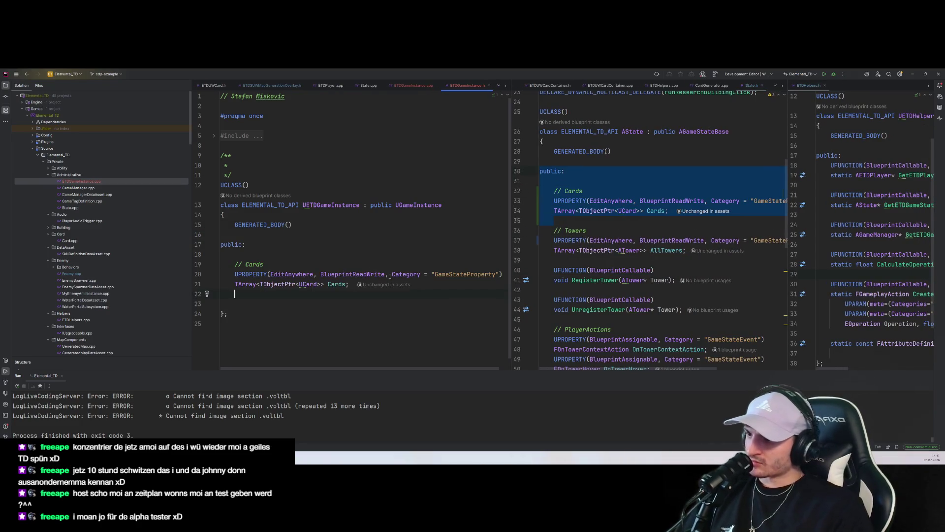
# Step: Resolve UCard by including Card/Card.h, then start a Debug build
pyautogui.click(316, 284)
pyautogui.hotkey('alt', 'Return')
pyautogui.press('Return')
pyautogui.click(381, 335)
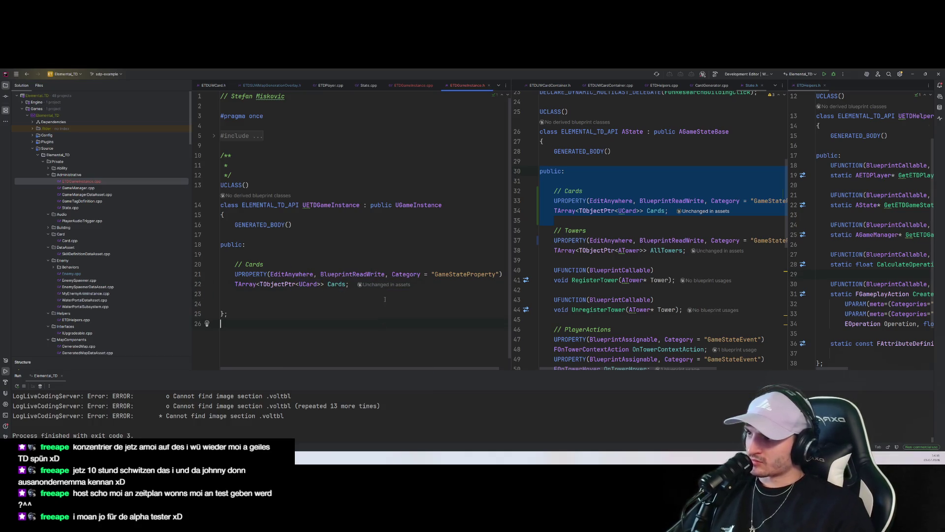
pyautogui.click(246, 137)
pyautogui.scroll(7, 628, 201)
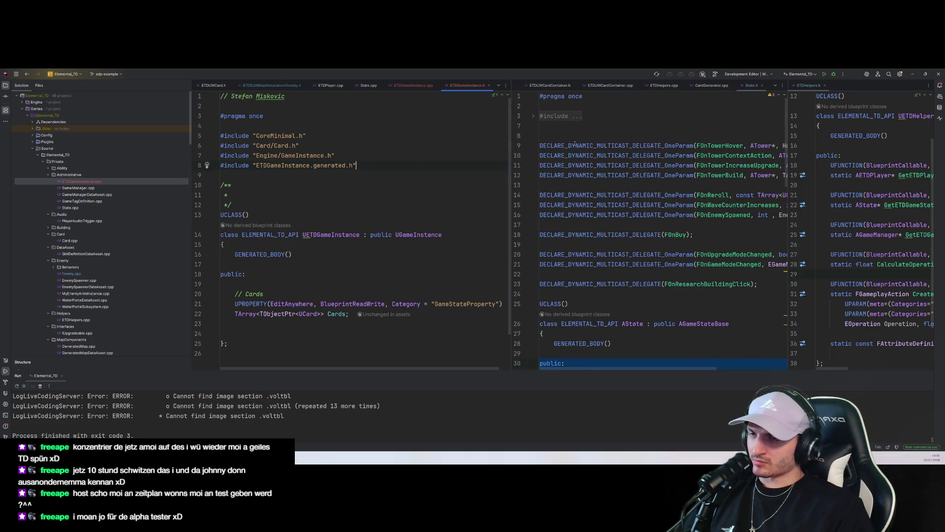
pyautogui.click(561, 115)
pyautogui.click(707, 165)
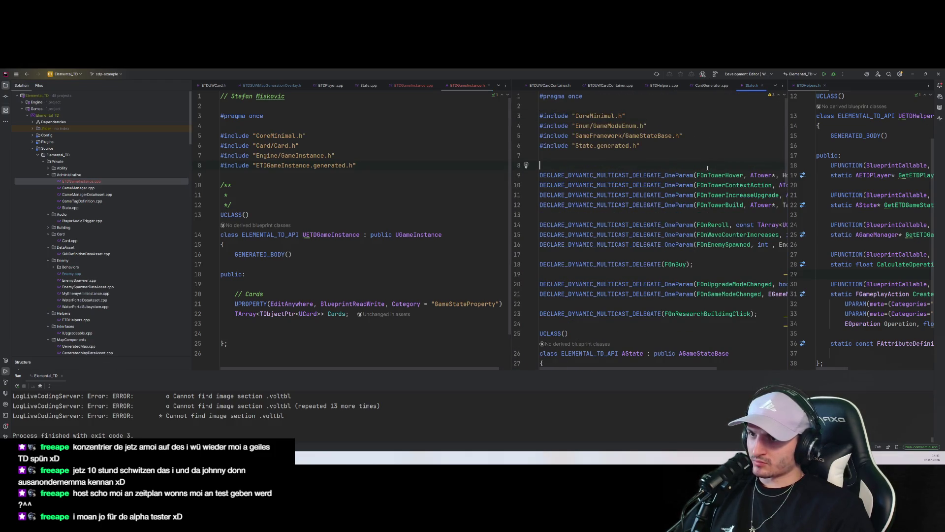
pyautogui.scroll(-5, 707, 168)
pyautogui.click(231, 195)
pyautogui.click(831, 75)
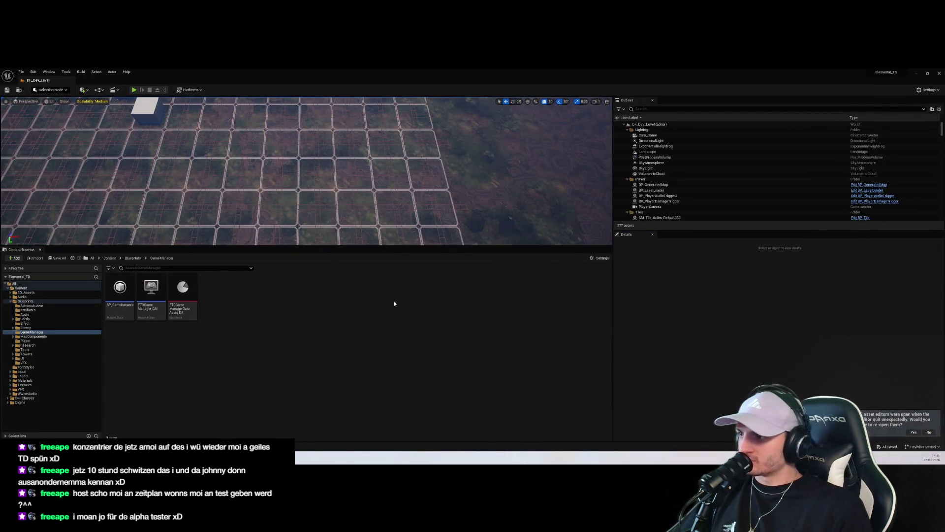
# Step: Open BP_GameInstance from the Content Browser to see its Difficulty and RandomSeed variables
pyautogui.doubleClick(119, 293)
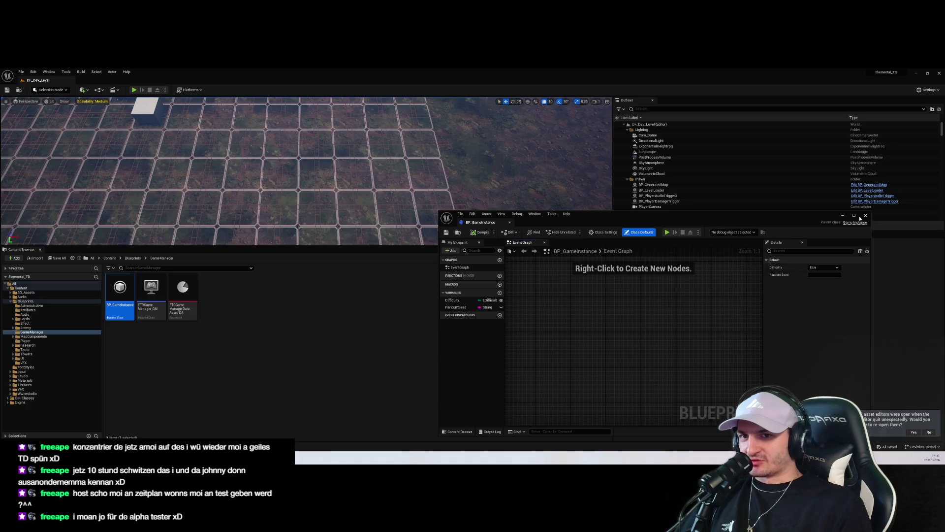
# Step: Move the BP_GameInstance window aside and stop Rider's debug session with Ctrl+F2
pyautogui.rightClick(127, 291)
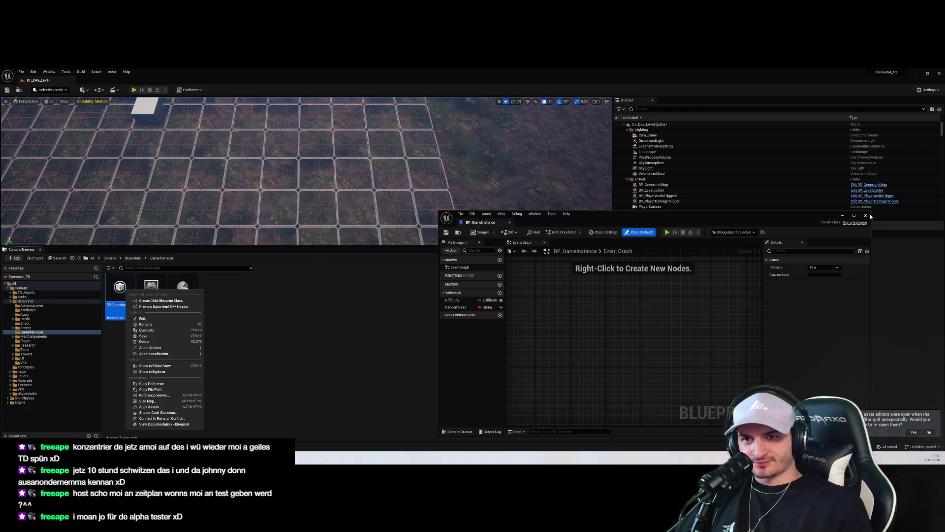
pyautogui.click(836, 219)
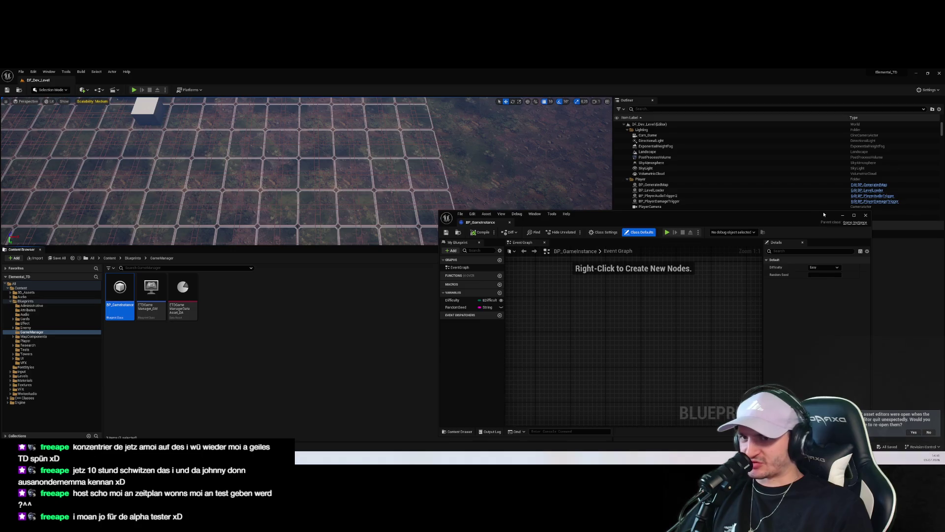
pyautogui.moveTo(636, 219); pyautogui.dragTo(437, 136)
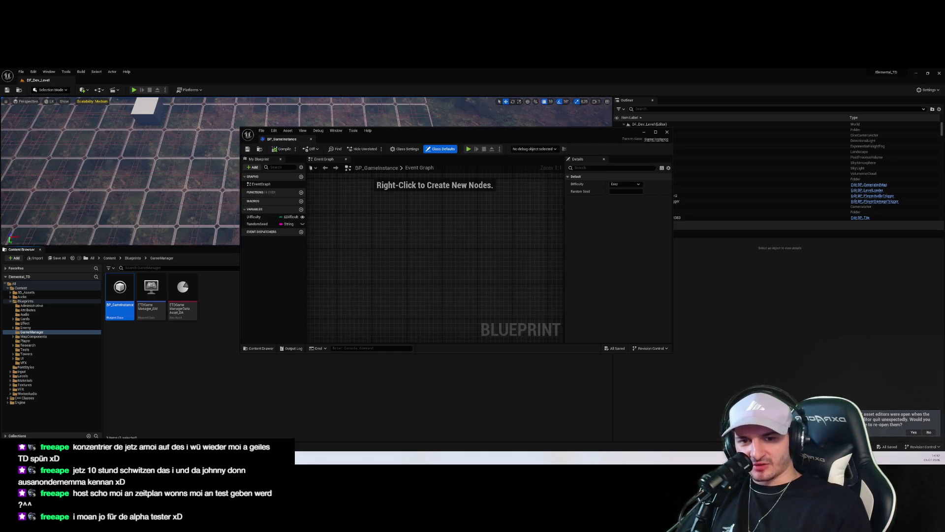
pyautogui.hotkey('alt', 'Tab')
pyautogui.hotkey('ctrl', 'F2')
pyautogui.press('Return')
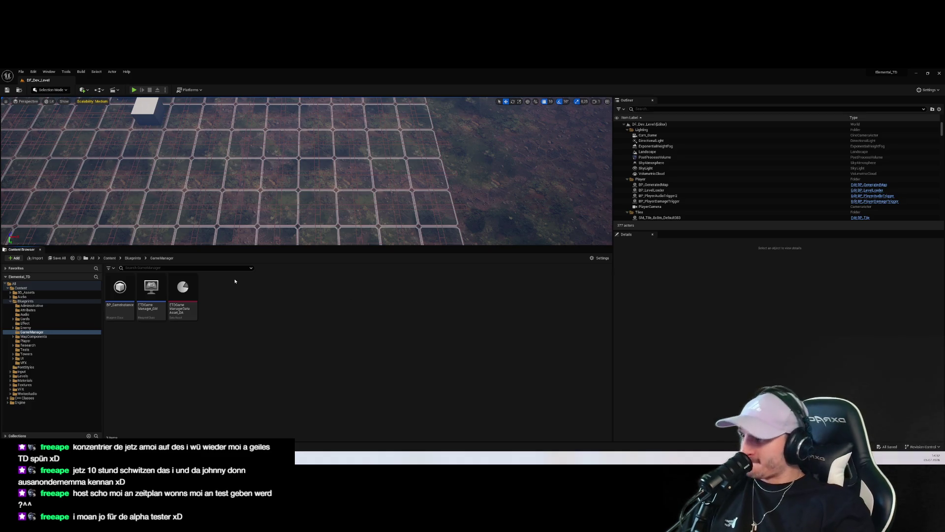
# Step: Create a Blueprint class named BP_GameInstance2 with ETDGameInstance as its parent
pyautogui.rightClick(294, 293)
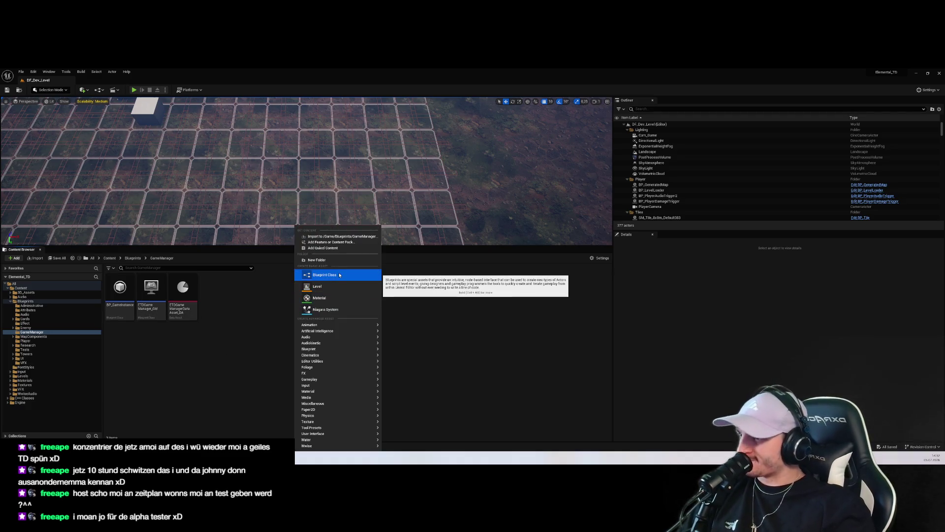
pyautogui.click(335, 279)
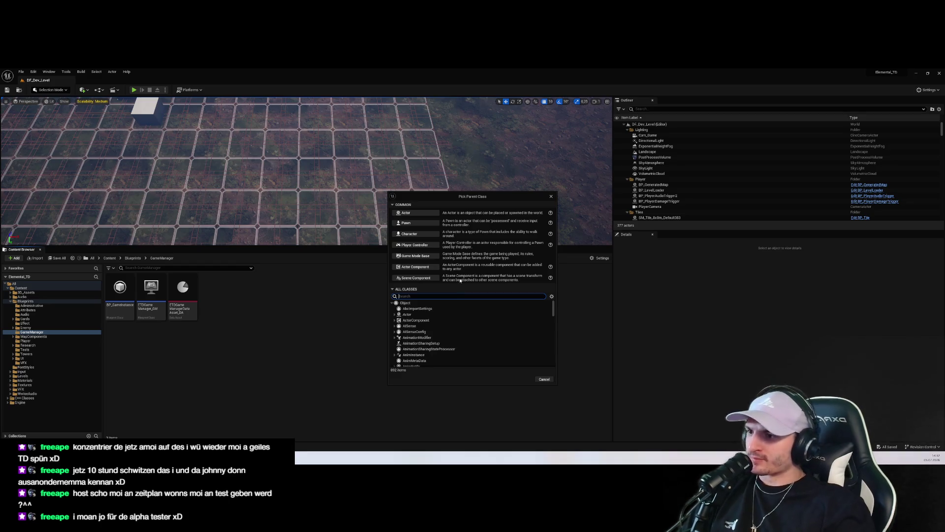
pyautogui.write('Gam')
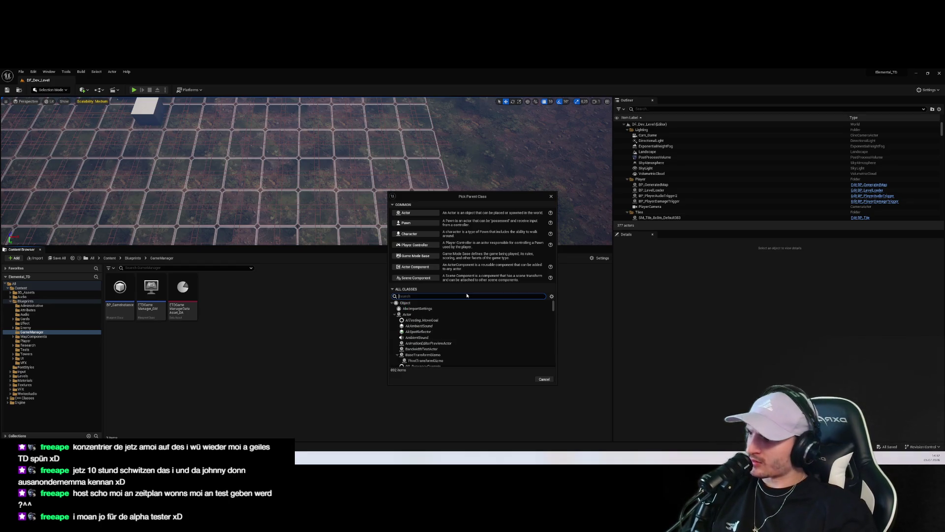
pyautogui.press('BackSpace')
pyautogui.write('Gam')
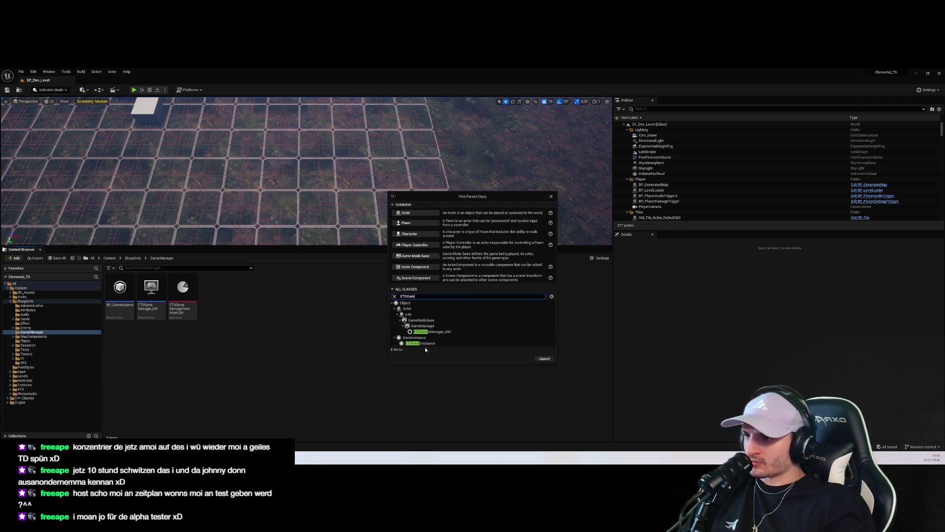
pyautogui.click(512, 343)
pyautogui.click(523, 358)
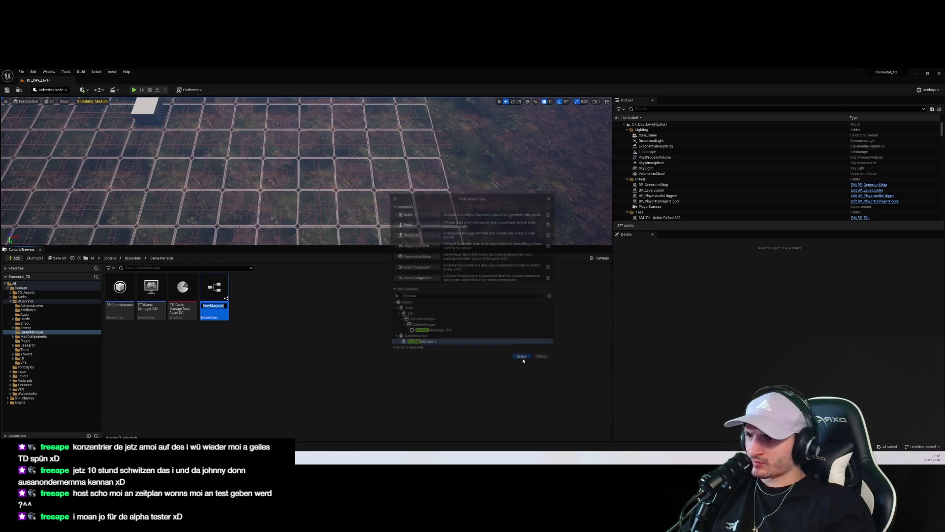
pyautogui.write('BP')
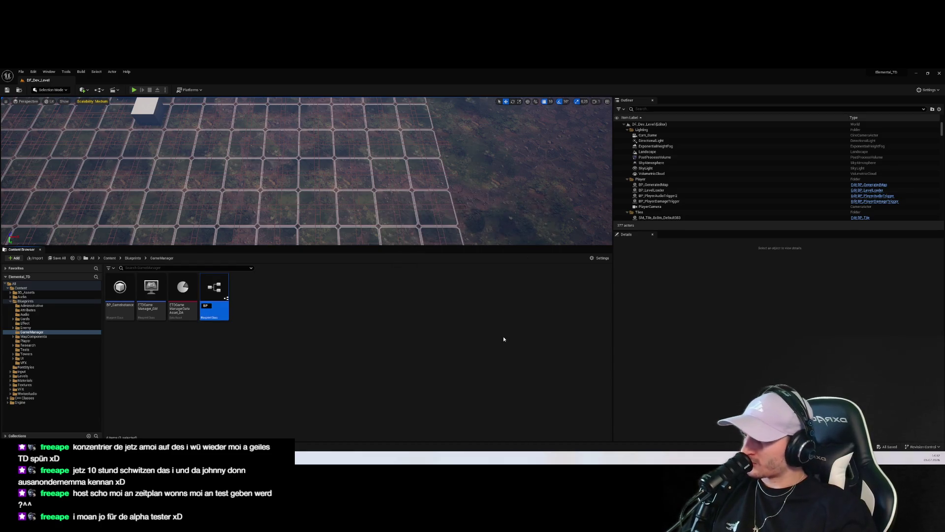
pyautogui.write('_GameIns')
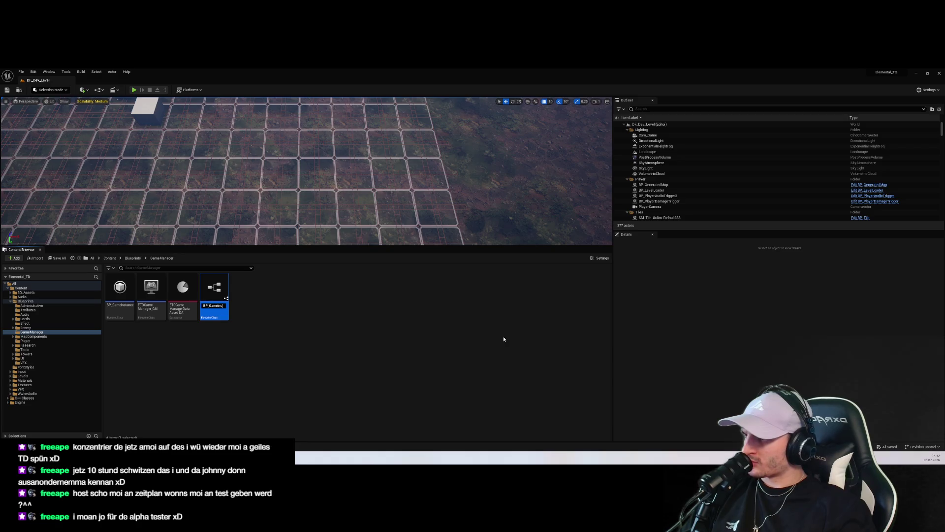
pyautogui.write('tance2')
pyautogui.press('Return')
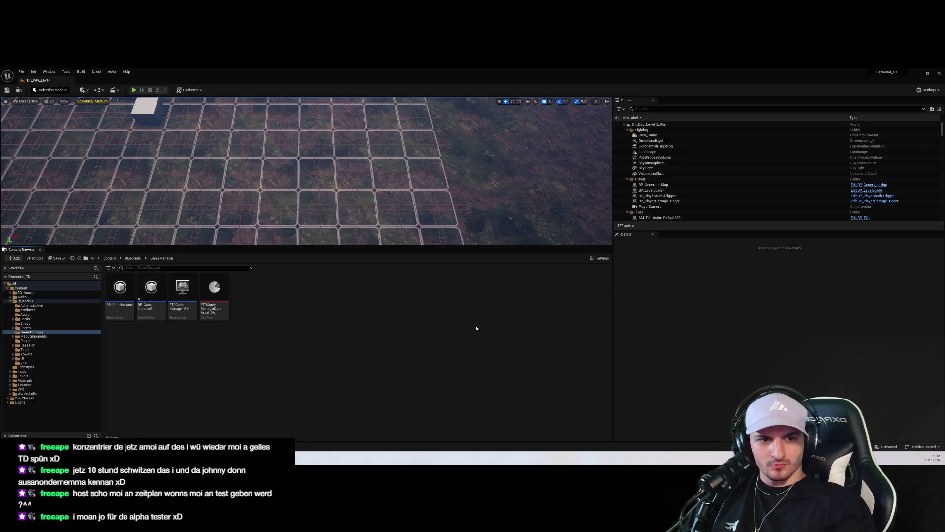
# Step: Reopen the original BP_GameInstance Blueprint
pyautogui.click(122, 295)
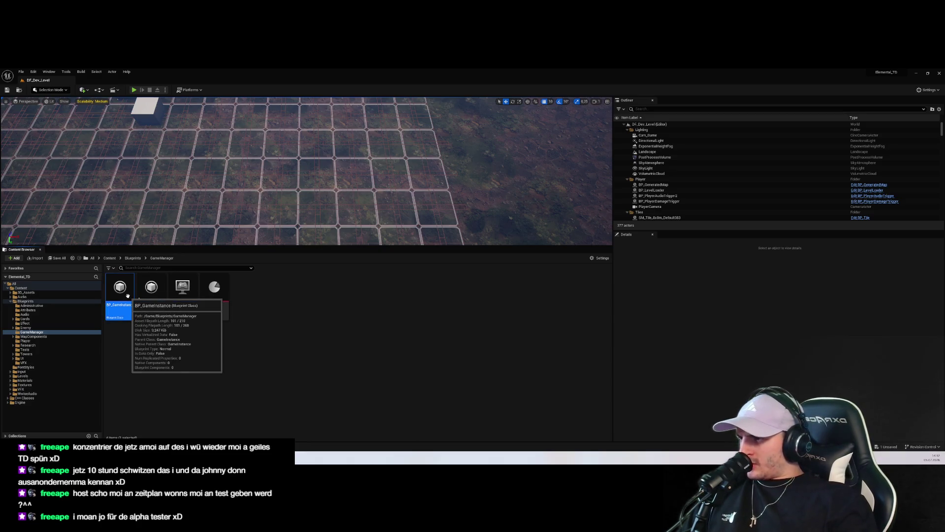
pyautogui.click(520, 351)
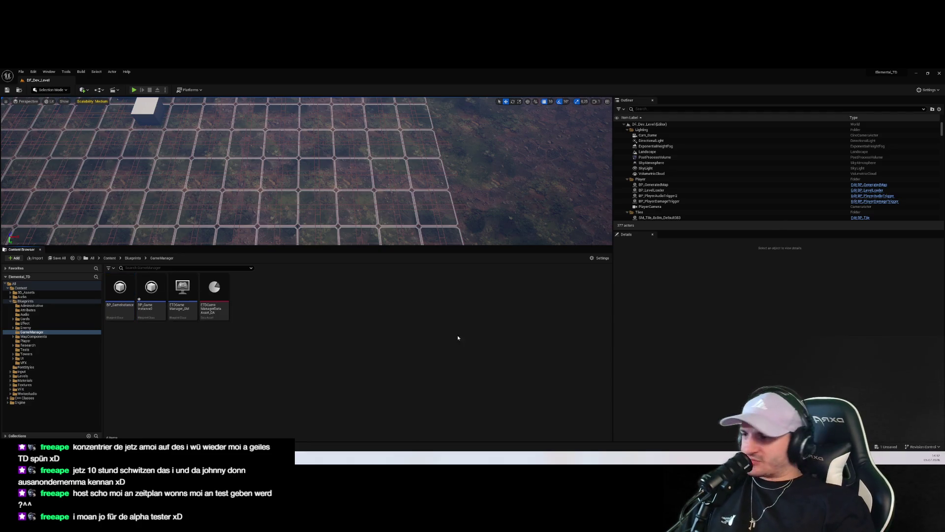
pyautogui.click(121, 295)
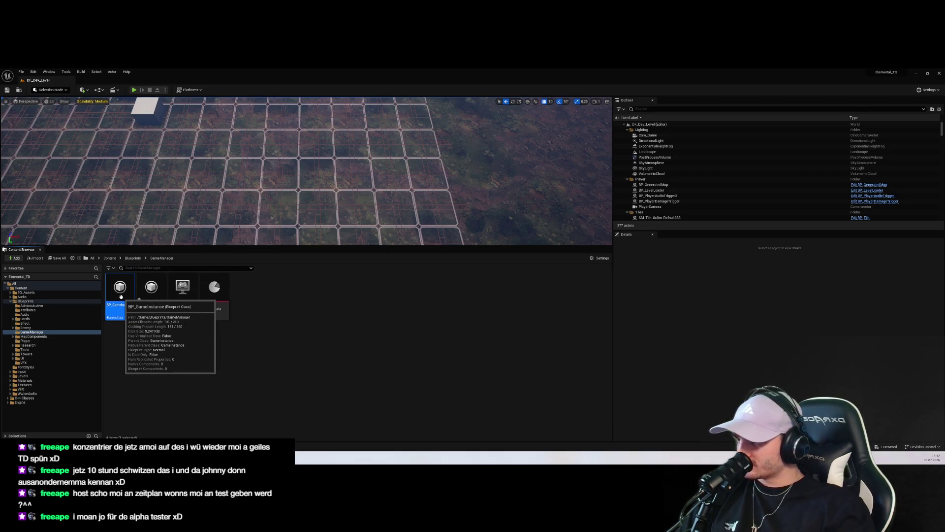
pyautogui.doubleClick(120, 296)
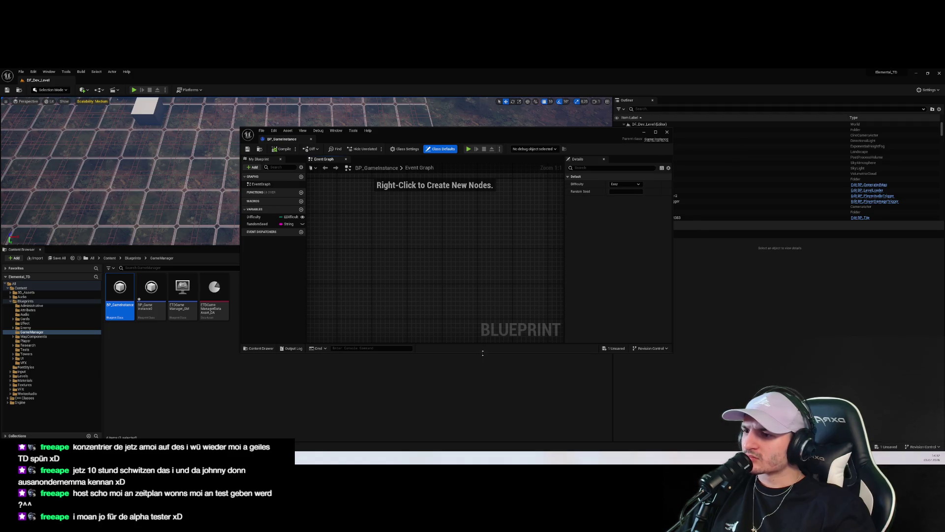
pyautogui.moveTo(482, 353); pyautogui.dragTo(497, 422)
pyautogui.moveTo(672, 239); pyautogui.dragTo(815, 245)
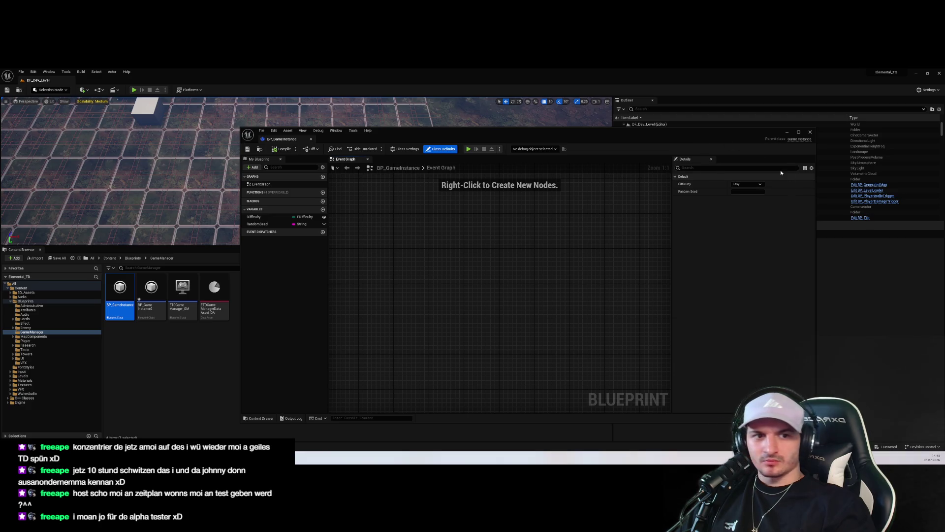
pyautogui.click(809, 132)
pyautogui.click(312, 332)
pyautogui.doubleClick(120, 290)
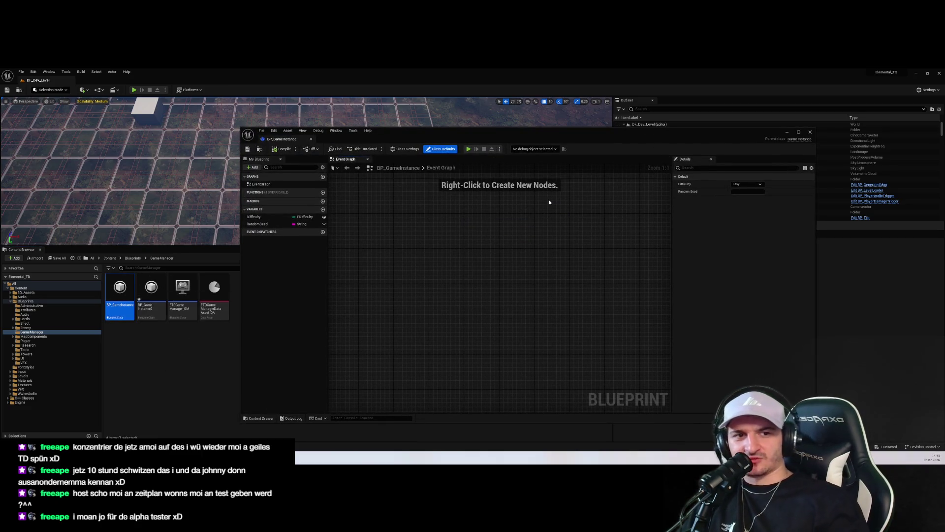
pyautogui.click(809, 131)
pyautogui.doubleClick(151, 290)
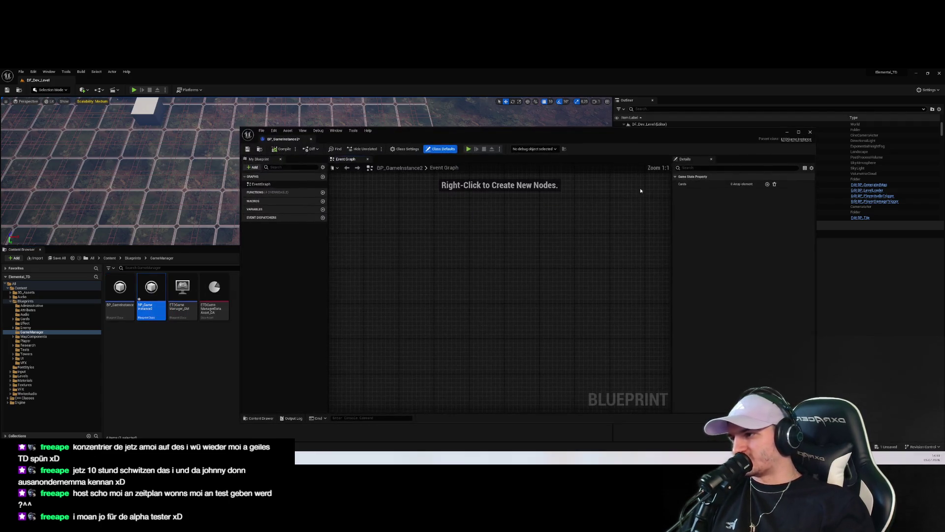
pyautogui.click(810, 132)
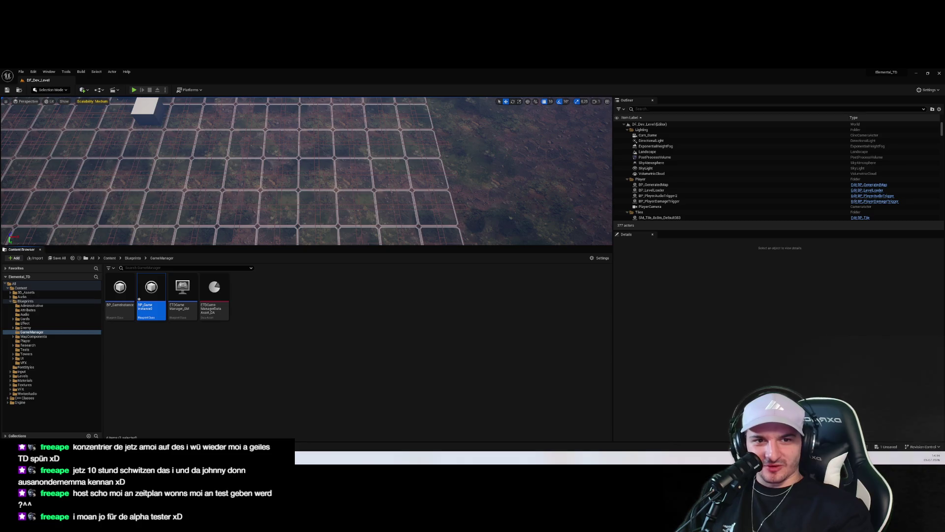
# Step: Open Project Settings at Maps & Modes and expand the advanced map and game mode options
pyautogui.click(525, 294)
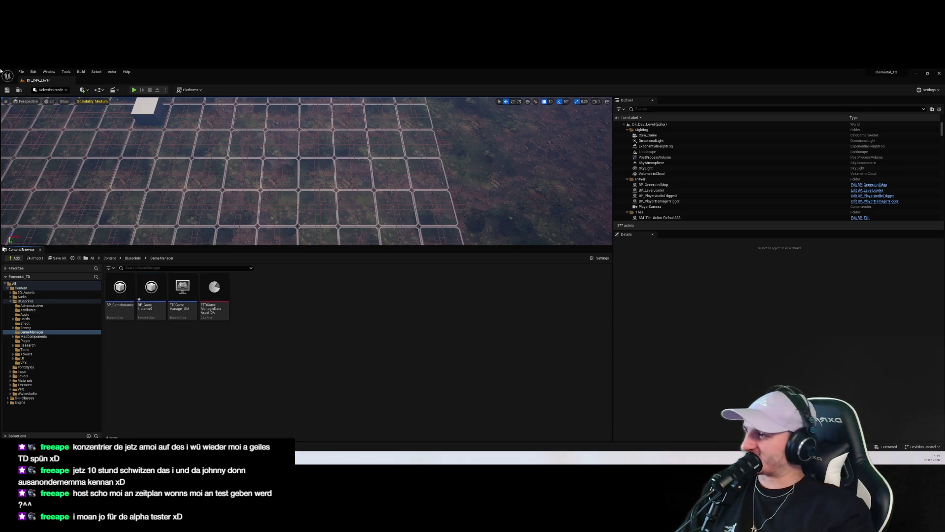
pyautogui.click(33, 72)
pyautogui.click(54, 150)
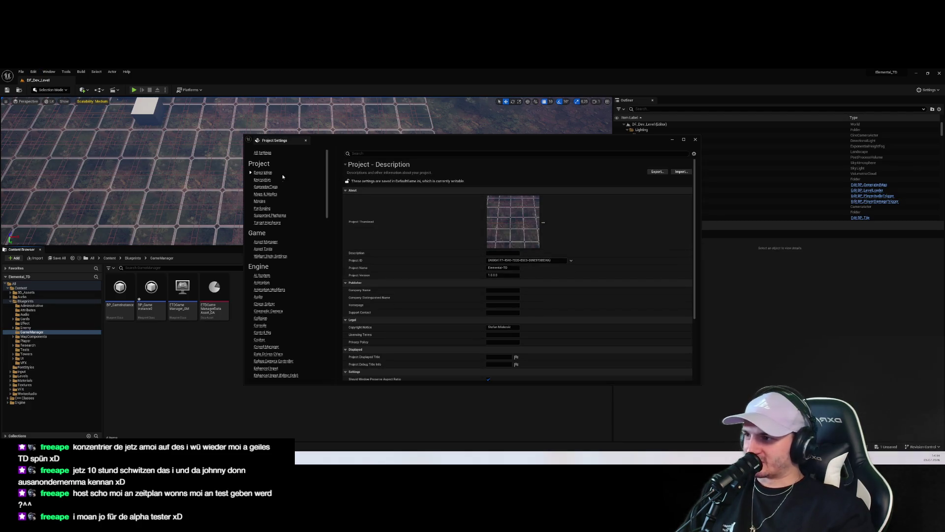
pyautogui.scroll(-3, 284, 231)
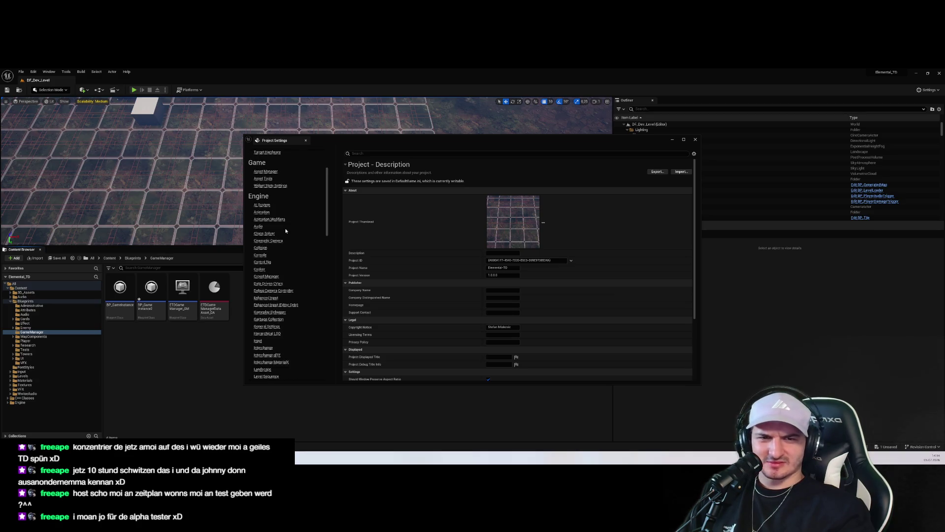
pyautogui.scroll(-7, 285, 229)
pyautogui.scroll(-16, 287, 230)
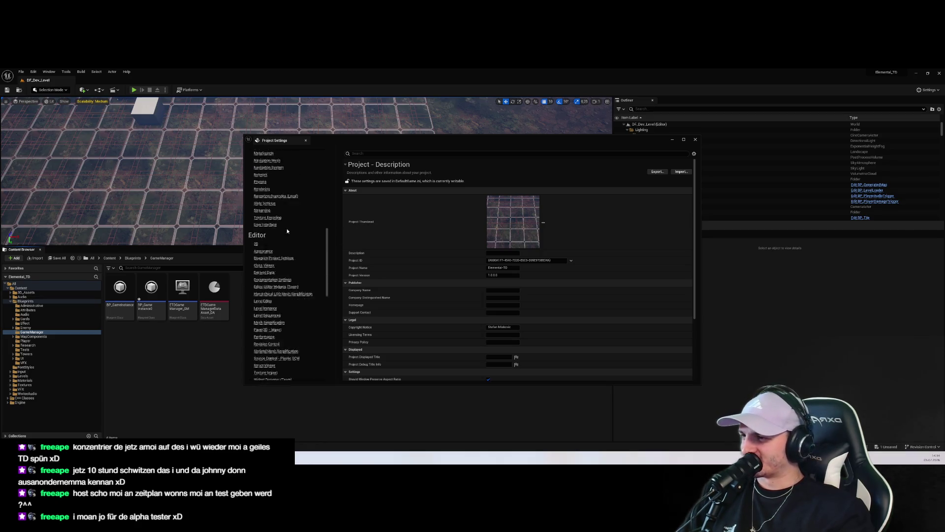
pyautogui.scroll(20, 295, 230)
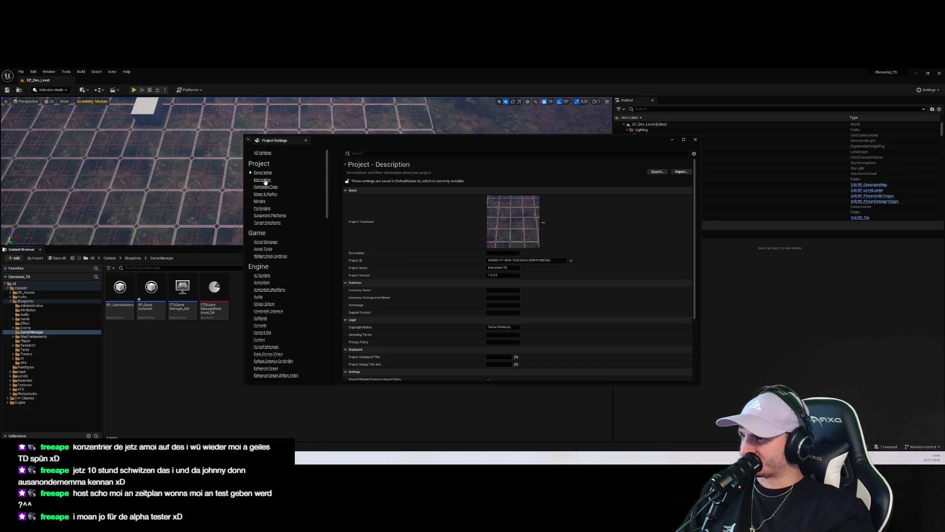
pyautogui.click(266, 194)
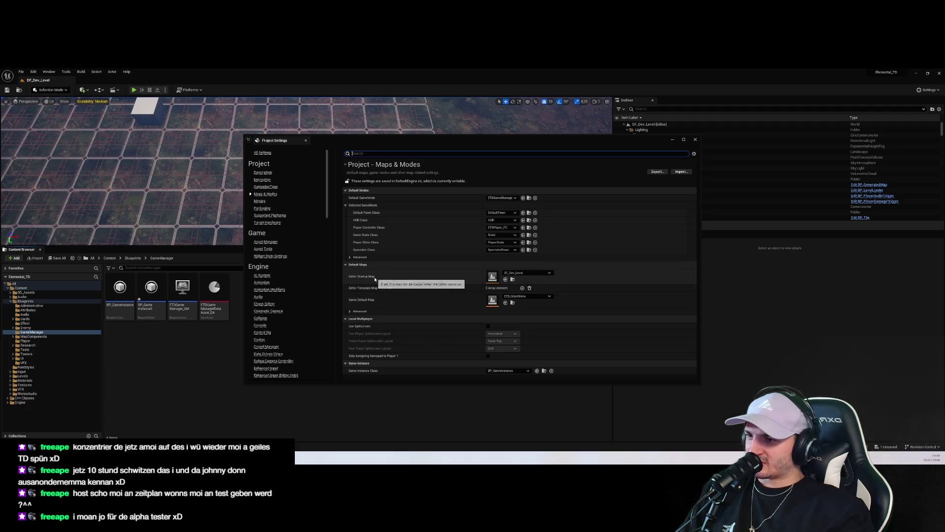
pyautogui.click(384, 311)
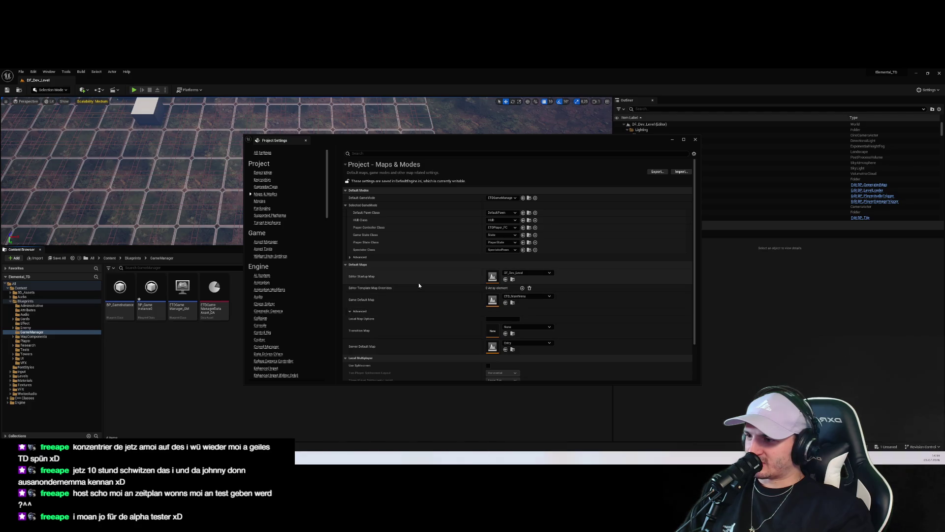
pyautogui.scroll(-2, 418, 284)
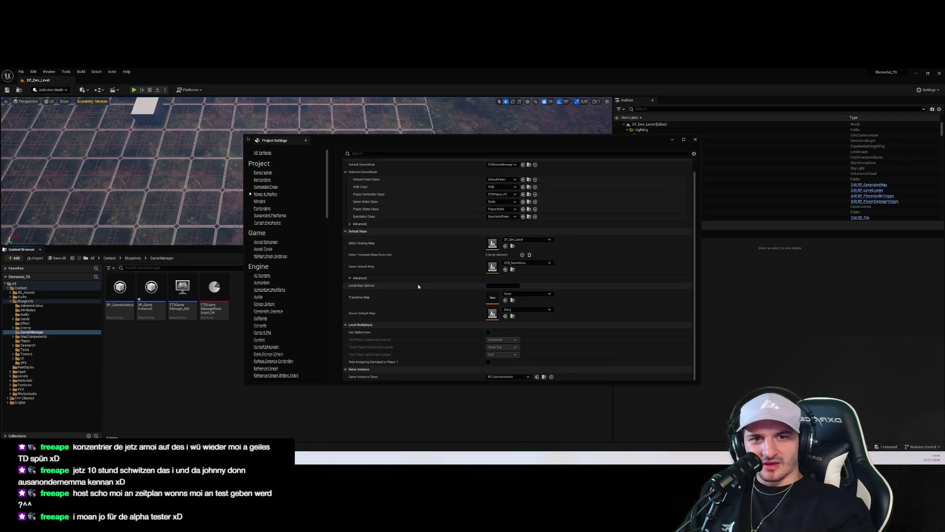
pyautogui.scroll(2, 407, 276)
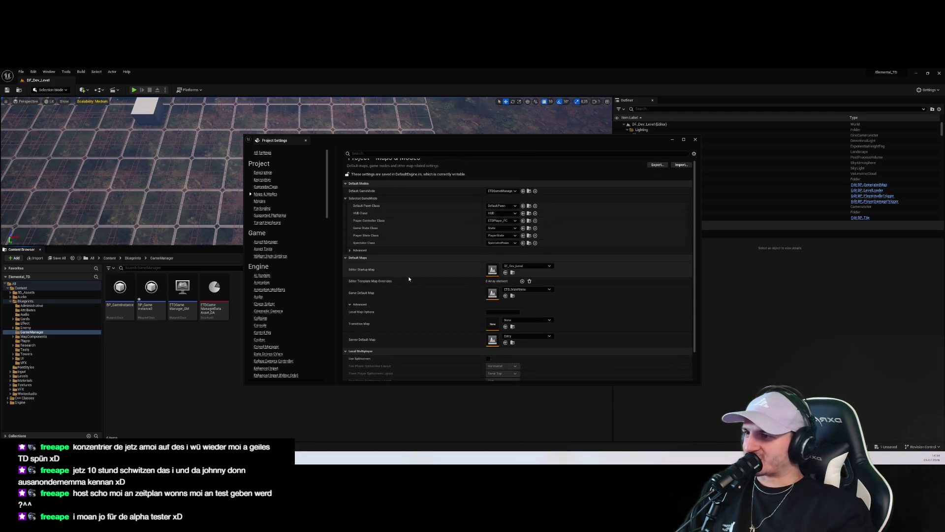
pyautogui.click(359, 250)
pyautogui.scroll(1, 379, 290)
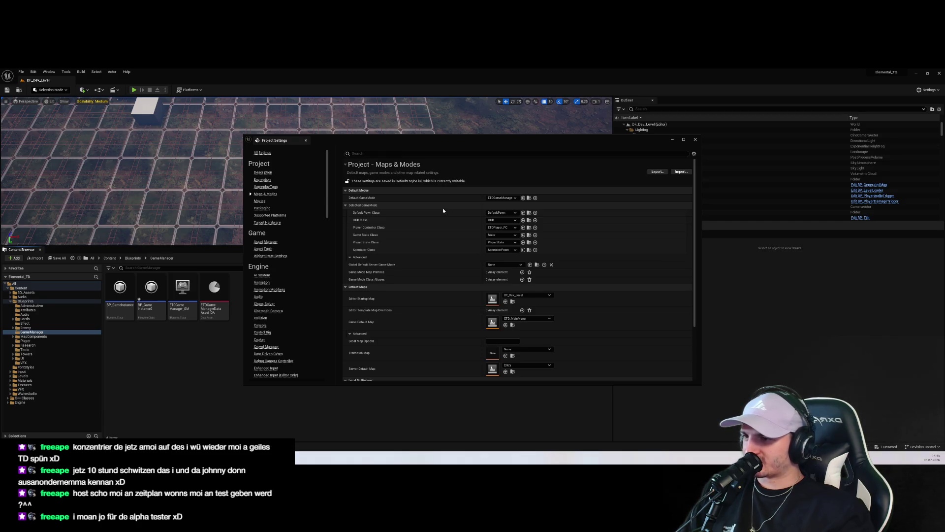
pyautogui.scroll(-3, 434, 316)
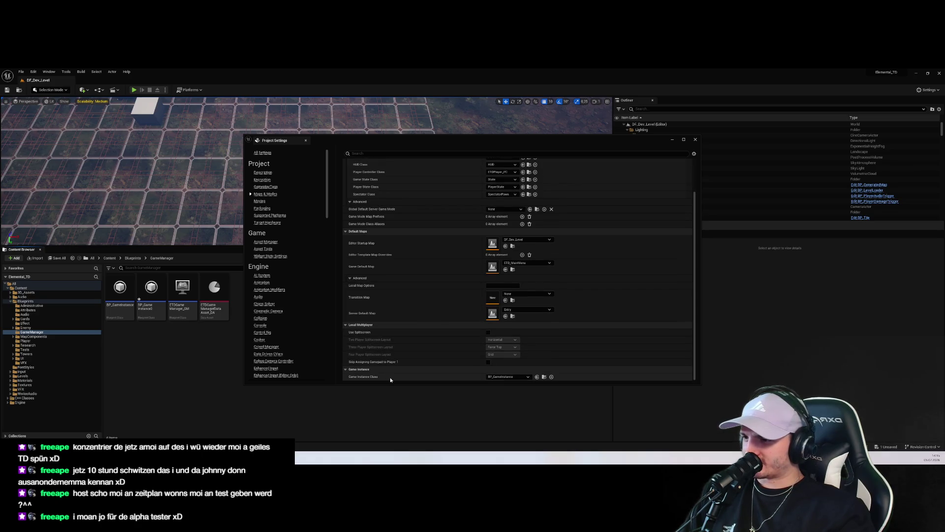
# Step: Set Game Instance Class to BP_GameInstance2 and close Project Settings
pyautogui.click(512, 376)
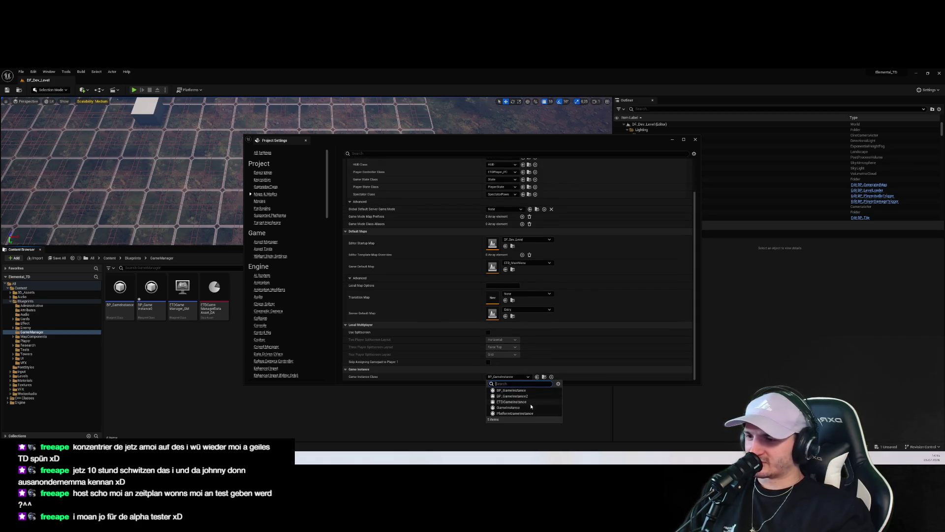
pyautogui.click(511, 396)
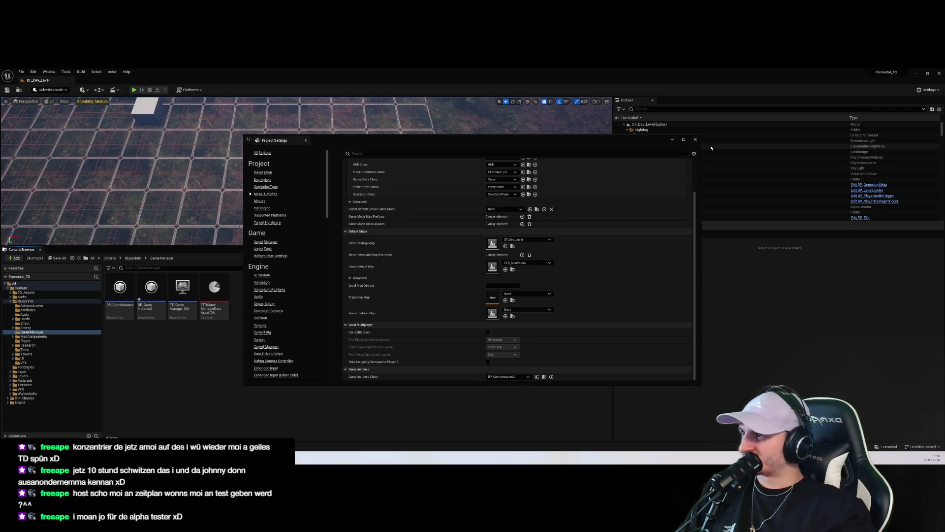
pyautogui.click(695, 140)
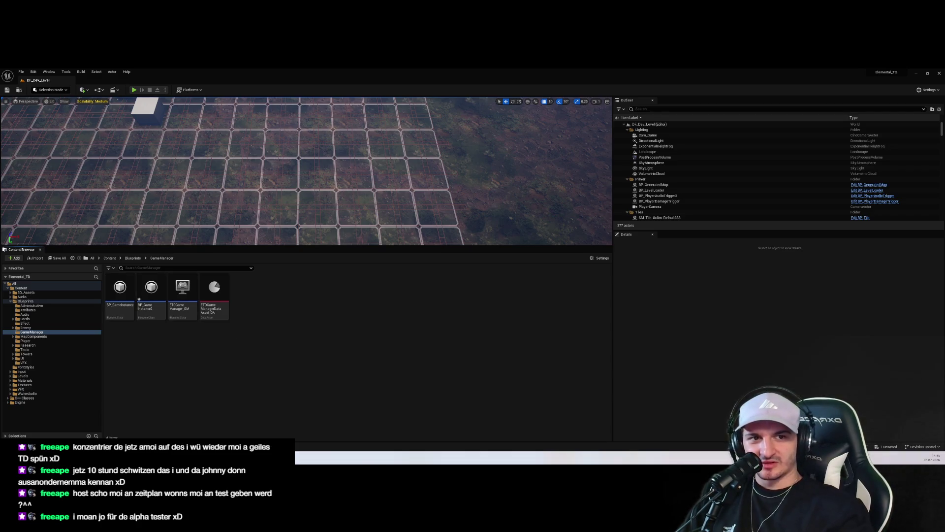
pyautogui.click(35, 341)
# Step: Open WBP_SandboxMode's event graph and frame Event Construct and Print String
pyautogui.click(42, 358)
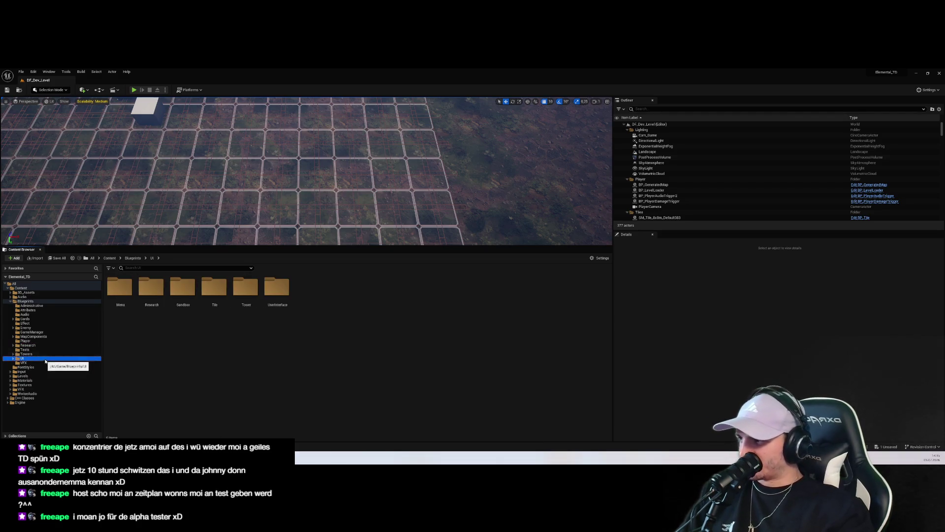
pyautogui.doubleClick(277, 289)
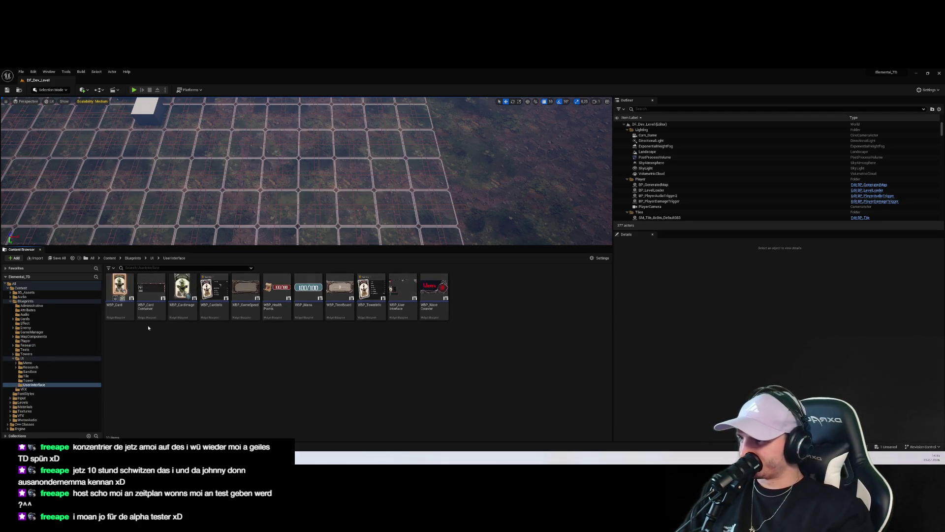
pyautogui.click(27, 362)
pyautogui.doubleClick(151, 289)
pyautogui.doubleClick(151, 289)
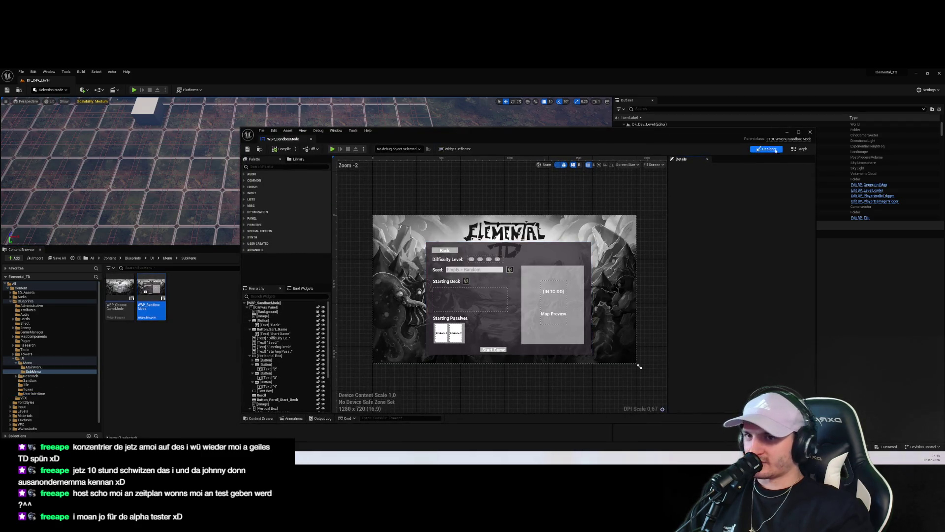
pyautogui.click(800, 149)
pyautogui.scroll(-3, 487, 281)
pyautogui.moveTo(487, 281)
pyautogui.mouseDown()
pyautogui.moveTo(494, 243)
pyautogui.moveTo(519, 249)
pyautogui.moveTo(507, 218)
pyautogui.moveTo(442, 155)
pyautogui.mouseUp()
pyautogui.scroll(5, 580, 297)
pyautogui.moveTo(542, 276); pyautogui.dragTo(451, 247)
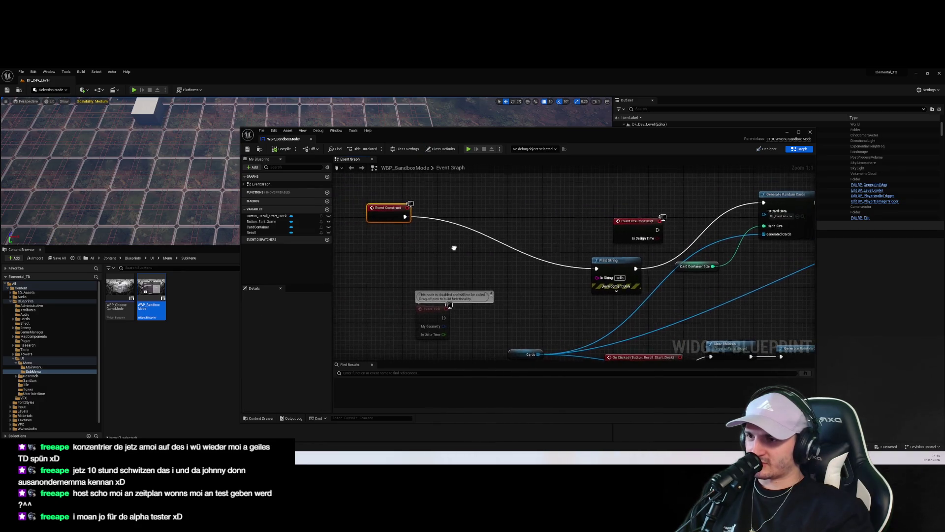
# Step: Add a Get Game Instance node and wire it into Print String's In String
pyautogui.rightClick(428, 263)
pyautogui.write('get game')
pyautogui.hotkey('ctrl', 'a')
pyautogui.write('game instanc')
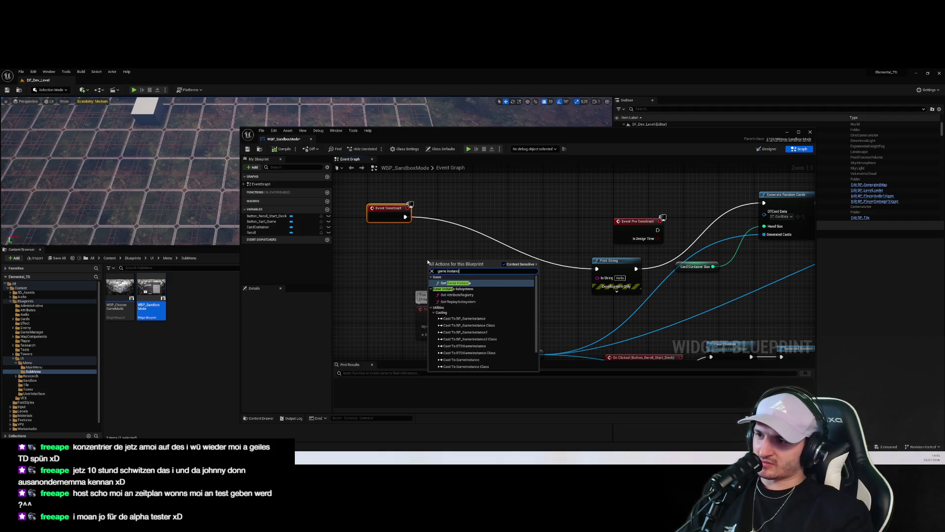
pyautogui.press('Return')
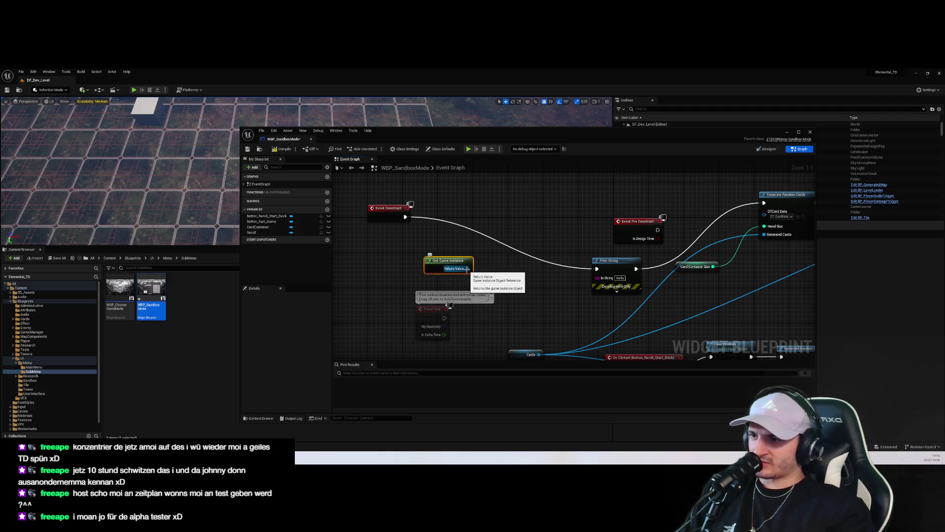
pyautogui.moveTo(467, 268)
pyautogui.mouseDown()
pyautogui.moveTo(601, 278)
pyautogui.moveTo(500, 203)
pyautogui.mouseUp()
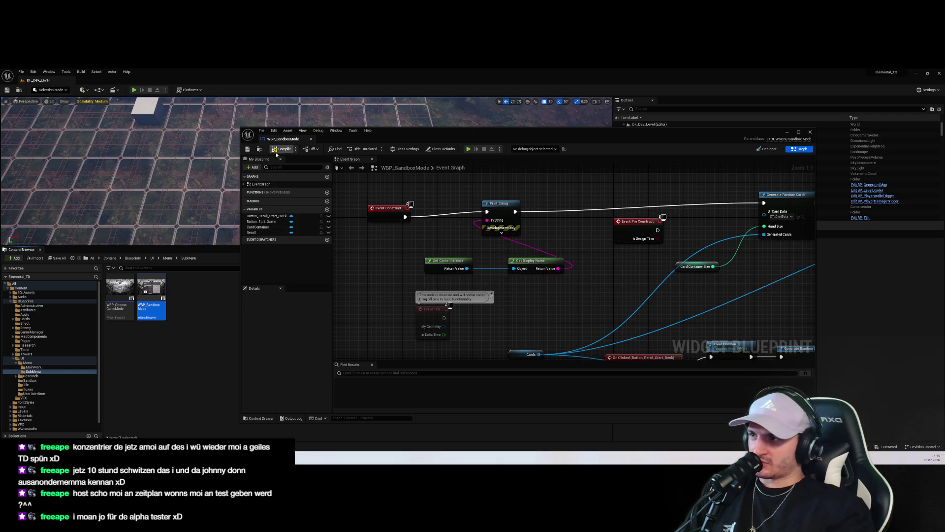
pyautogui.click(124, 335)
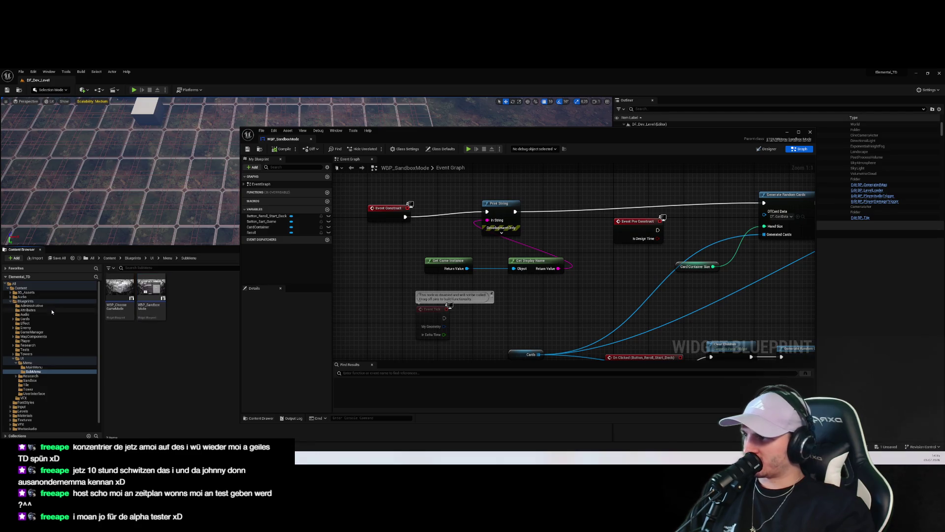
# Step: Close the widget editor and open the ETD_MainMenu level, saving pending changes
pyautogui.click(26, 287)
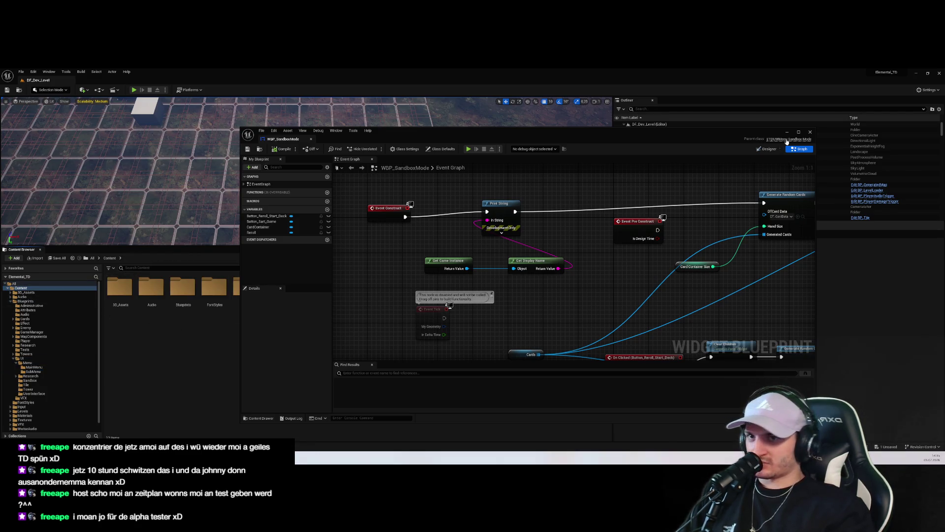
pyautogui.click(787, 132)
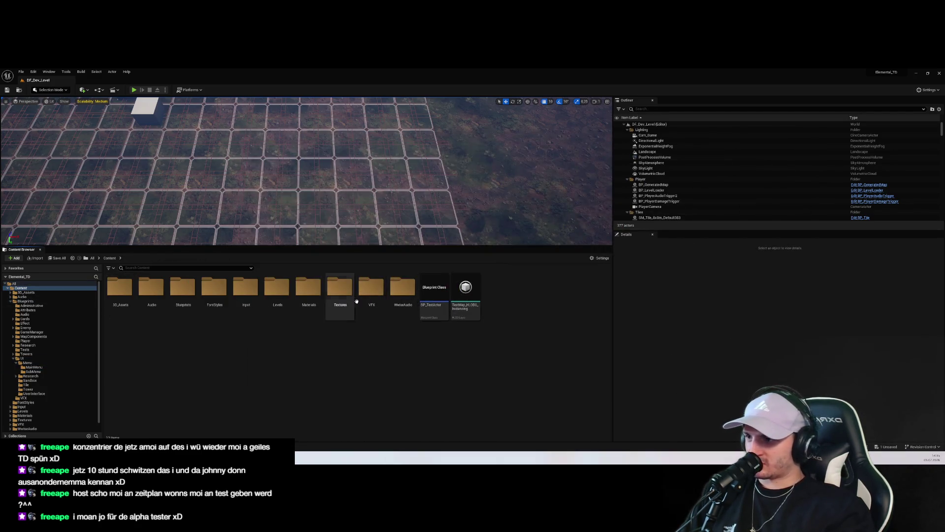
pyautogui.doubleClick(278, 291)
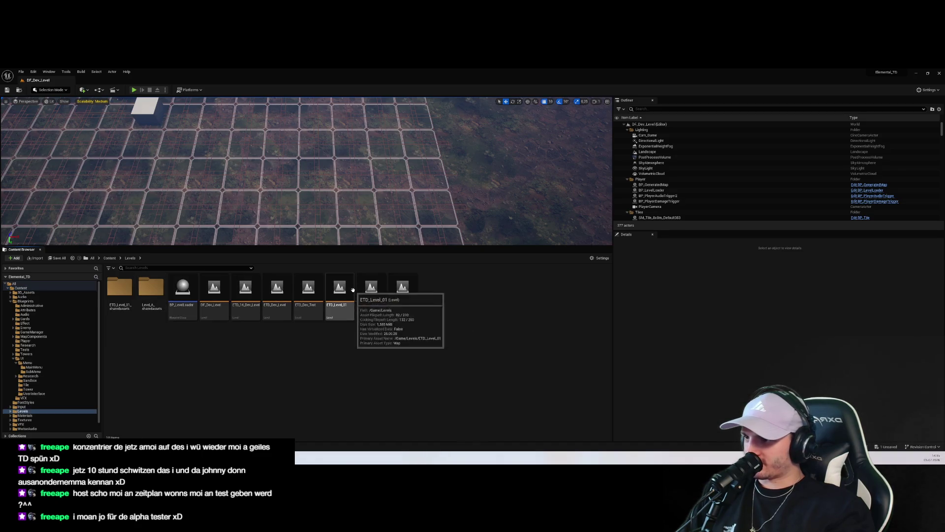
pyautogui.doubleClick(371, 290)
pyautogui.click(490, 325)
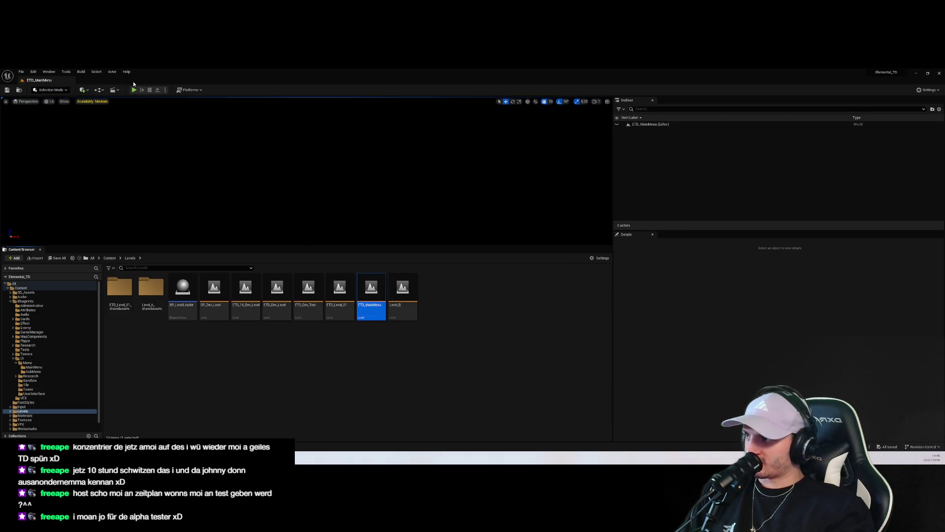
# Step: Play-test the main menu into Endless Mode's setup screen, then stop
pyautogui.click(134, 89)
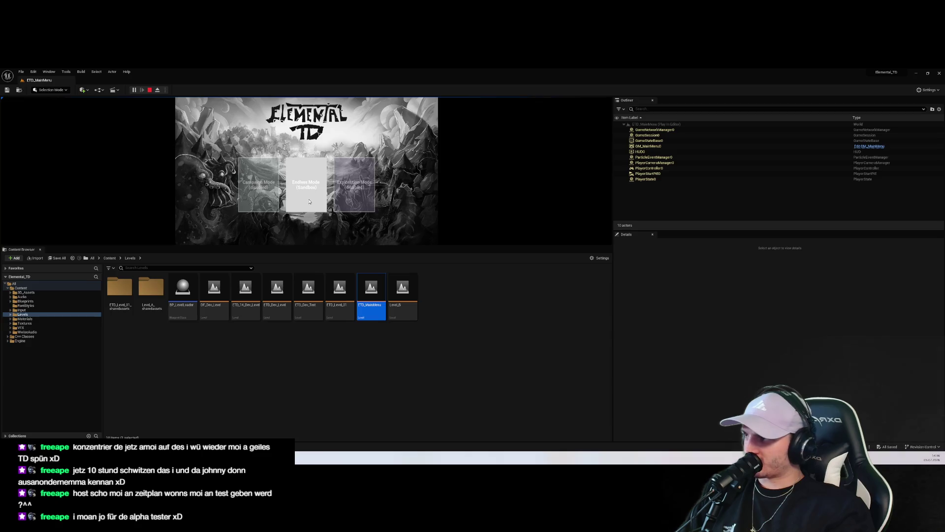
pyautogui.click(309, 201)
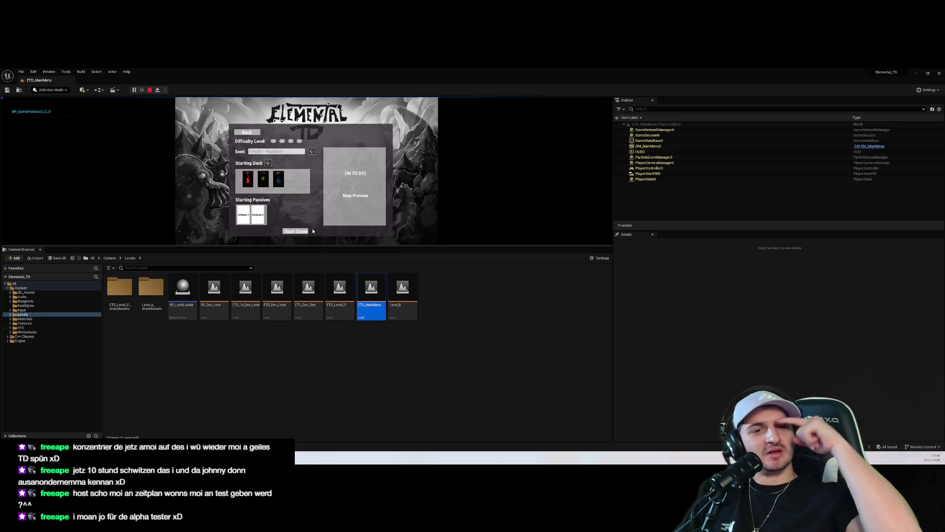
pyautogui.click(148, 89)
pyautogui.click(432, 349)
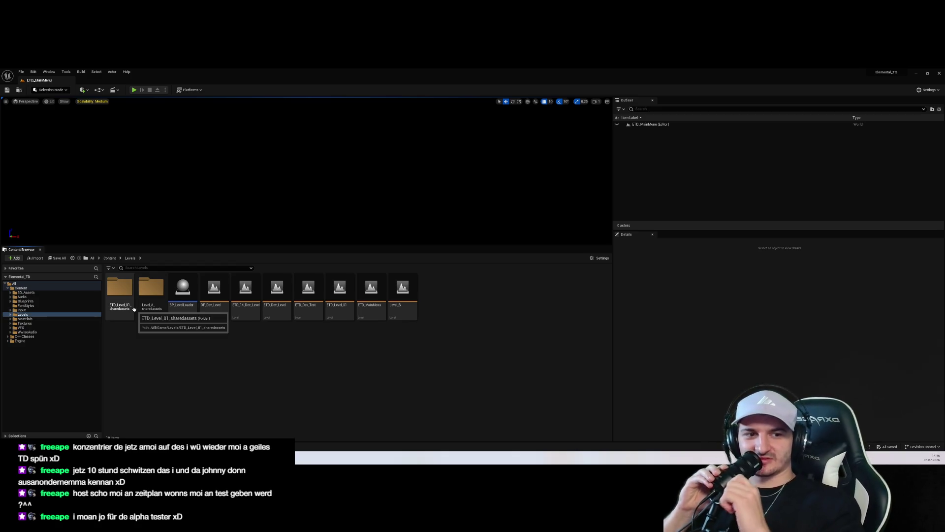
# Step: Reopen WBP_SandboxMode's event graph and select the Get Game Instance node
pyautogui.click(48, 324)
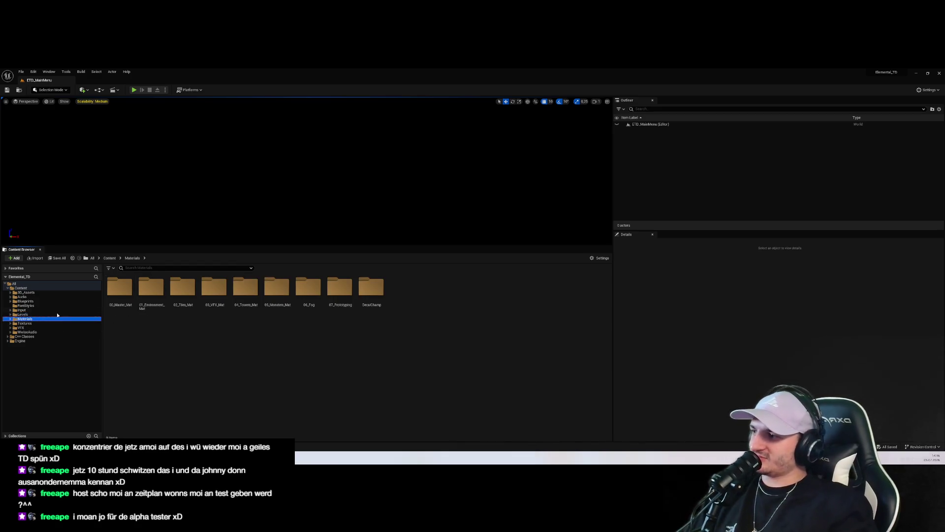
pyautogui.press('Up')
pyautogui.press('Up')
pyautogui.press('Up')
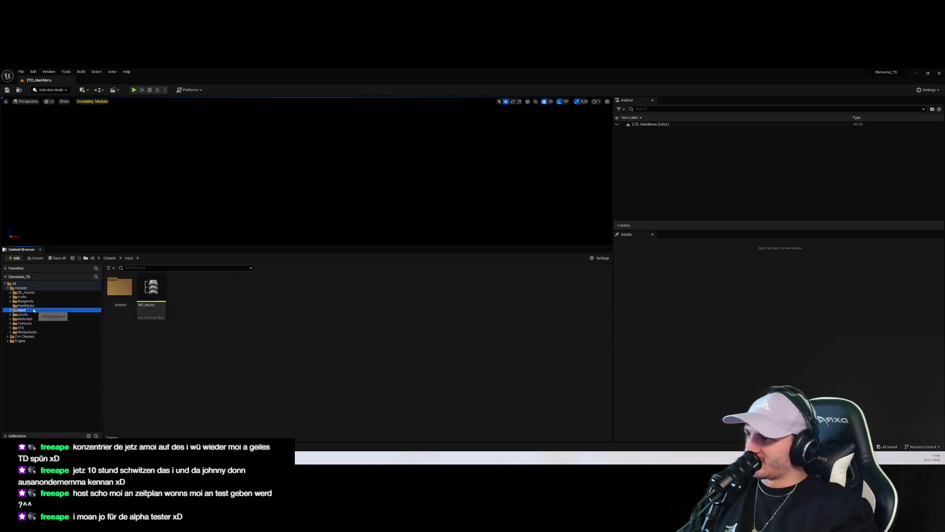
pyautogui.doubleClick(496, 288)
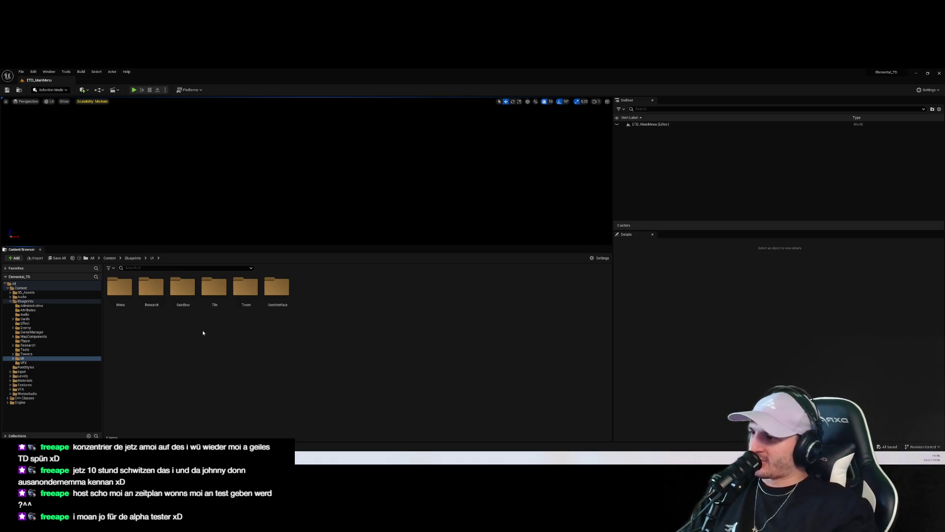
pyautogui.doubleClick(120, 288)
pyautogui.doubleClick(151, 288)
pyautogui.doubleClick(152, 288)
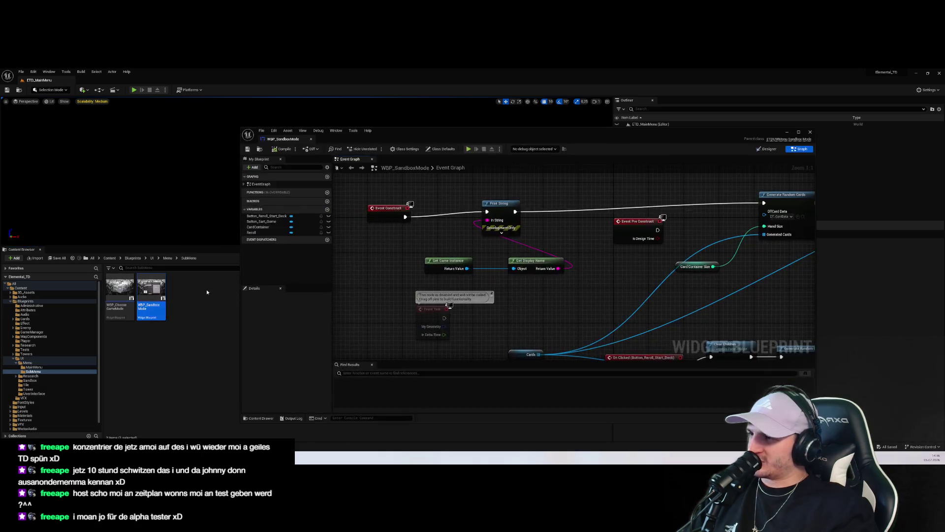
pyautogui.scroll(-2, 403, 323)
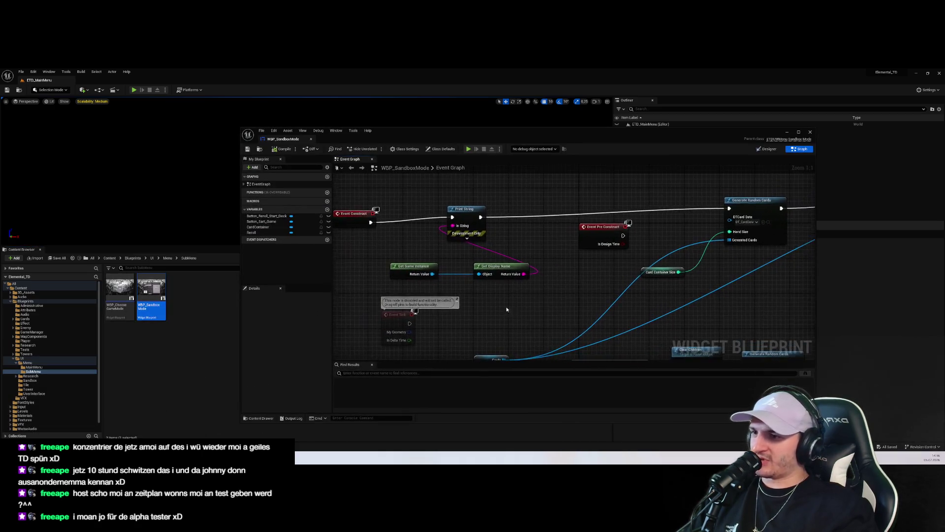
pyautogui.click(437, 278)
pyautogui.scroll(2, 419, 279)
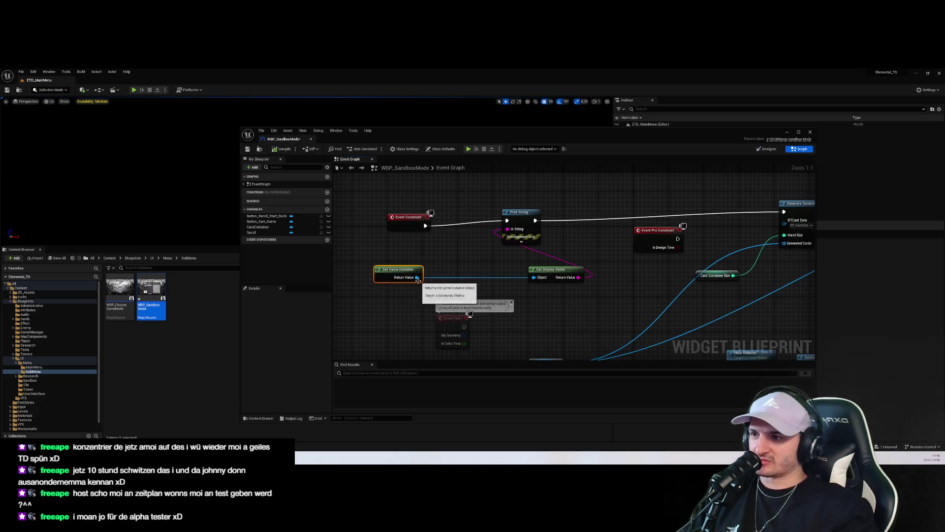
# Step: Attach a Cast To BP_GameInstance2 node to Get Game Instance's Return Value
pyautogui.moveTo(417, 278)
pyautogui.mouseDown()
pyautogui.moveTo(521, 278)
pyautogui.moveTo(463, 282)
pyautogui.mouseUp()
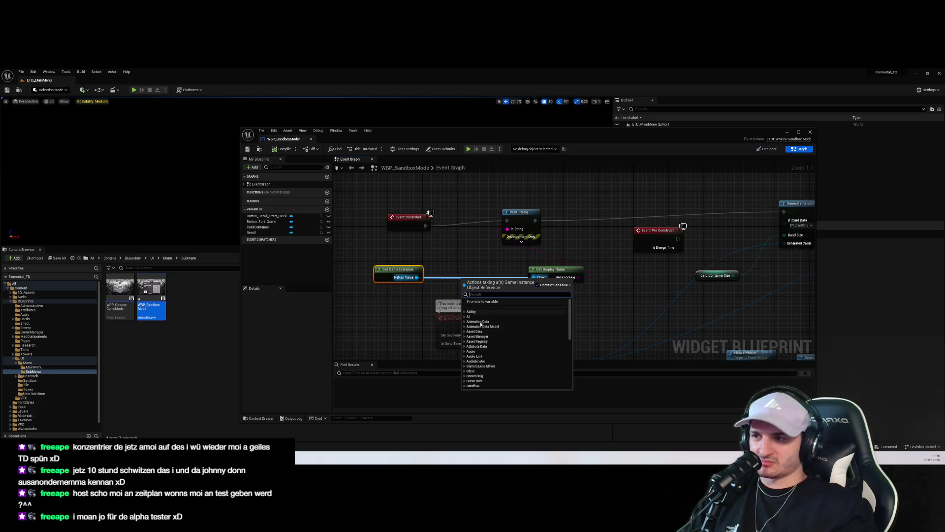
pyautogui.click(677, 282)
pyautogui.moveTo(417, 277); pyautogui.dragTo(439, 277)
pyautogui.write('get')
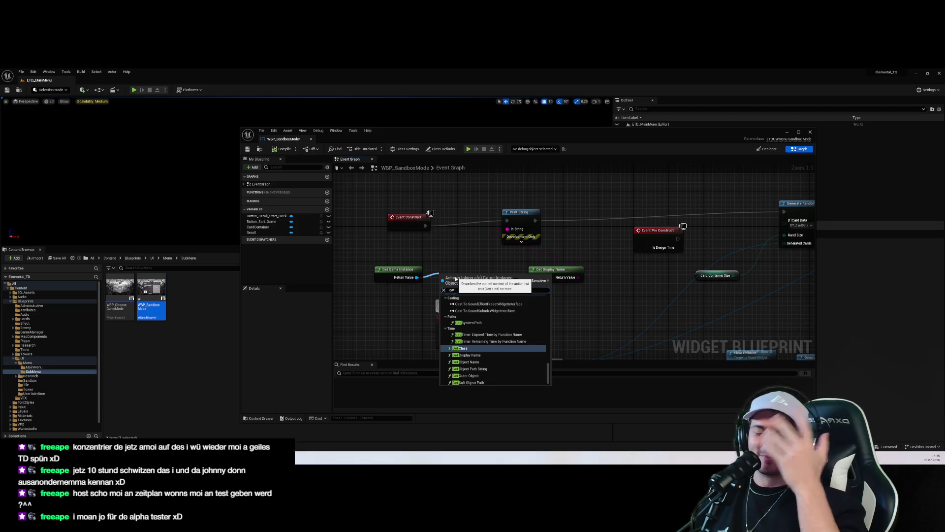
pyautogui.press('BackSpace')
pyautogui.press('BackSpace')
pyautogui.press('BackSpace')
pyautogui.write('cards')
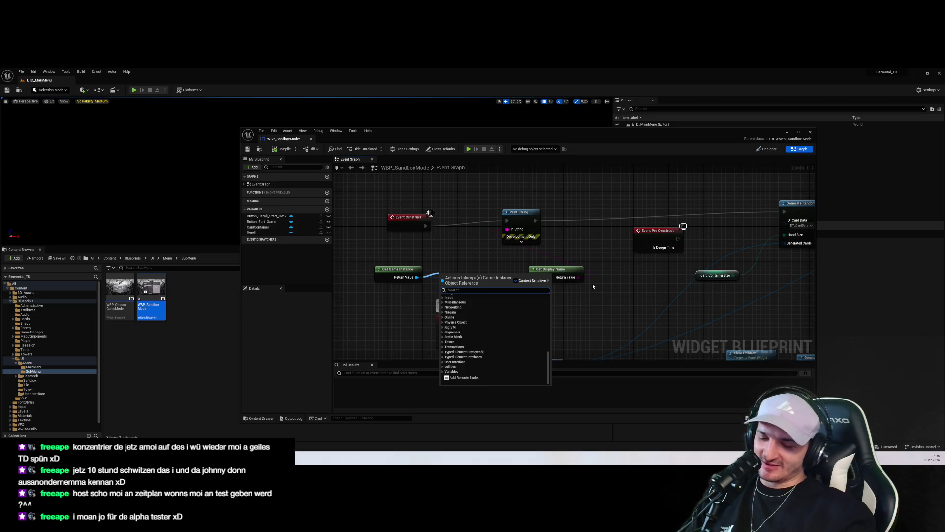
pyautogui.press('BackSpace')
pyautogui.press('BackSpace')
pyautogui.press('BackSpace')
pyautogui.write('get card')
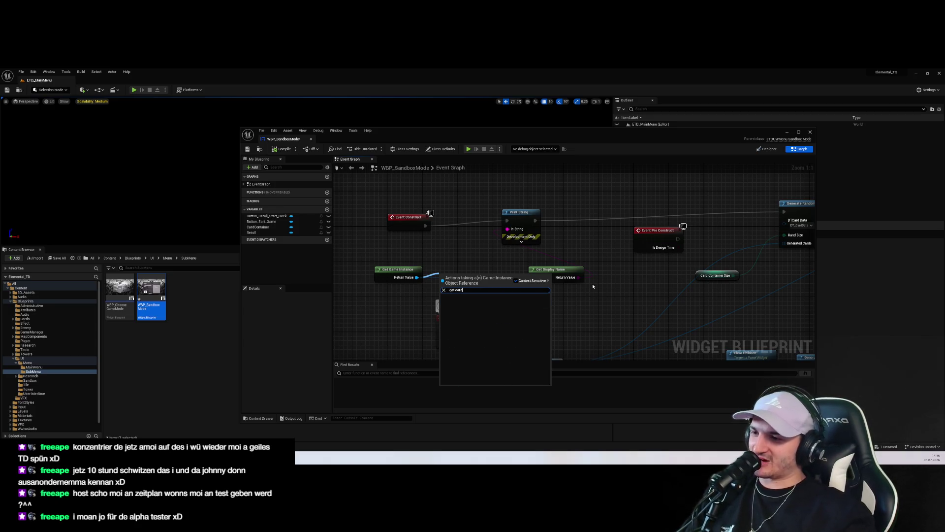
pyautogui.hotkey('ctrl', 'a')
pyautogui.press('BackSpace')
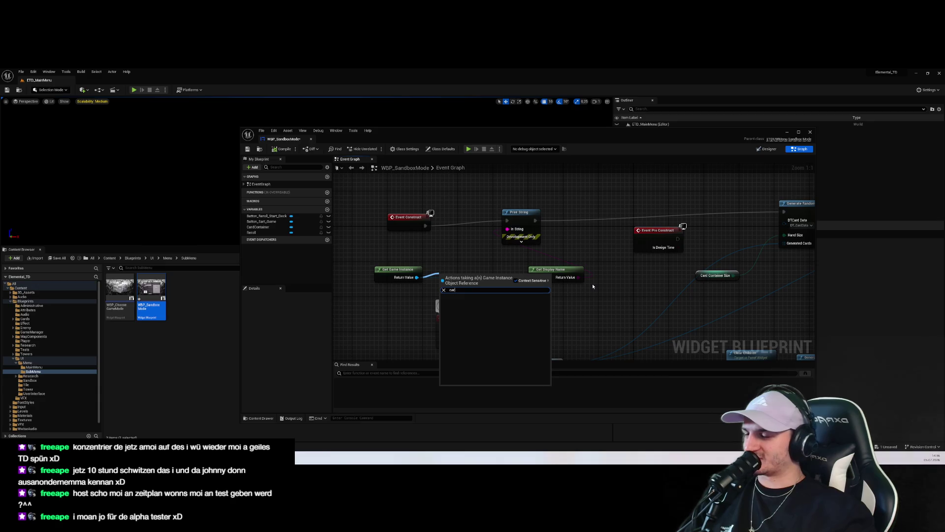
pyautogui.write('cast')
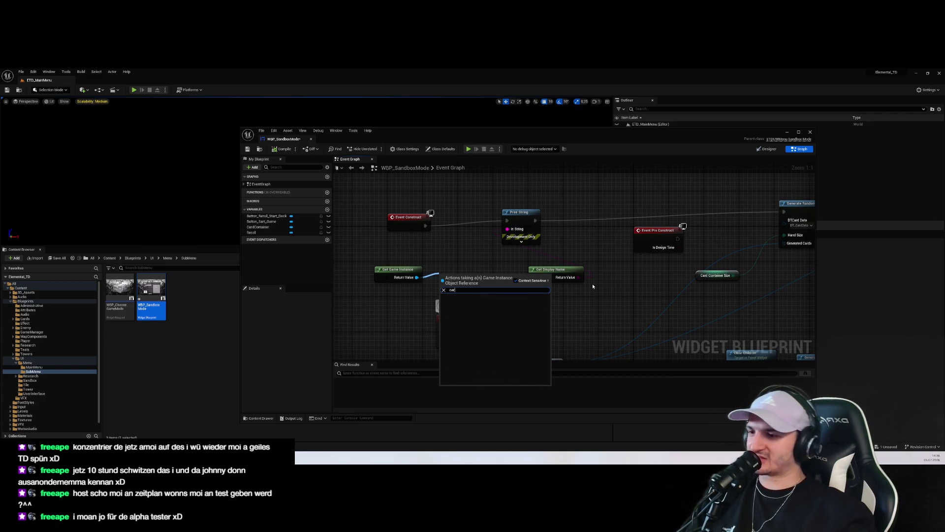
pyautogui.write(' to BP')
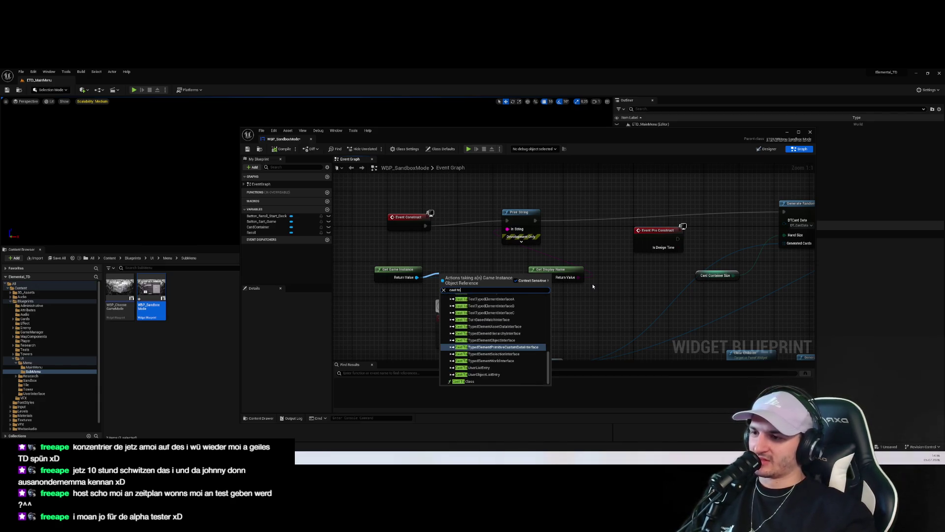
pyautogui.press('Down')
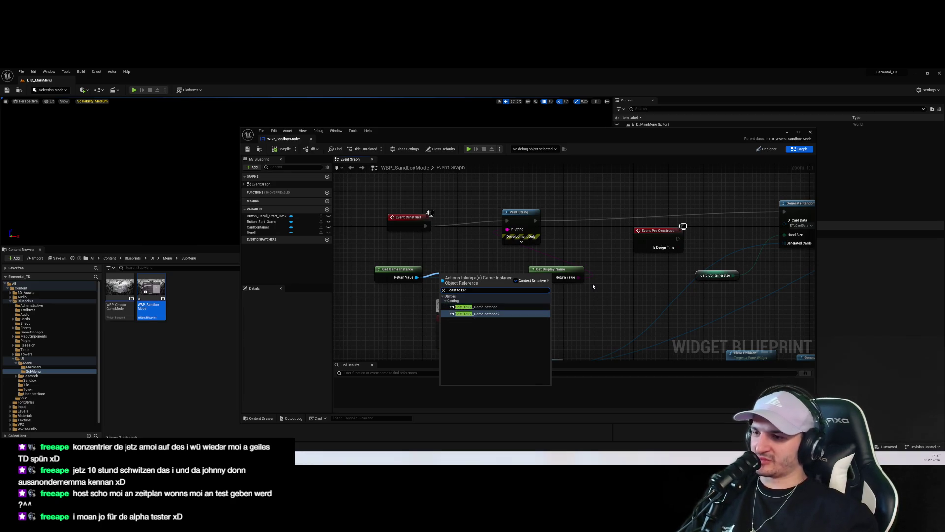
pyautogui.press('Return')
# Step: Arrange Event Construct beside the game instance cast and add a Get Cards node
pyautogui.moveTo(394, 269); pyautogui.dragTo(354, 274)
pyautogui.moveTo(465, 274)
pyautogui.mouseDown()
pyautogui.moveTo(482, 200)
pyautogui.moveTo(488, 217)
pyautogui.mouseUp()
pyautogui.moveTo(406, 217); pyautogui.dragTo(358, 205)
pyautogui.moveTo(475, 230)
pyautogui.mouseDown()
pyautogui.moveTo(384, 222)
pyautogui.moveTo(365, 244)
pyautogui.moveTo(428, 244)
pyautogui.moveTo(488, 264)
pyautogui.moveTo(547, 347)
pyautogui.moveTo(515, 300)
pyautogui.mouseUp()
pyautogui.write('card')
pyautogui.press('Return')
pyautogui.scroll(-1, 516, 265)
# Step: Wire On Clicked (Button_Reroll_Start_Deck) into a Cast To BP_GameInstance2 and reposition the Cards node
pyautogui.moveTo(433, 212)
pyautogui.mouseDown()
pyautogui.moveTo(542, 219)
pyautogui.moveTo(514, 317)
pyautogui.moveTo(521, 251)
pyautogui.moveTo(526, 305)
pyautogui.moveTo(512, 256)
pyautogui.moveTo(521, 226)
pyautogui.moveTo(502, 208)
pyautogui.mouseUp()
pyautogui.moveTo(715, 328)
pyautogui.mouseDown()
pyautogui.moveTo(506, 231)
pyautogui.moveTo(499, 236)
pyautogui.moveTo(440, 199)
pyautogui.mouseUp()
pyautogui.press('Escape')
pyautogui.moveTo(635, 320); pyautogui.dragTo(446, 339)
pyautogui.moveTo(479, 212)
pyautogui.mouseDown()
pyautogui.moveTo(517, 243)
pyautogui.moveTo(555, 357)
pyautogui.moveTo(545, 259)
pyautogui.mouseUp()
pyautogui.moveTo(470, 250); pyautogui.dragTo(512, 257)
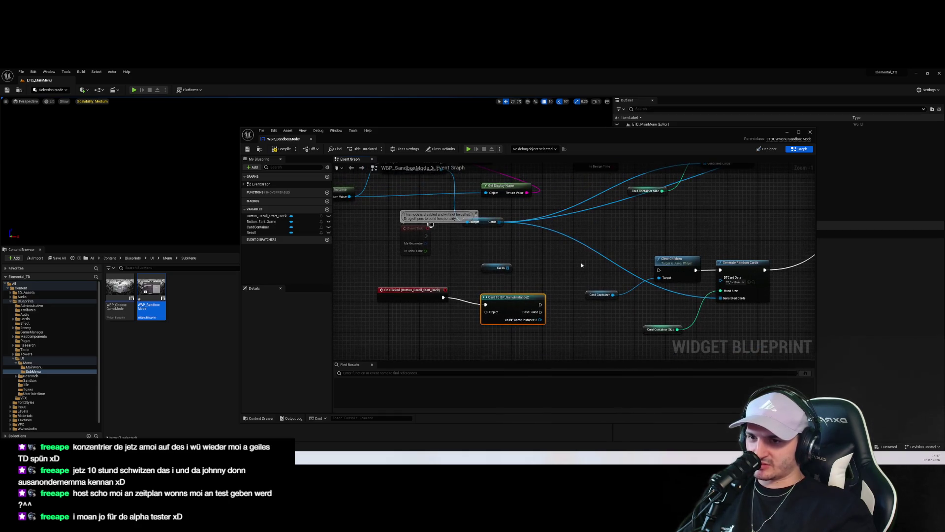
pyautogui.moveTo(484, 224)
pyautogui.mouseDown()
pyautogui.moveTo(552, 259)
pyautogui.moveTo(534, 266)
pyautogui.moveTo(635, 290)
pyautogui.moveTo(722, 250)
pyautogui.mouseUp()
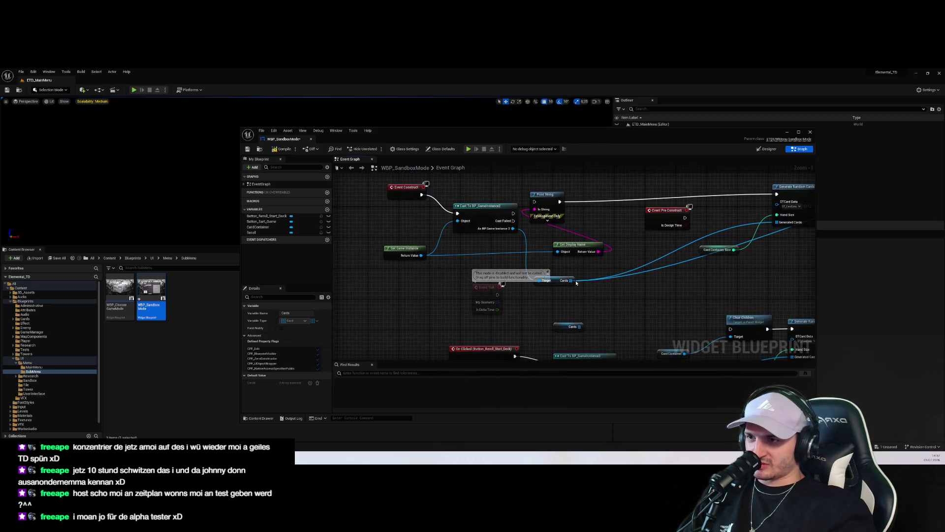
pyautogui.moveTo(493, 231)
pyautogui.mouseDown()
pyautogui.moveTo(493, 202)
pyautogui.moveTo(556, 217)
pyautogui.mouseUp()
# Step: Add an Is Valid check on As BP Game Instance 2 that runs Print String
pyautogui.write('branch')
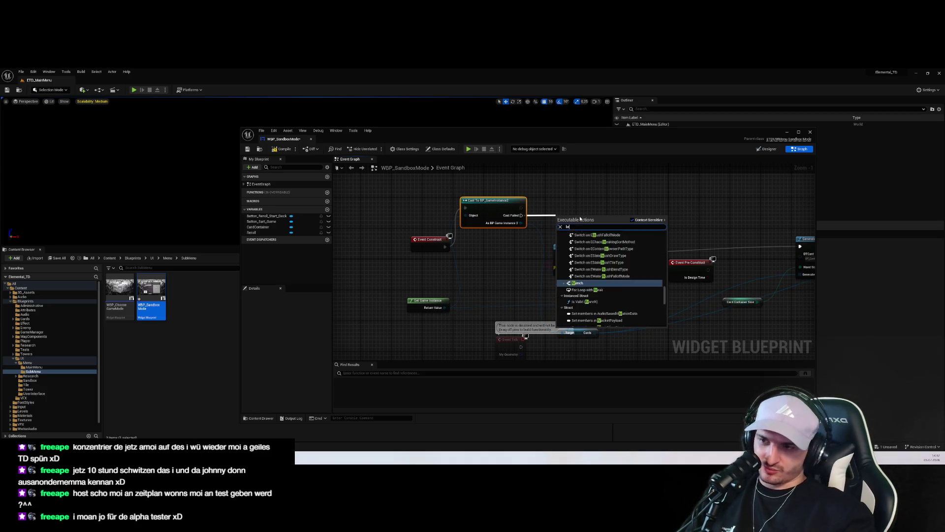
pyautogui.press('Down')
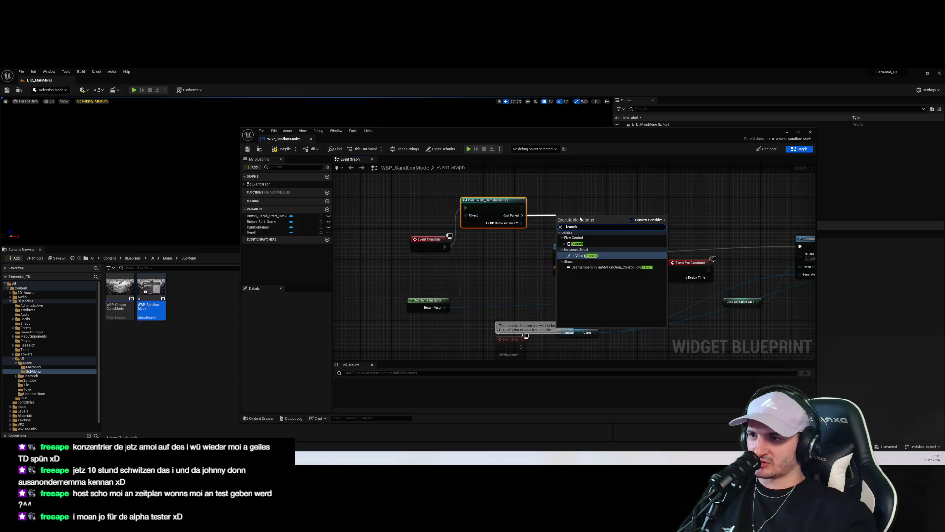
pyautogui.press('Escape')
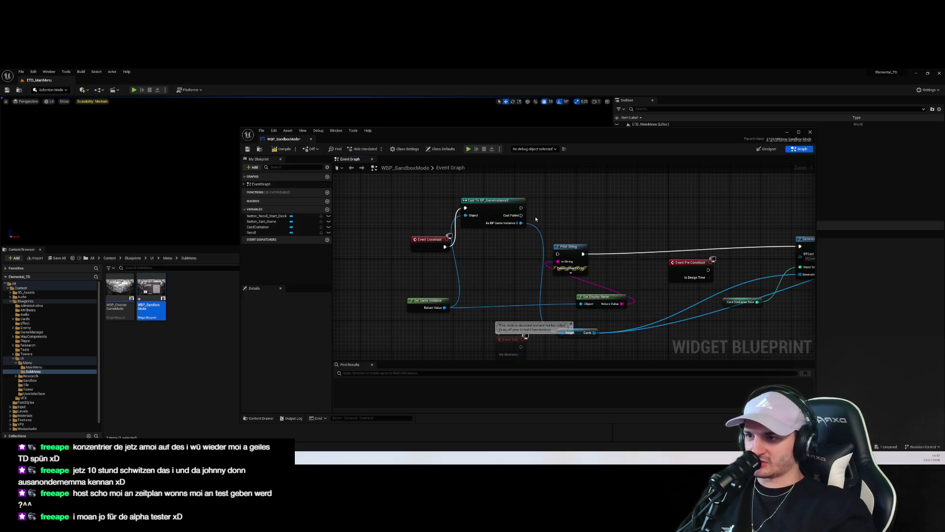
pyautogui.moveTo(521, 223); pyautogui.dragTo(544, 219)
pyautogui.write('is val')
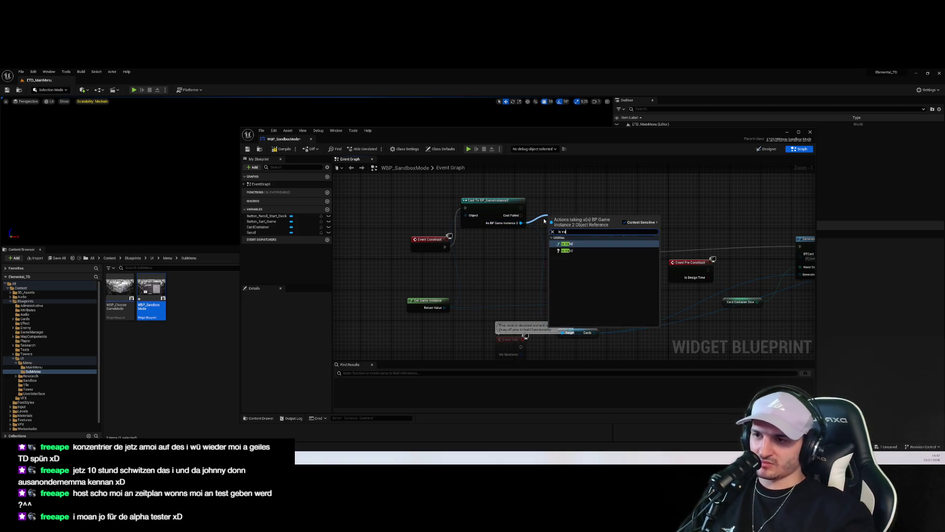
pyautogui.press('Escape')
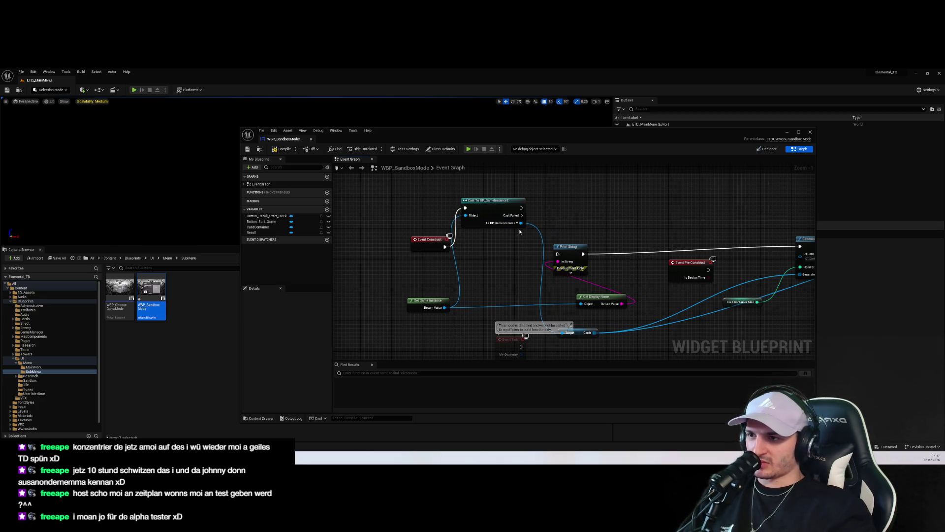
pyautogui.moveTo(515, 223); pyautogui.dragTo(548, 221)
pyautogui.write('is valid')
pyautogui.press('Return')
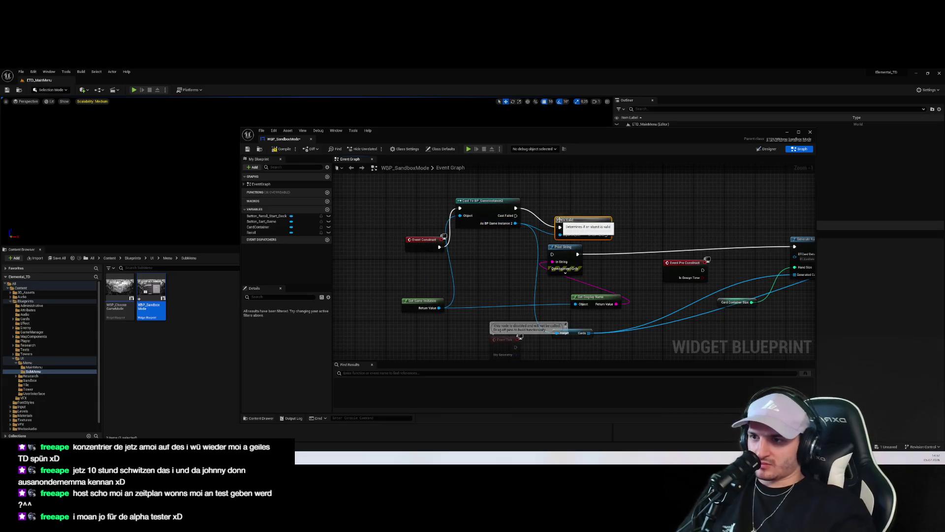
pyautogui.moveTo(607, 227); pyautogui.dragTo(548, 255)
pyautogui.click(621, 221)
pyautogui.moveTo(607, 227); pyautogui.dragTo(552, 254)
# Step: Add a Print String after Add Child showing Get Display Name, then save the blueprint
pyautogui.moveTo(516, 223)
pyautogui.mouseDown()
pyautogui.moveTo(528, 240)
pyautogui.moveTo(522, 232)
pyautogui.mouseUp()
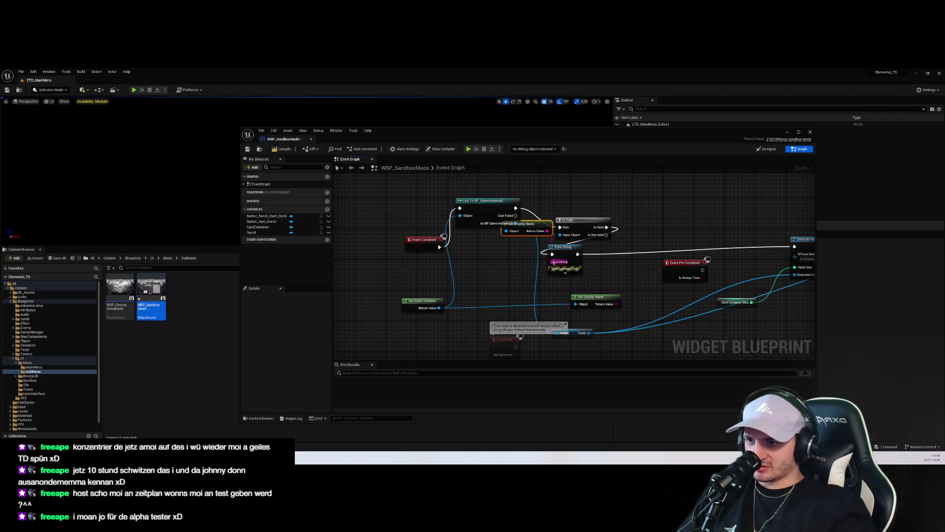
pyautogui.scroll(-1, 480, 244)
pyautogui.moveTo(640, 275)
pyautogui.mouseDown()
pyautogui.moveTo(492, 236)
pyautogui.moveTo(557, 259)
pyautogui.moveTo(600, 261)
pyautogui.mouseUp()
pyautogui.scroll(2, 678, 256)
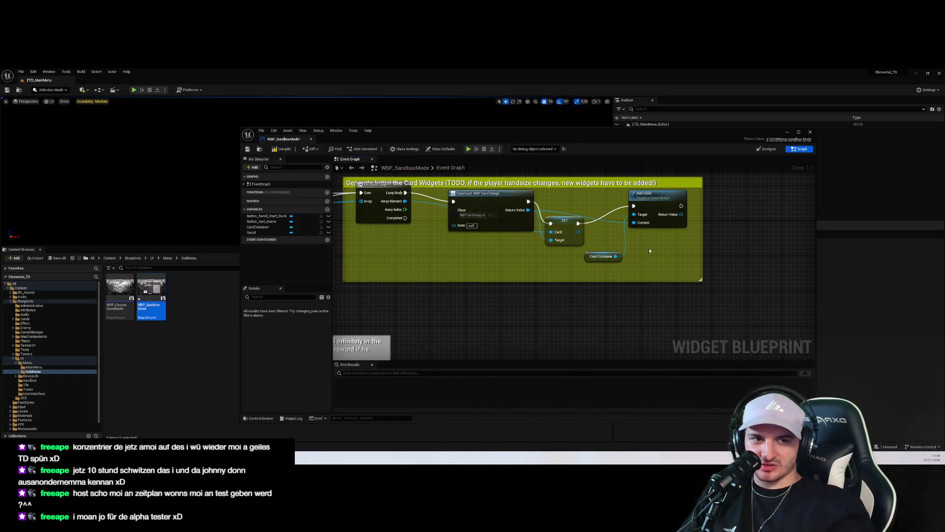
pyautogui.moveTo(681, 206); pyautogui.dragTo(730, 205)
pyautogui.write('print')
pyautogui.press('Return')
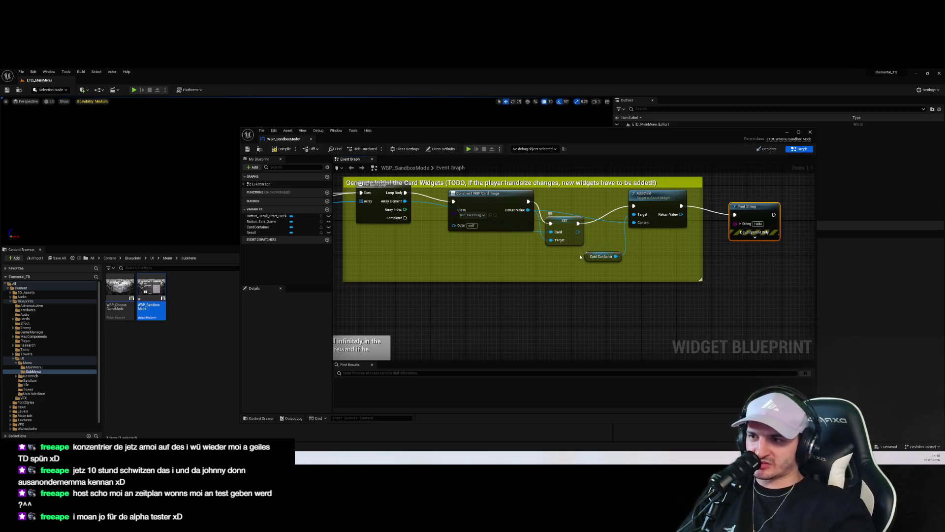
pyautogui.scroll(-2, 641, 266)
pyautogui.moveTo(637, 250); pyautogui.dragTo(755, 244)
pyautogui.hotkey('ctrl', 's')
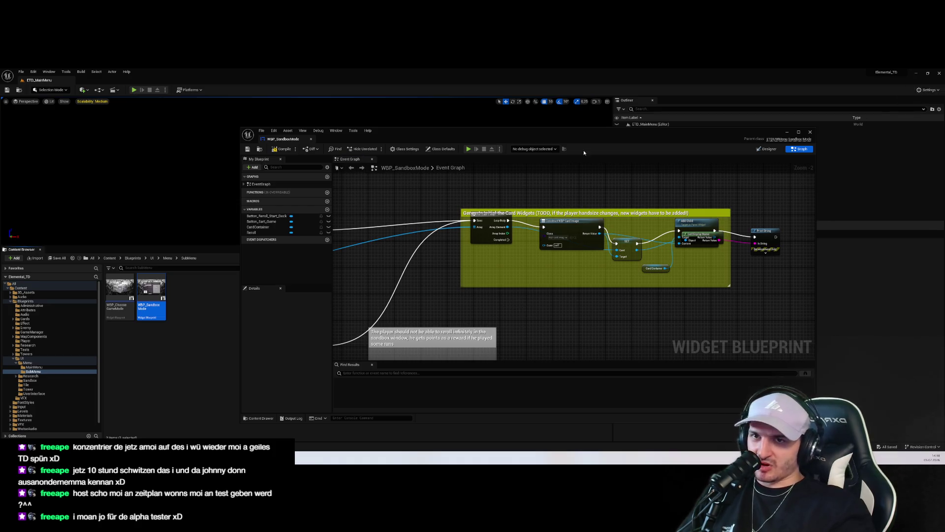
# Step: Check the compile errors blocking Play and delete the broken cast node
pyautogui.click(175, 312)
pyautogui.click(26, 301)
pyautogui.click(134, 90)
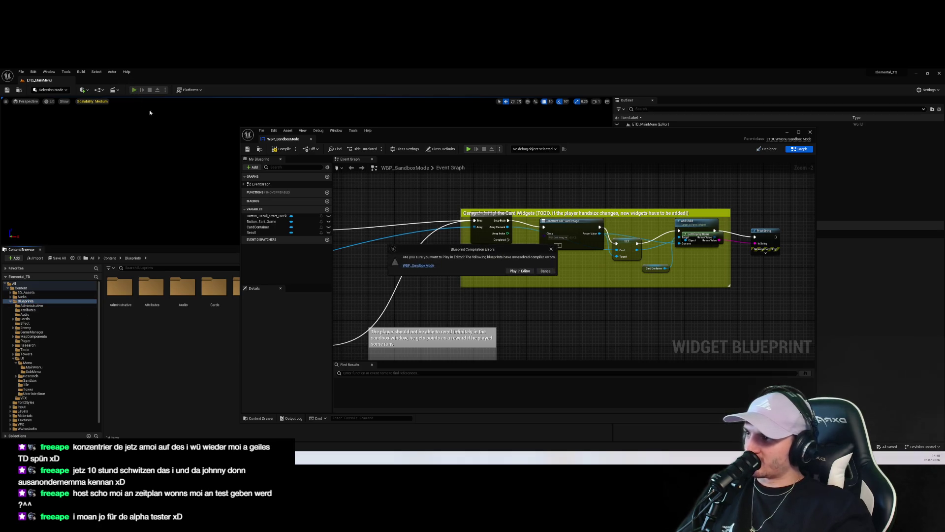
pyautogui.click(542, 272)
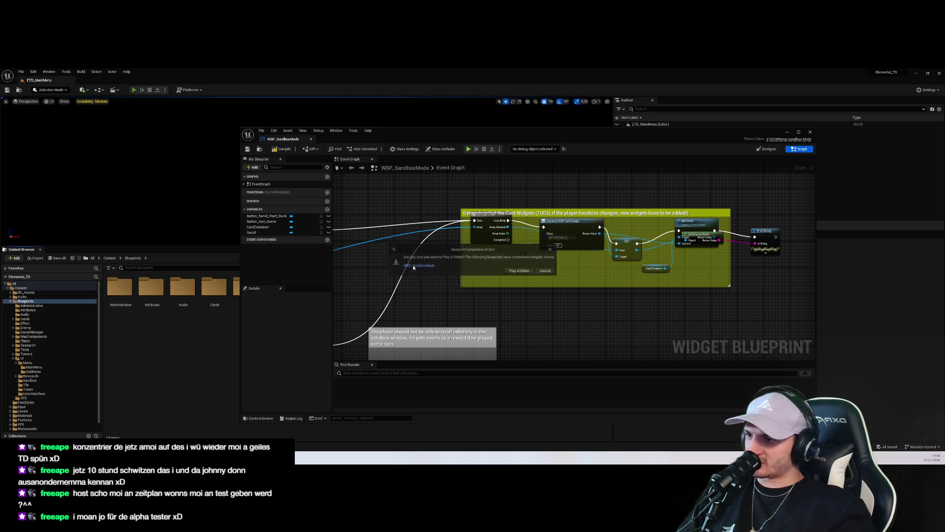
pyautogui.click(819, 182)
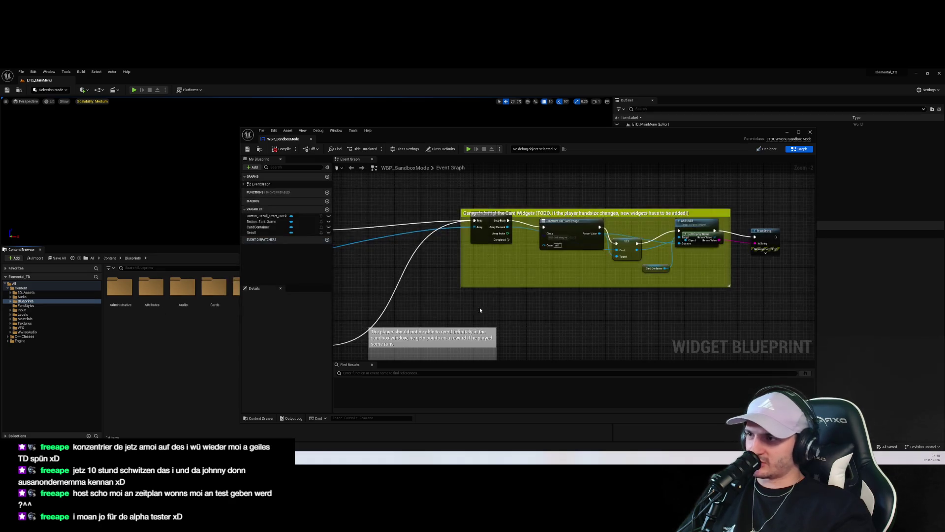
pyautogui.scroll(-4, 542, 276)
pyautogui.scroll(7, 496, 260)
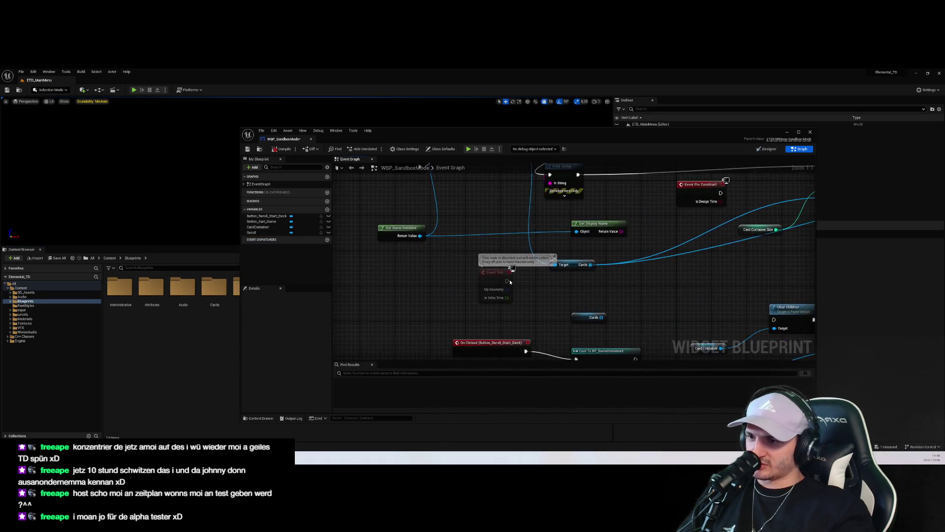
pyautogui.click(556, 264)
pyautogui.press('Delete')
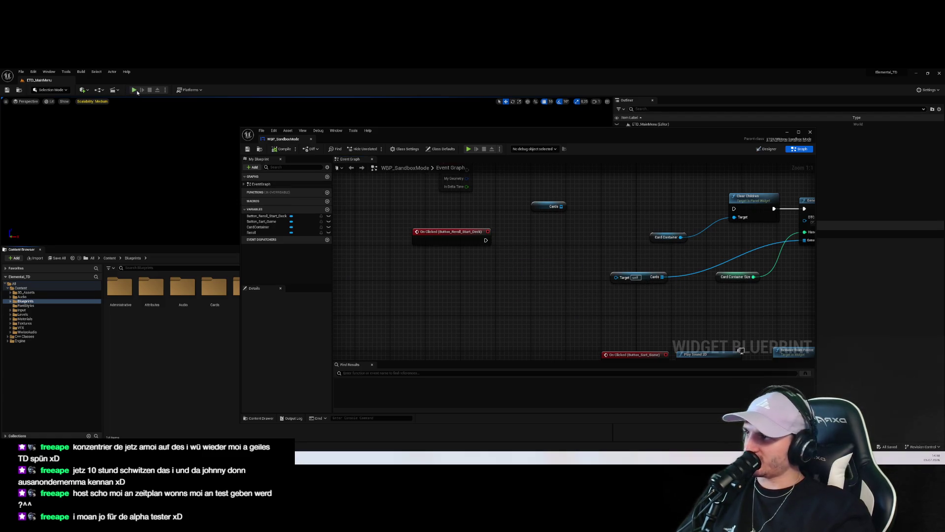
# Step: Play in the editor and choose Endless Mode (Sandbox) from Start, enlarging the game view
pyautogui.click(134, 90)
pyautogui.moveTo(508, 138); pyautogui.dragTo(659, 201)
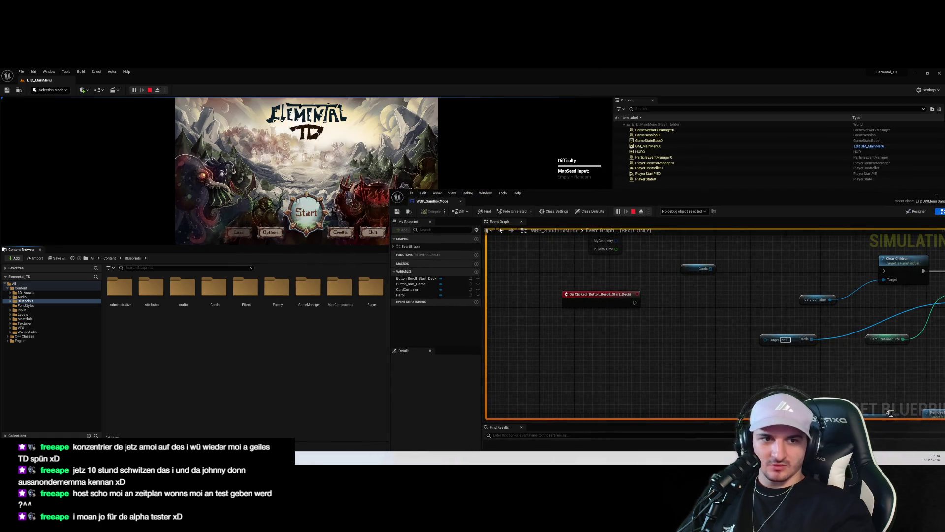
pyautogui.click(306, 212)
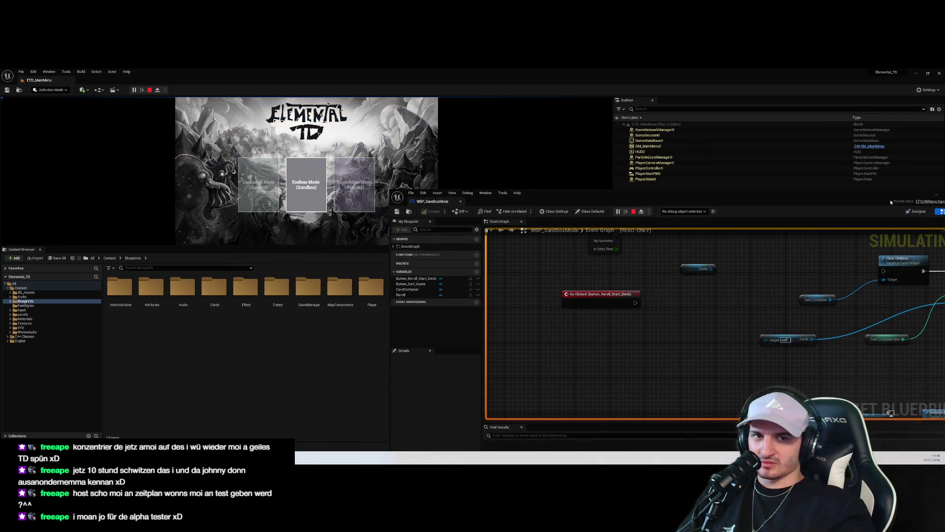
pyautogui.moveTo(941, 205); pyautogui.dragTo(762, 208)
pyautogui.click(758, 197)
pyautogui.click(308, 187)
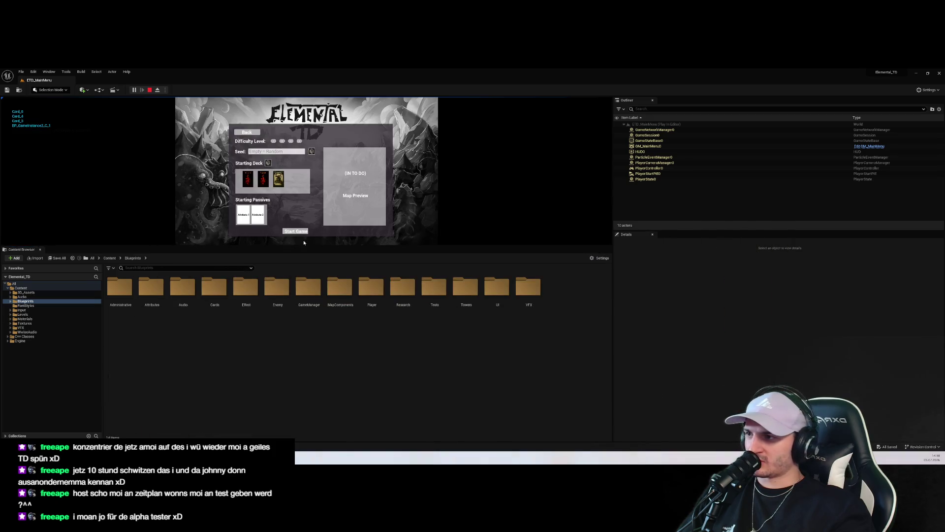
pyautogui.moveTo(324, 246); pyautogui.dragTo(345, 370)
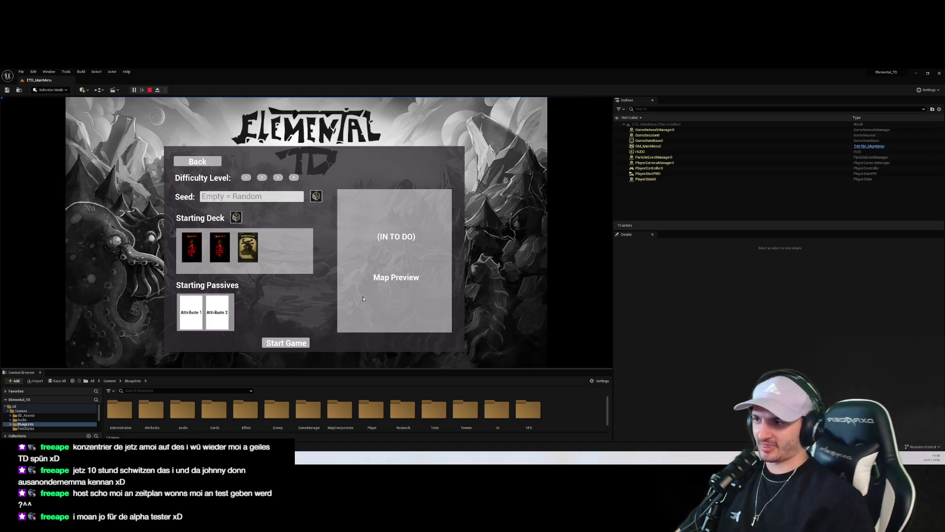
# Step: Stop the play session, enlarge the Content Browser, and bring JetBrains Rider forward
pyautogui.click(149, 90)
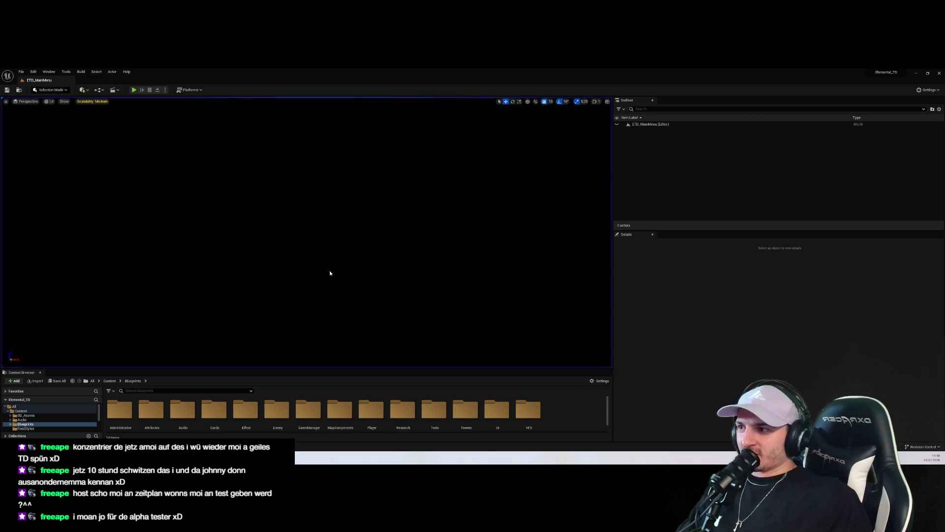
pyautogui.moveTo(345, 371); pyautogui.dragTo(379, 229)
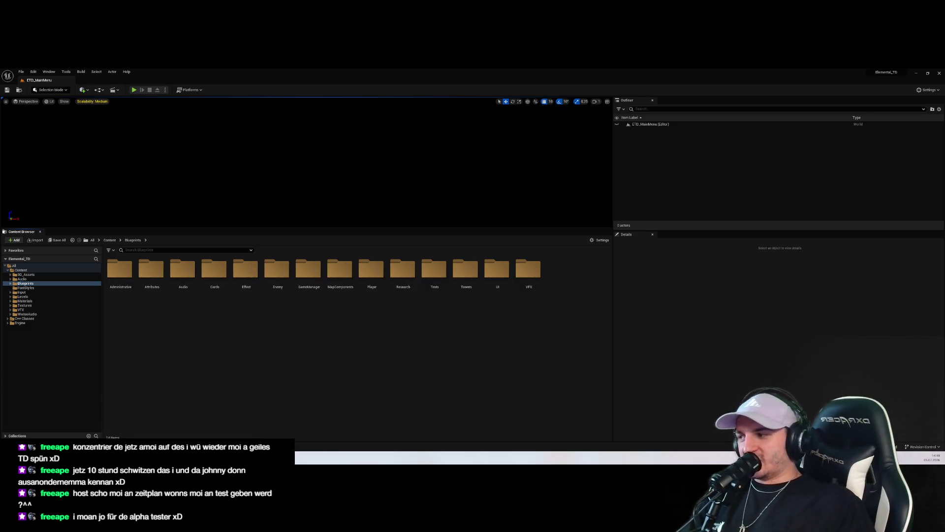
pyautogui.moveTo(33, 457)
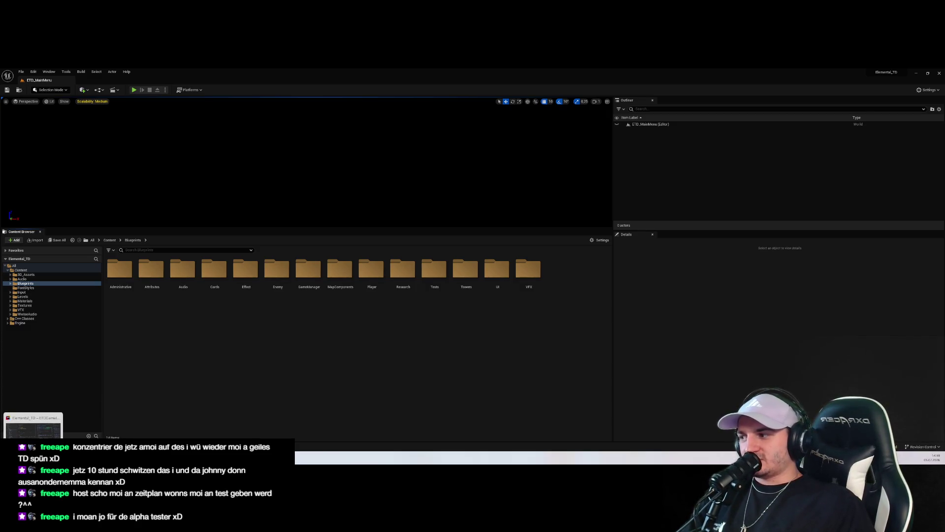
pyautogui.click(33, 427)
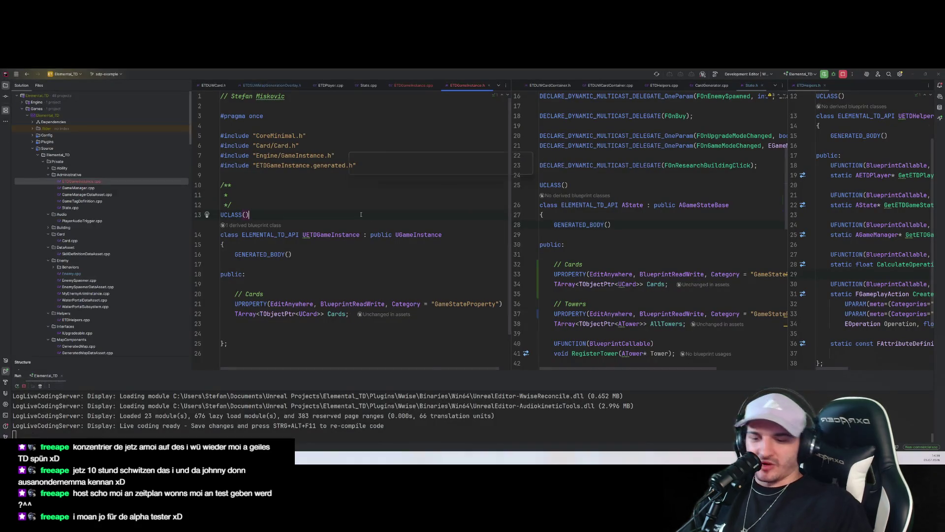
# Step: Find 'reroll' in files, inspect AETDPlayer::Reroll in ETDPlayer.cpp, then return to Unreal
pyautogui.hotkey('ctrl', 'shift', 'f')
pyautogui.write('reroll')
pyautogui.press('Return')
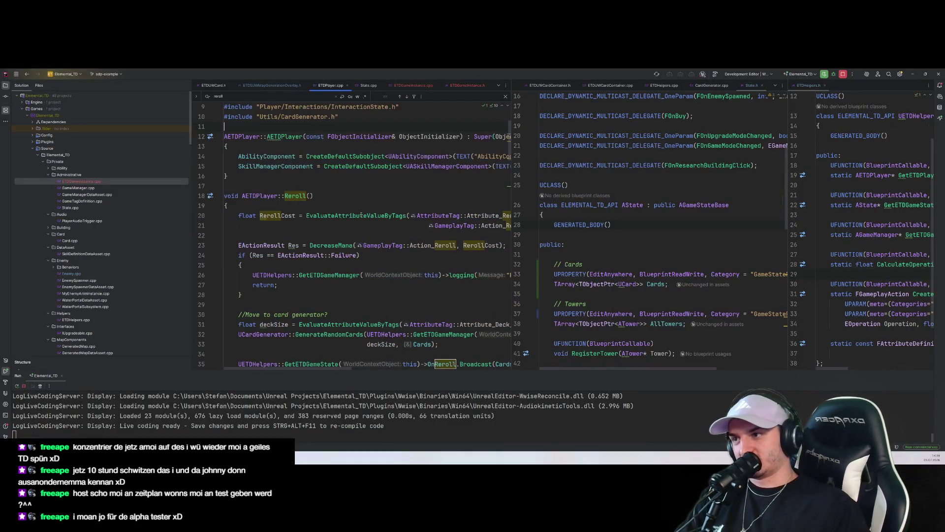
pyautogui.moveTo(510, 160); pyautogui.dragTo(628, 162)
pyautogui.click(548, 207)
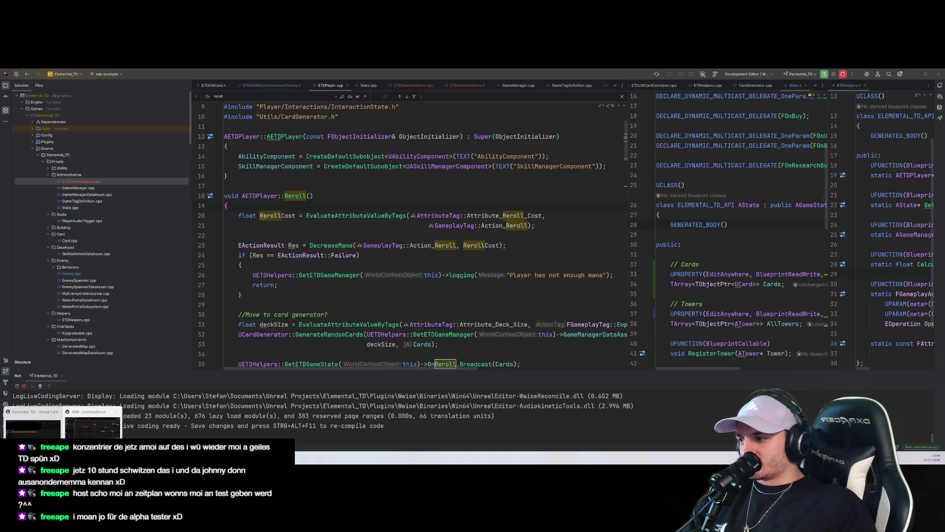
pyautogui.click(91, 423)
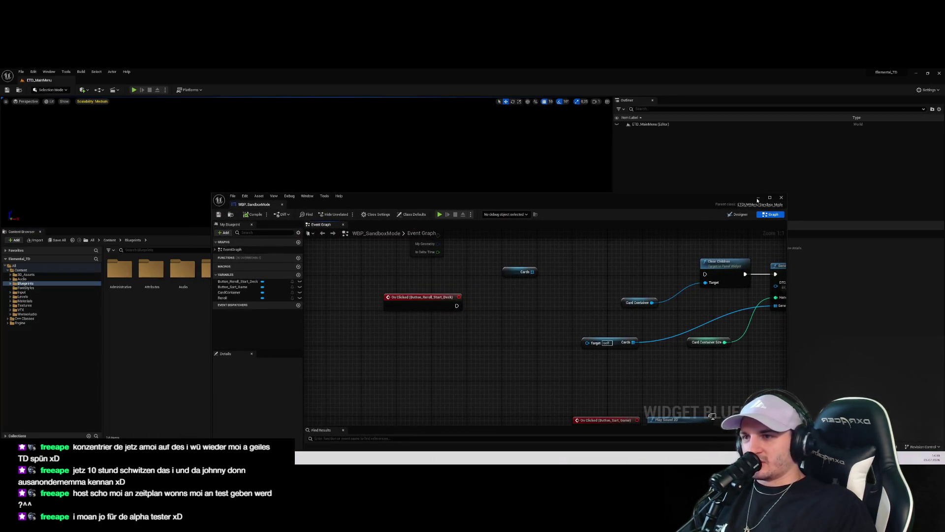
# Step: Open WBP_CardContainer from Blueprints > UI > UserInterface and show its event graph
pyautogui.click(758, 198)
pyautogui.click(22, 296)
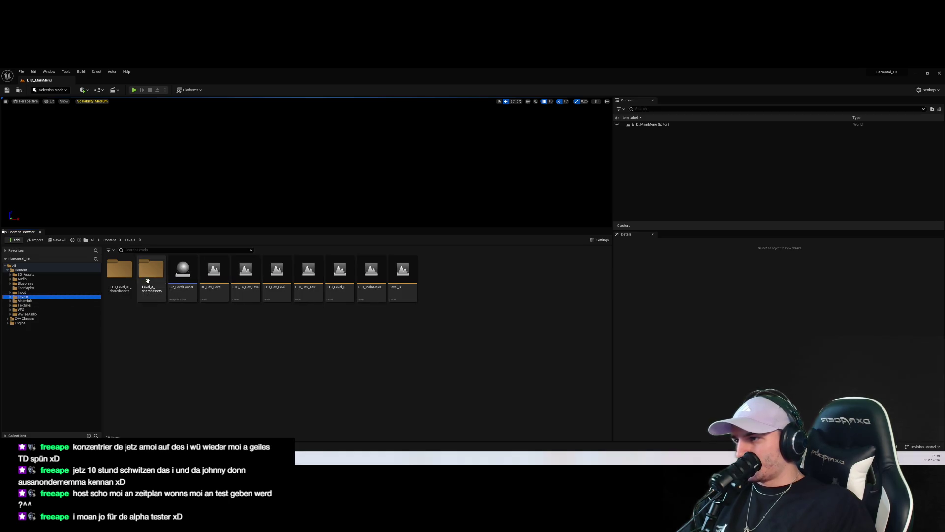
pyautogui.click(26, 283)
pyautogui.click(10, 283)
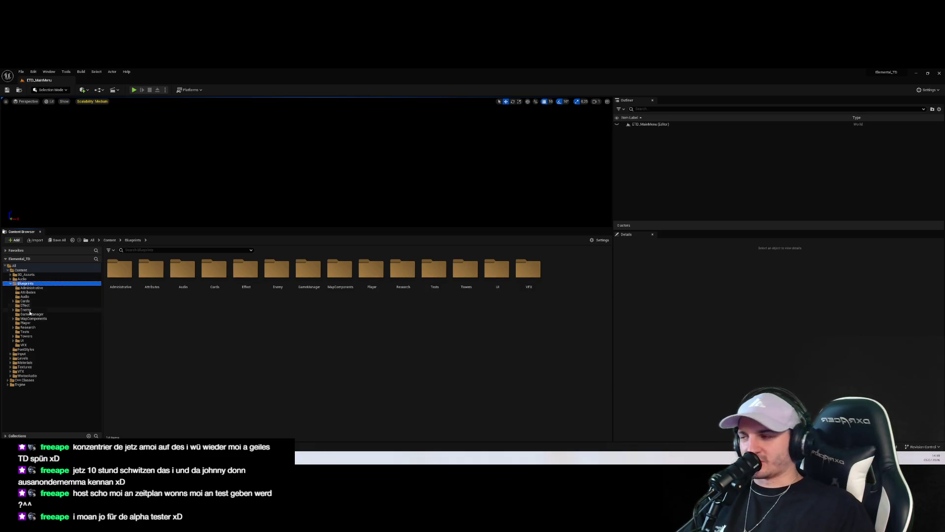
pyautogui.click(26, 336)
pyautogui.click(21, 340)
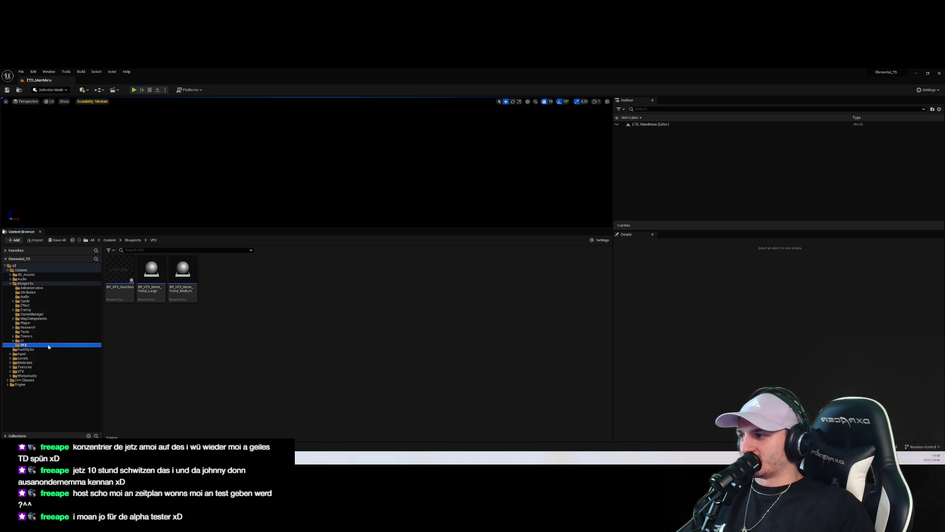
pyautogui.doubleClick(278, 269)
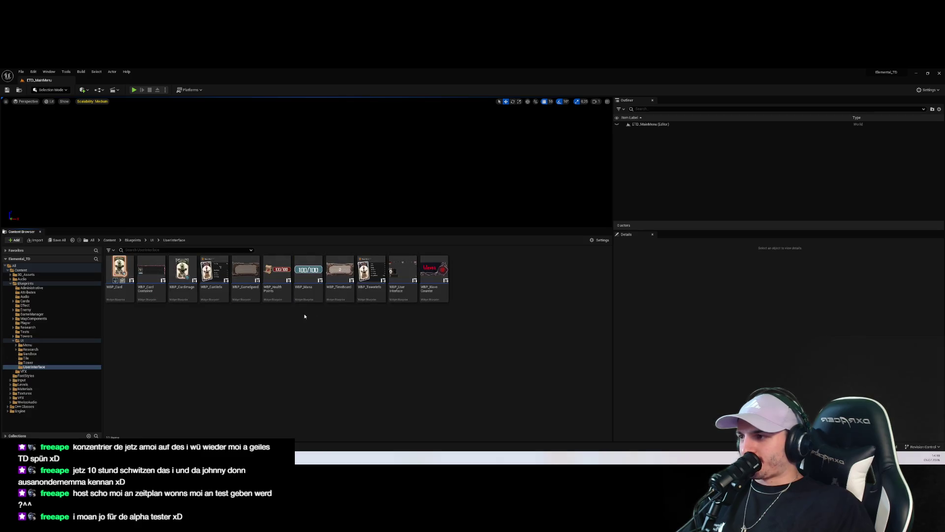
pyautogui.doubleClick(151, 270)
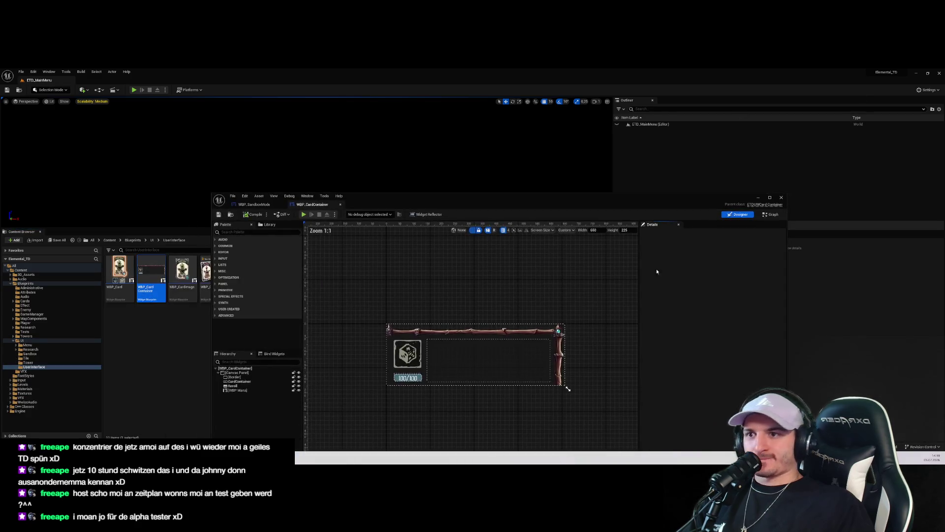
pyautogui.click(769, 215)
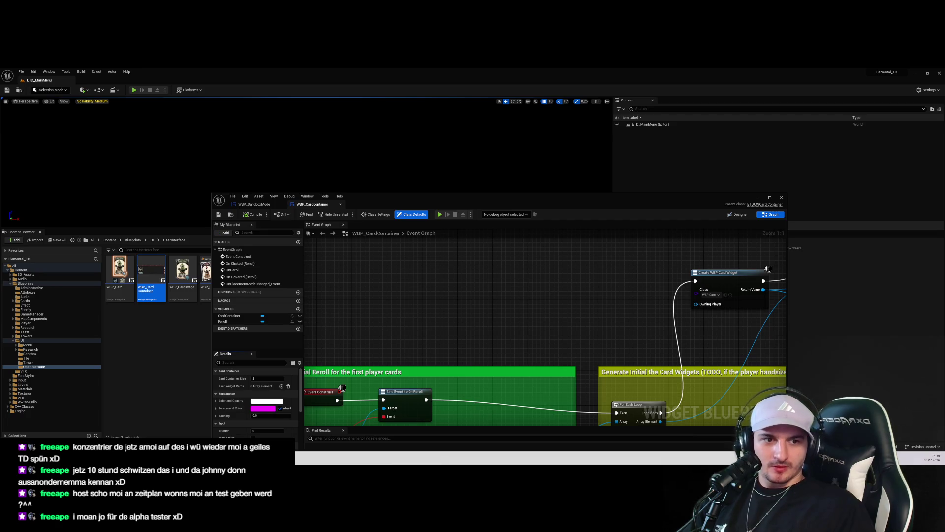
# Step: Move the Get ETDPlayer node lower inside the Initial Reroll comment
pyautogui.moveTo(622, 192); pyautogui.dragTo(612, 144)
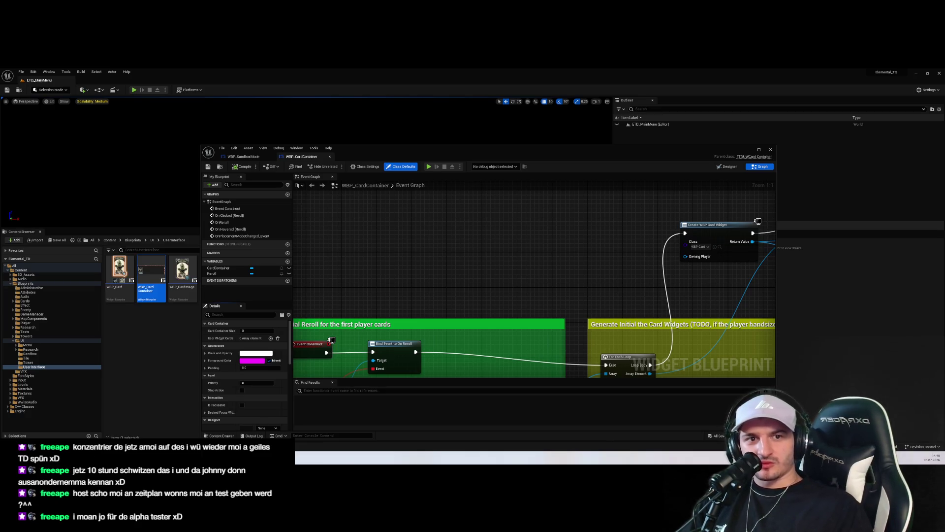
pyautogui.moveTo(574, 274)
pyautogui.mouseDown()
pyautogui.moveTo(535, 253)
pyautogui.moveTo(469, 328)
pyautogui.moveTo(510, 276)
pyautogui.mouseUp()
pyautogui.scroll(-2, 518, 251)
pyautogui.scroll(2, 511, 276)
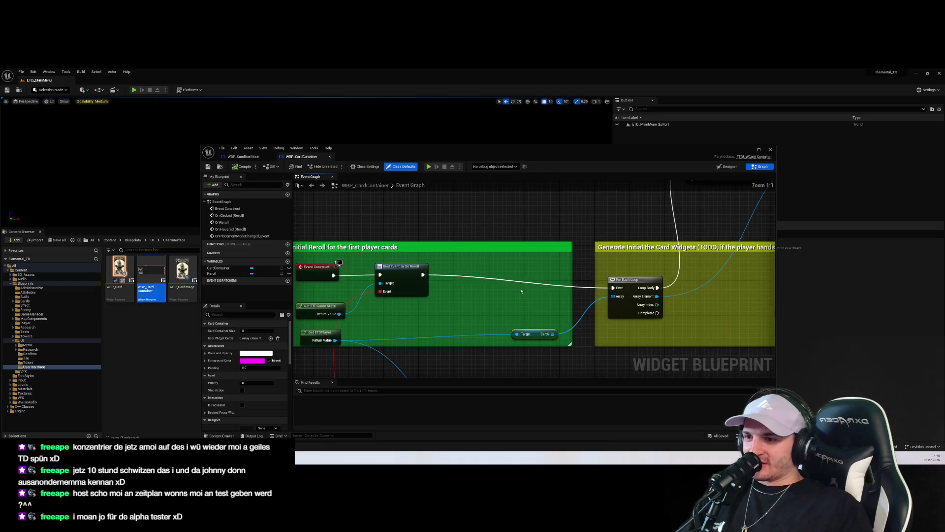
pyautogui.moveTo(330, 289)
pyautogui.mouseDown()
pyautogui.moveTo(512, 301)
pyautogui.moveTo(426, 294)
pyautogui.mouseUp()
pyautogui.rightClick(436, 275)
# Step: Add Get Game Instance and a Cast To BP_GameInstance2 running between the reroll bind and card loop
pyautogui.write('get ETD')
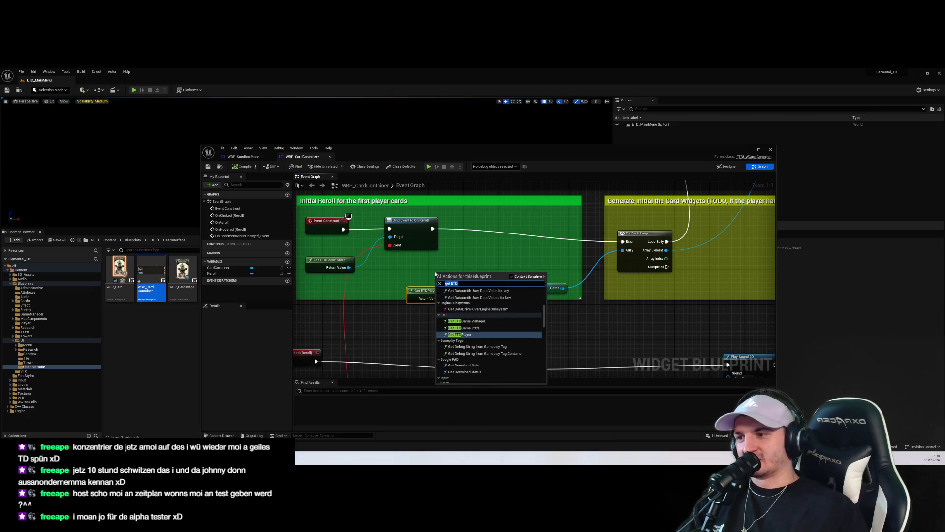
pyautogui.write('get game ins')
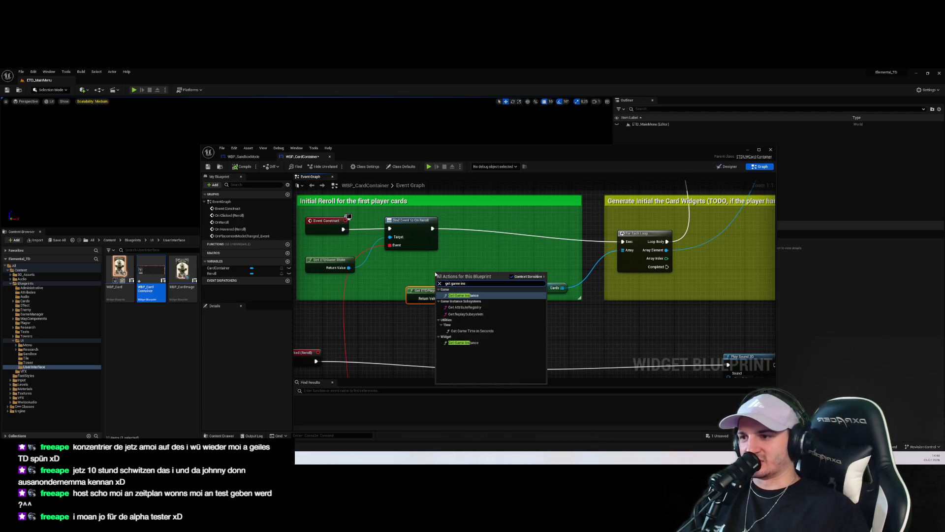
pyautogui.press('Return')
pyautogui.moveTo(475, 281); pyautogui.dragTo(491, 253)
pyautogui.write('cast')
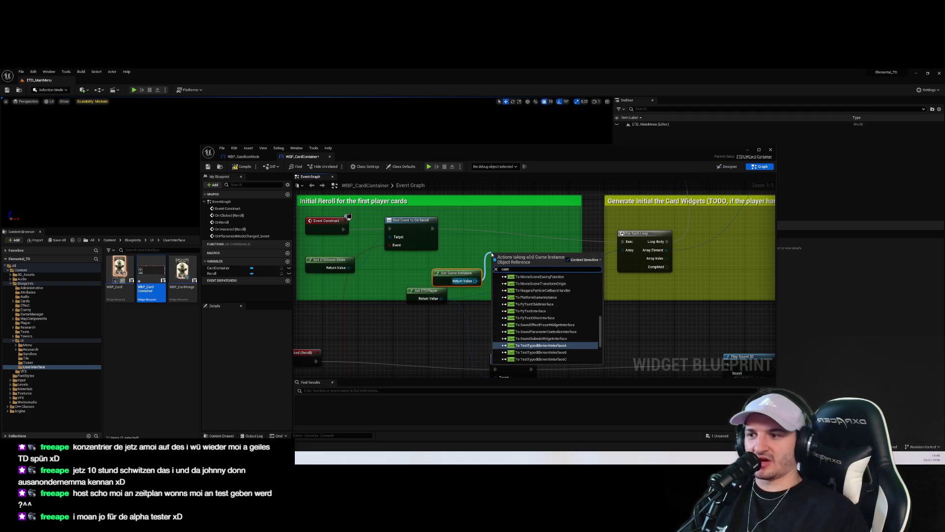
pyautogui.write(' to BP')
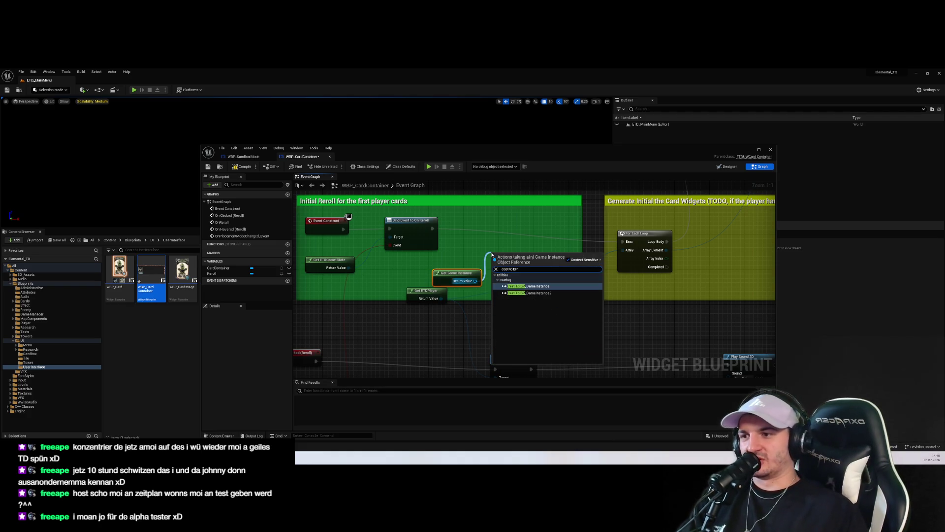
pyautogui.click(529, 293)
pyautogui.moveTo(537, 266); pyautogui.dragTo(538, 234)
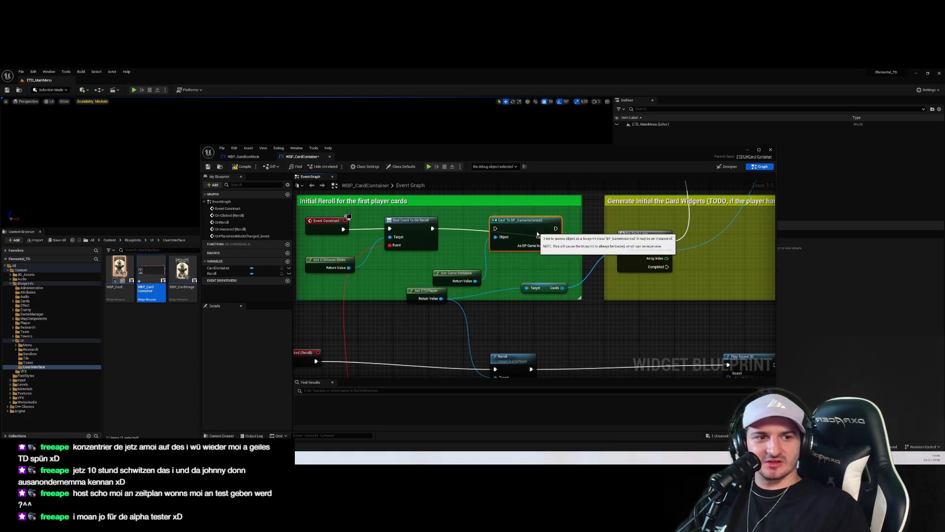
pyautogui.moveTo(433, 228)
pyautogui.mouseDown()
pyautogui.moveTo(522, 236)
pyautogui.moveTo(496, 229)
pyautogui.mouseUp()
pyautogui.moveTo(556, 228); pyautogui.dragTo(622, 241)
# Step: Feed the cast's Cards into the For Each Loop array and delete the leftover Get Cards node
pyautogui.moveTo(555, 245)
pyautogui.mouseDown()
pyautogui.moveTo(562, 271)
pyautogui.moveTo(623, 250)
pyautogui.mouseUp()
pyautogui.write('get ca')
pyautogui.press('Return')
pyautogui.moveTo(602, 311); pyautogui.dragTo(543, 291)
pyautogui.press('Delete')
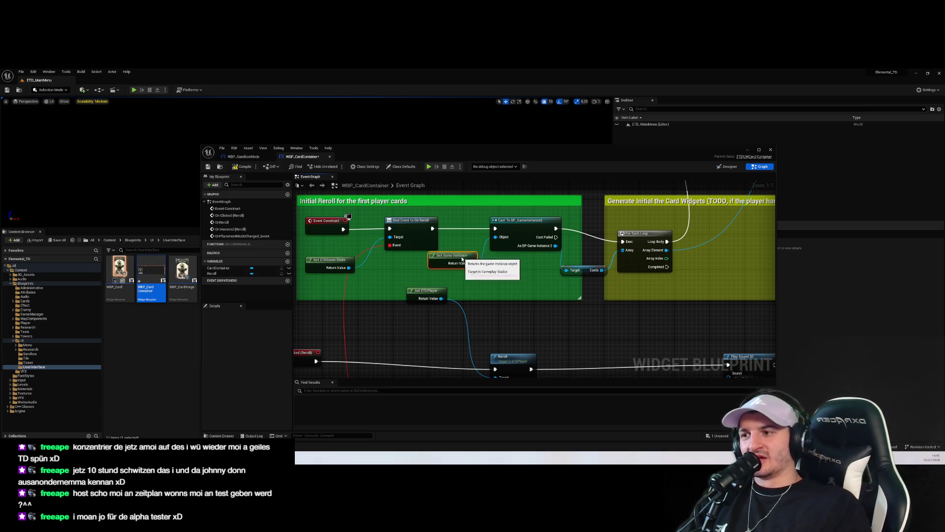
pyautogui.moveTo(535, 346); pyautogui.dragTo(542, 267)
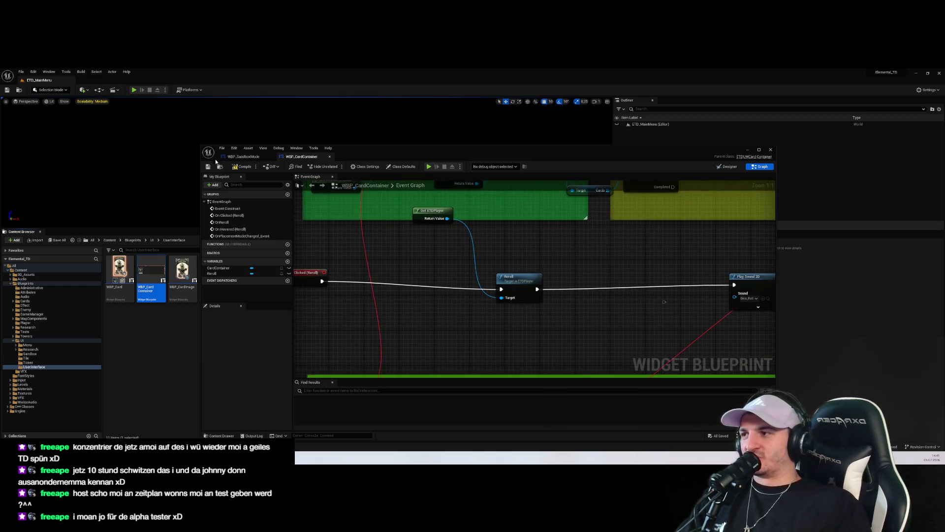
pyautogui.scroll(-2, 571, 300)
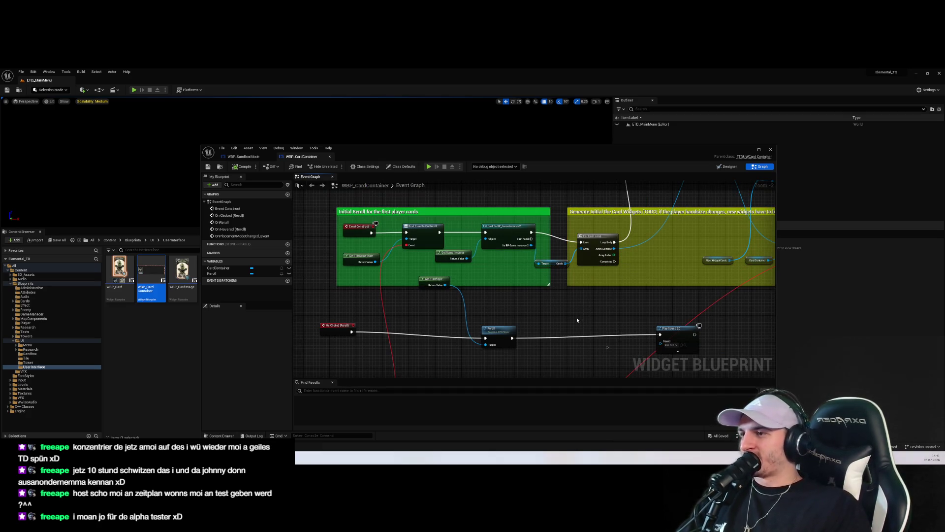
# Step: Play-test Endless Mode through Start Game to the Preparation Phase with three cards, then stop
pyautogui.click(135, 90)
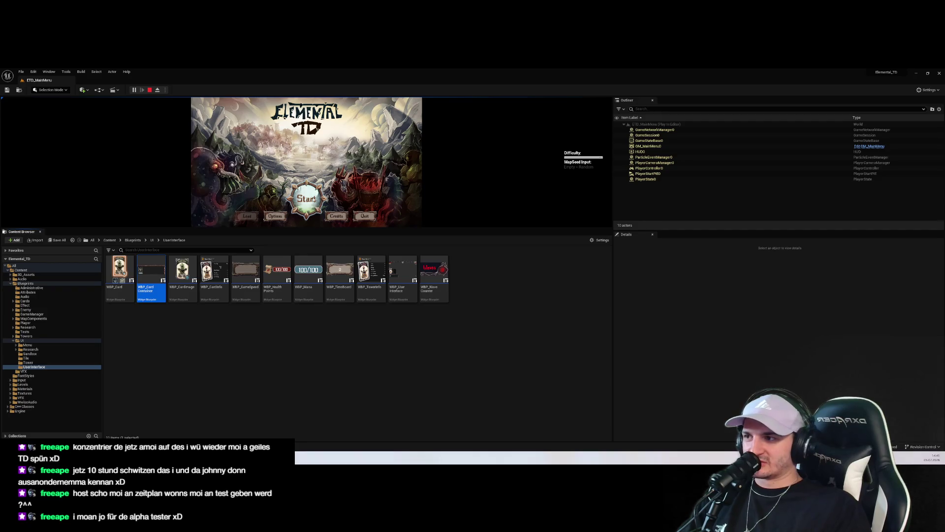
pyautogui.click(307, 199)
pyautogui.moveTo(323, 229); pyautogui.dragTo(339, 343)
pyautogui.click(306, 261)
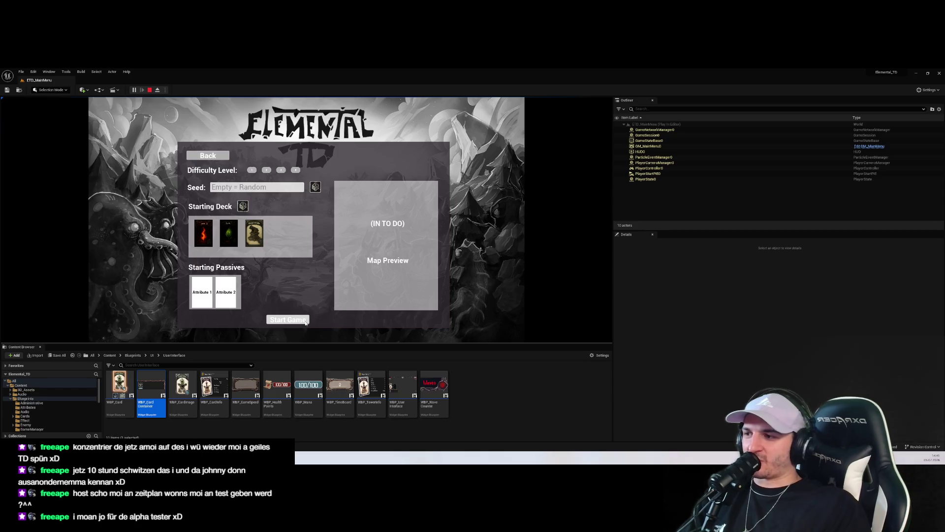
pyautogui.click(288, 319)
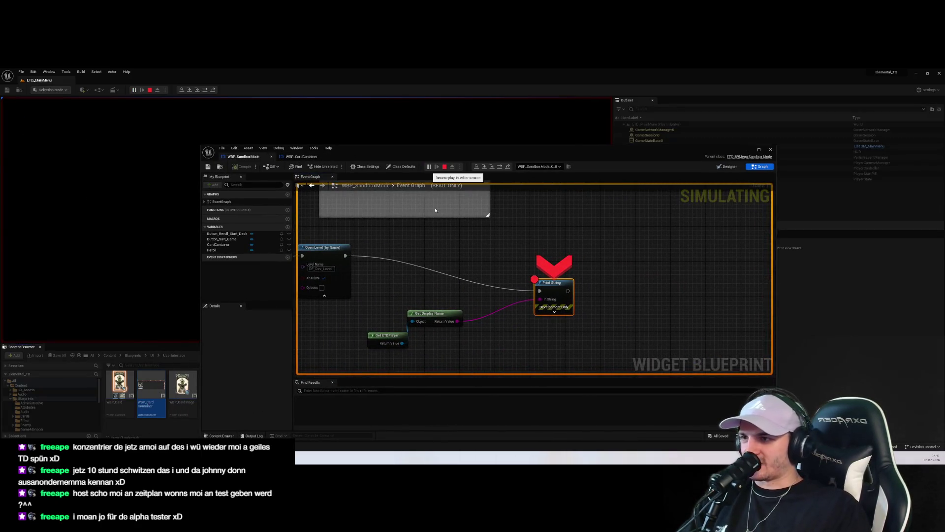
pyautogui.click(428, 167)
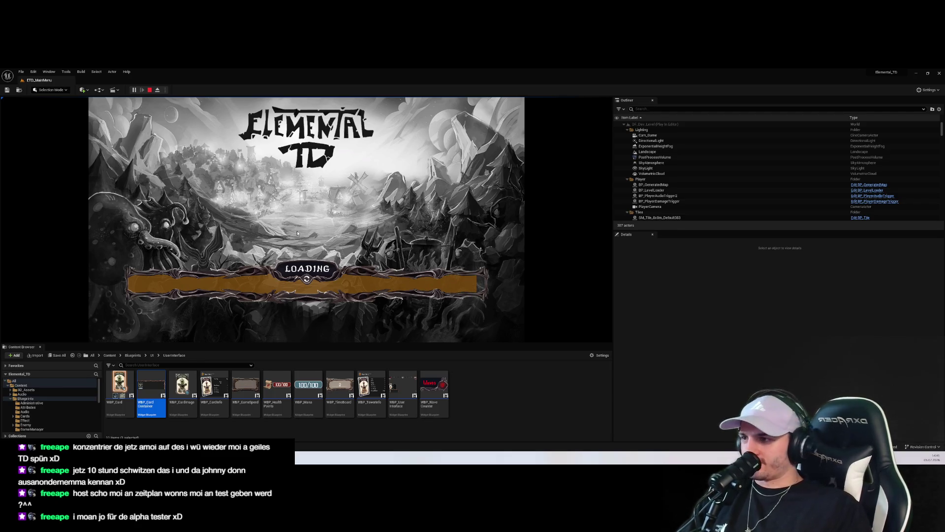
pyautogui.click(346, 130)
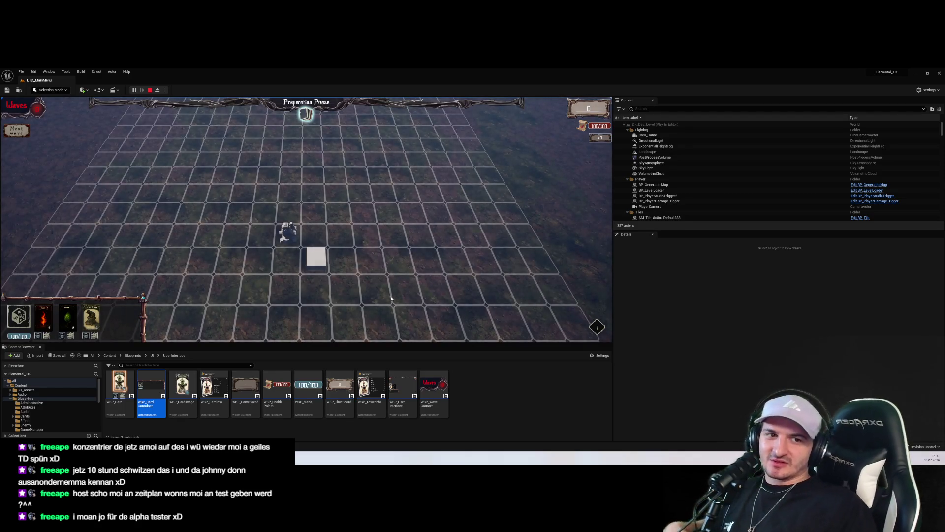
pyautogui.click(150, 90)
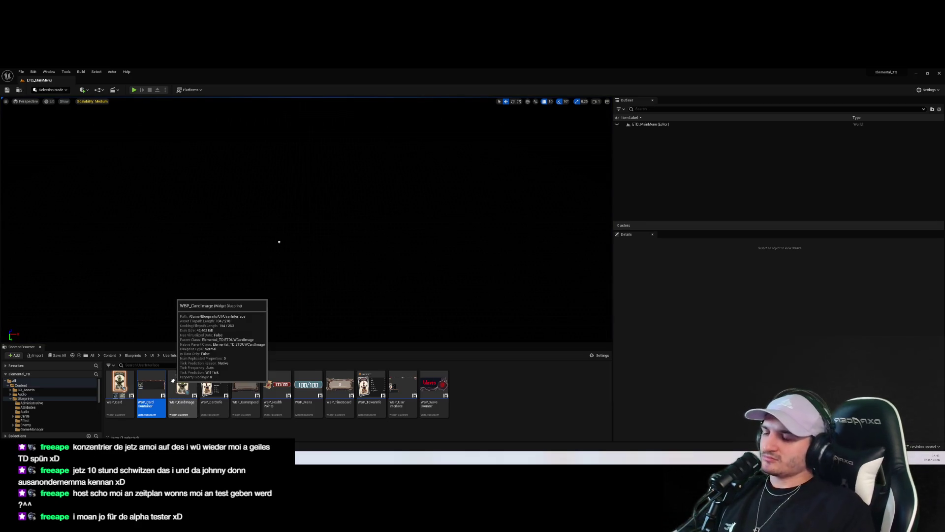
# Step: Enlarge the Content Browser and check BP_GameInstance's references in the Reference Viewer
pyautogui.scroll(-2, 50, 400)
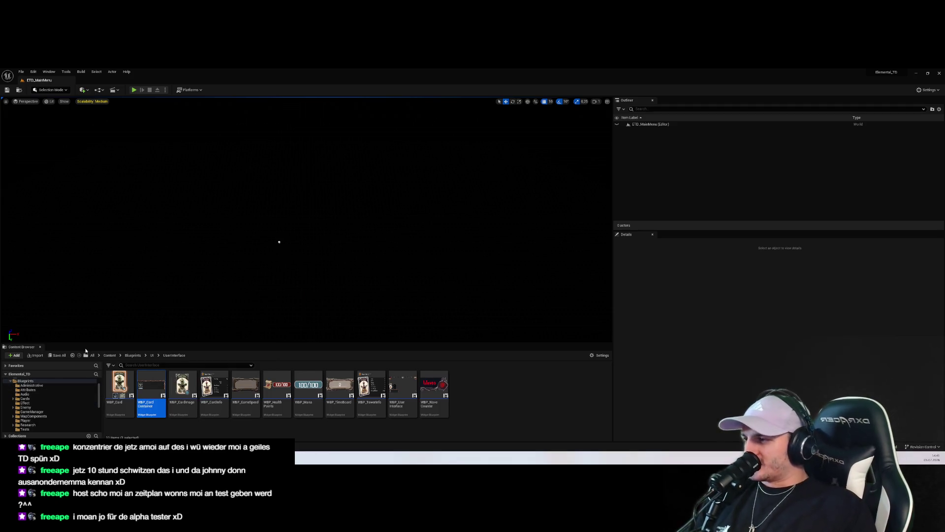
pyautogui.moveTo(86, 343); pyautogui.dragTo(87, 254)
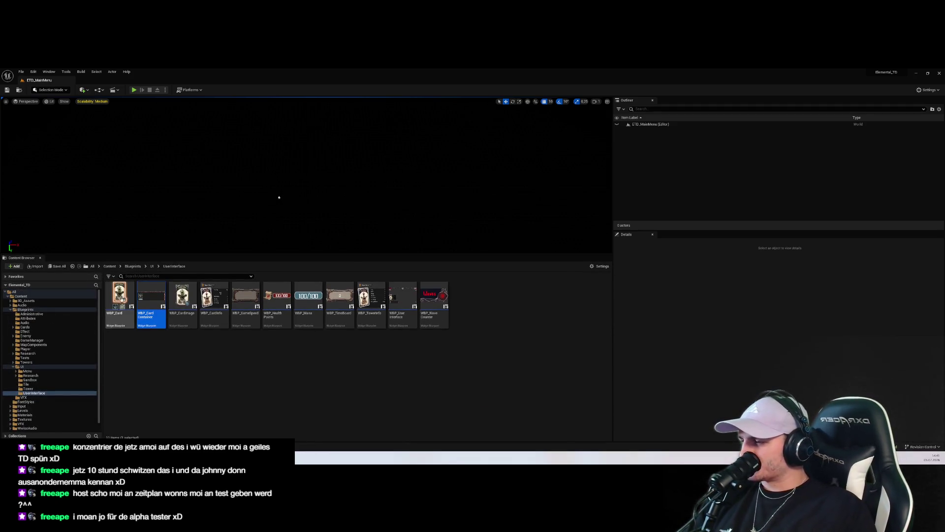
pyautogui.click(32, 340)
pyautogui.click(118, 300)
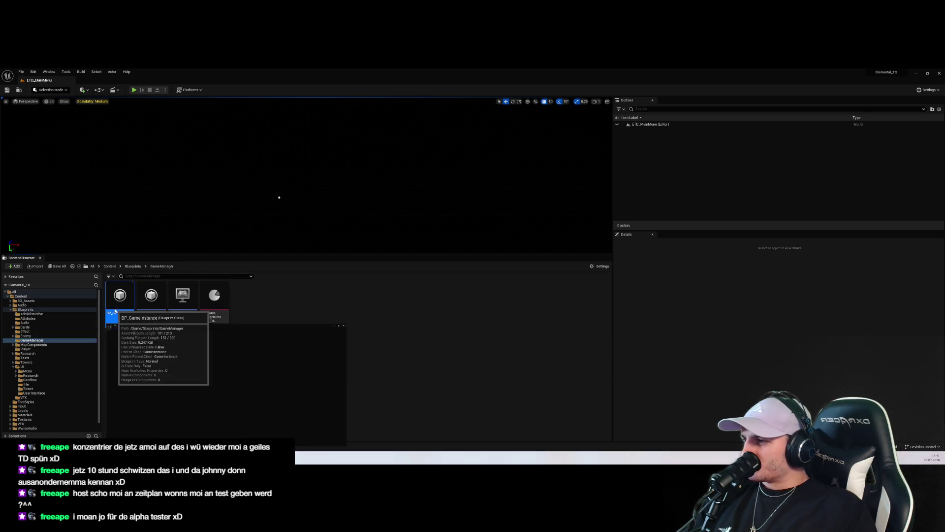
pyautogui.doubleClick(114, 310)
pyautogui.rightClick(124, 303)
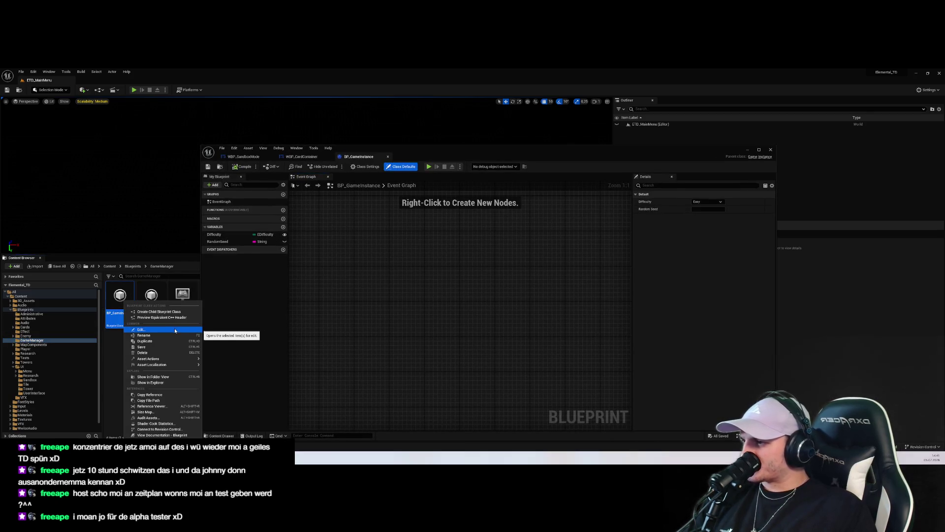
pyautogui.moveTo(176, 362)
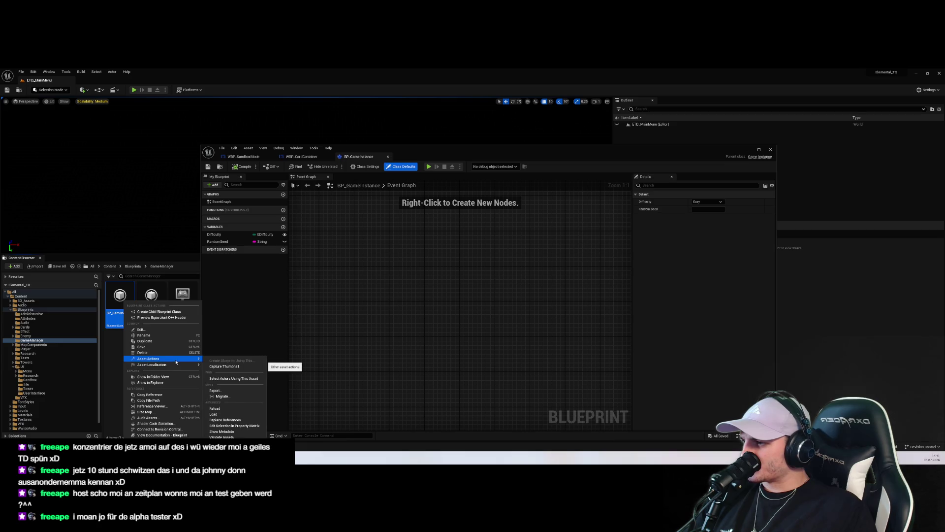
pyautogui.click(152, 405)
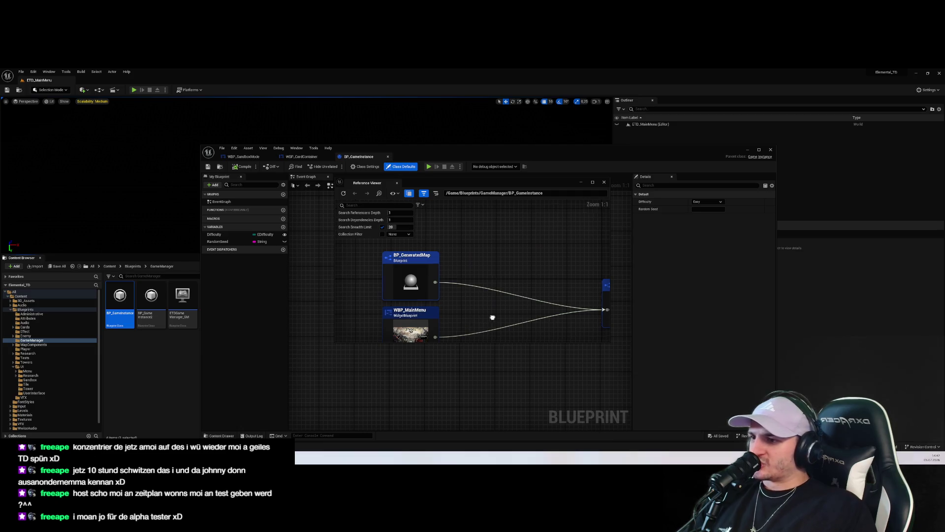
pyautogui.click(770, 150)
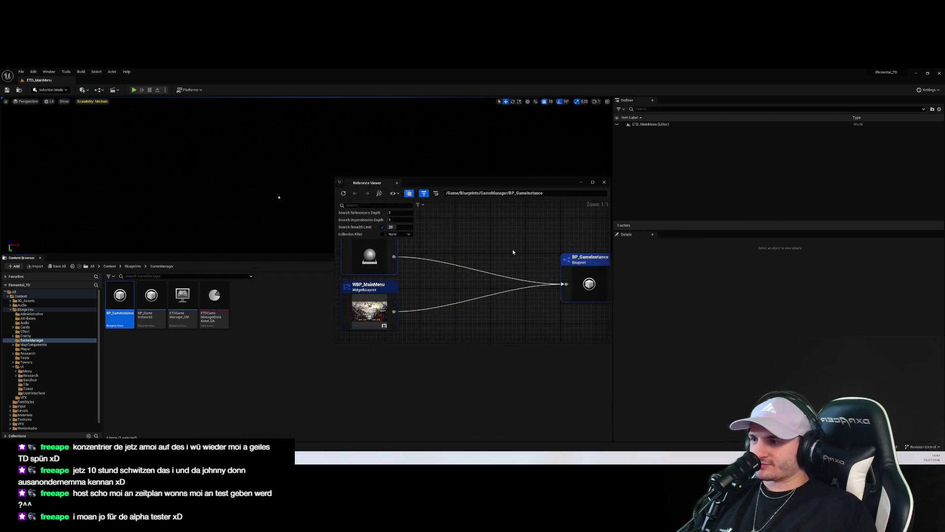
# Step: Browse to Blueprints > MapComponents and open BP_GeneratedMap in its Blueprint editor
pyautogui.click(25, 323)
pyautogui.click(25, 331)
pyautogui.click(28, 318)
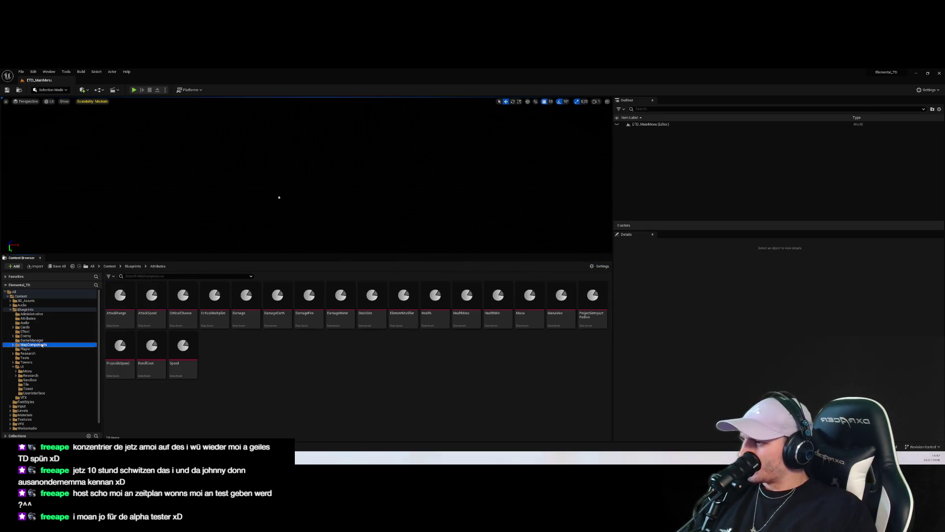
pyautogui.click(40, 341)
pyautogui.click(58, 344)
pyautogui.click(168, 353)
pyautogui.doubleClick(119, 296)
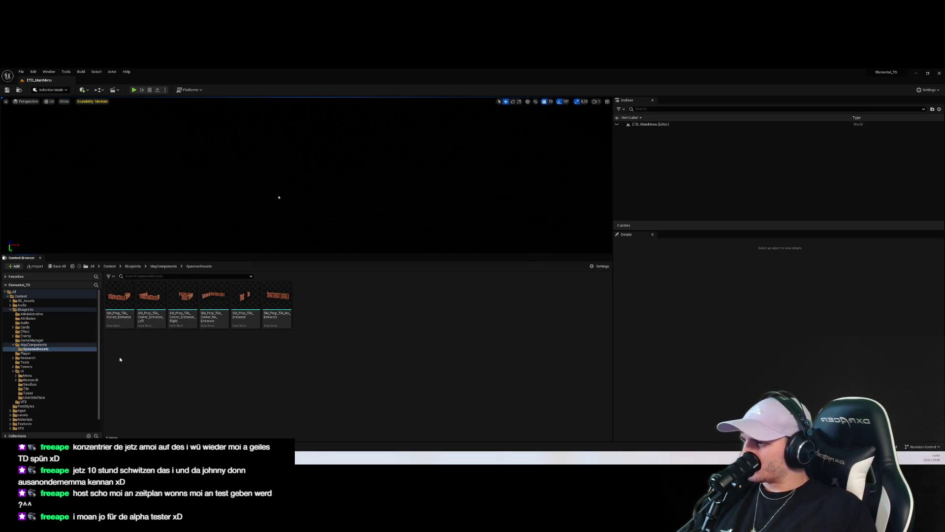
pyautogui.click(49, 344)
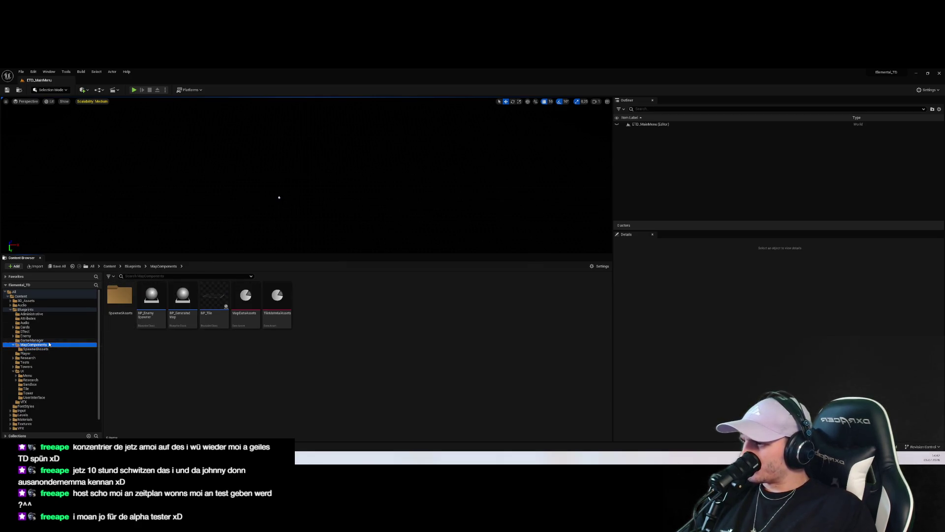
pyautogui.doubleClick(187, 300)
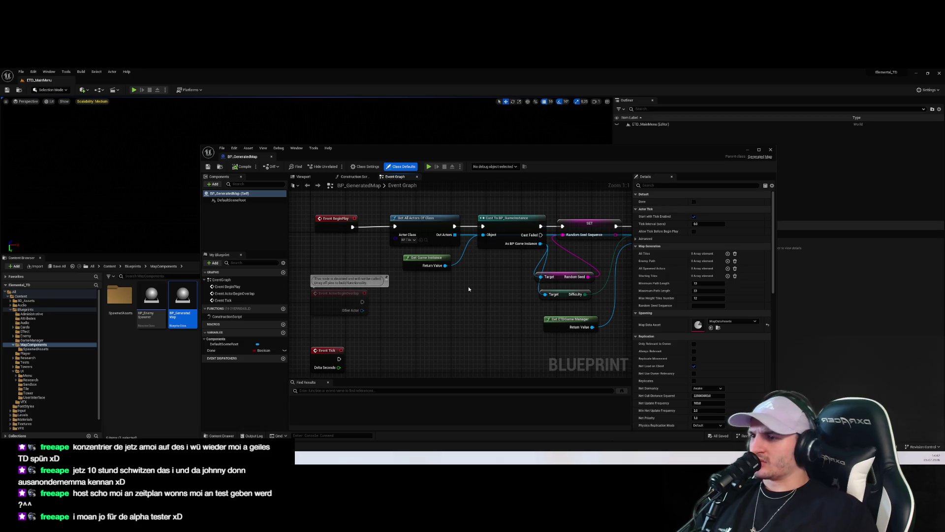
# Step: Pan BP_GeneratedMap's Event Graph to the BeginPlay cast and the seed and difficulty Set nodes
pyautogui.moveTo(468, 289)
pyautogui.mouseDown()
pyautogui.moveTo(437, 302)
pyautogui.moveTo(453, 298)
pyautogui.moveTo(435, 315)
pyautogui.mouseUp()
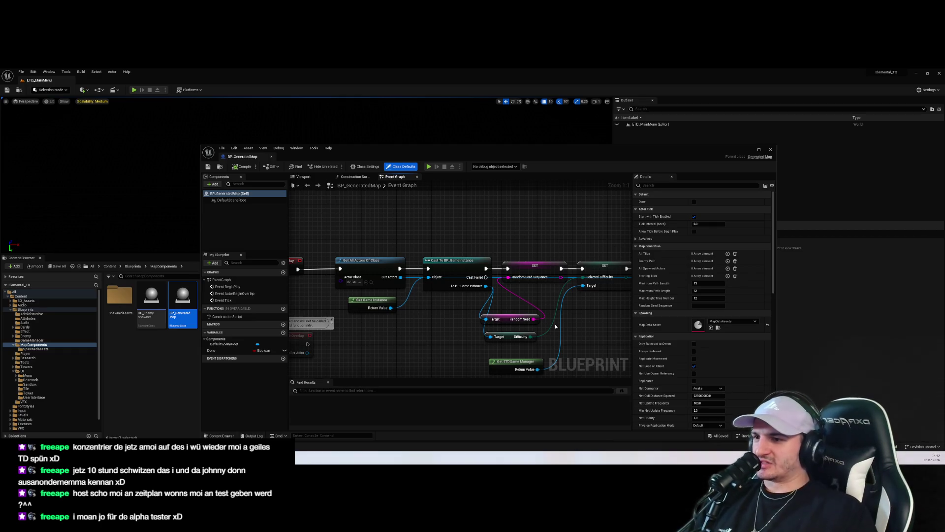
pyautogui.moveTo(553, 325); pyautogui.dragTo(527, 315)
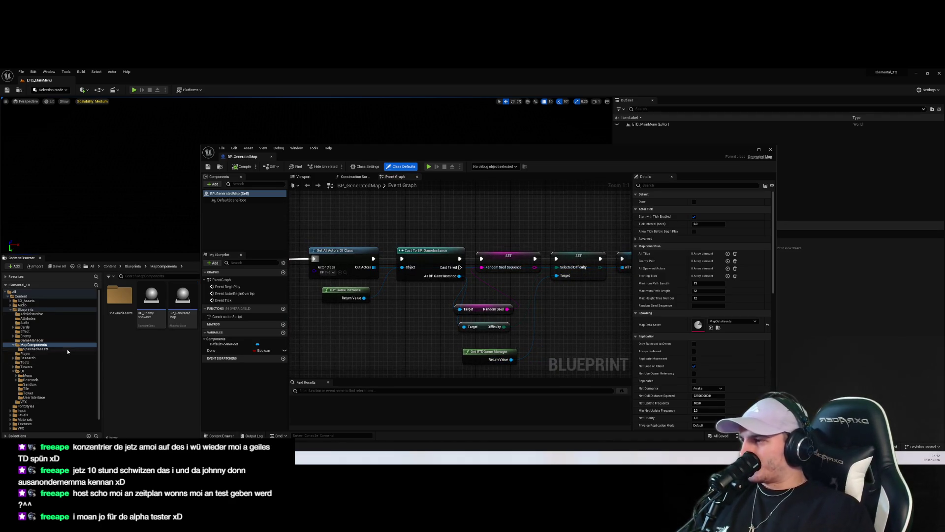
# Step: Return to the main level editor and browse the Blueprints folders (Player, Audio, Administrative)
pyautogui.click(36, 349)
pyautogui.click(278, 196)
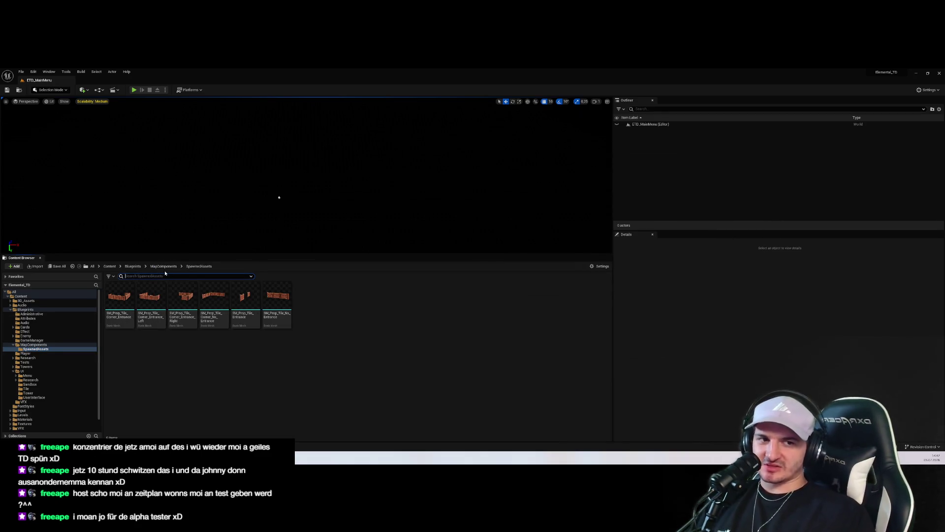
pyautogui.click(25, 371)
pyautogui.click(25, 364)
pyautogui.click(27, 357)
pyautogui.click(25, 353)
pyautogui.click(34, 345)
pyautogui.click(32, 340)
pyautogui.click(33, 322)
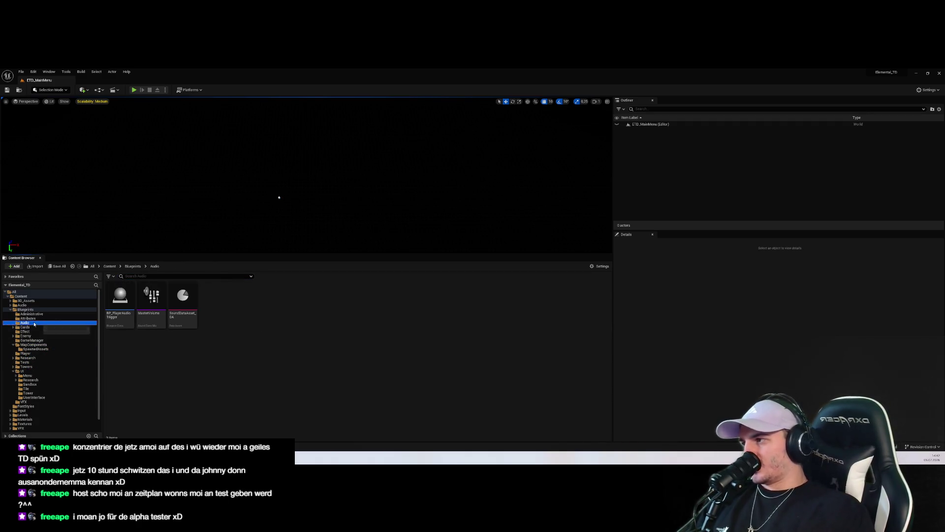
pyautogui.click(49, 314)
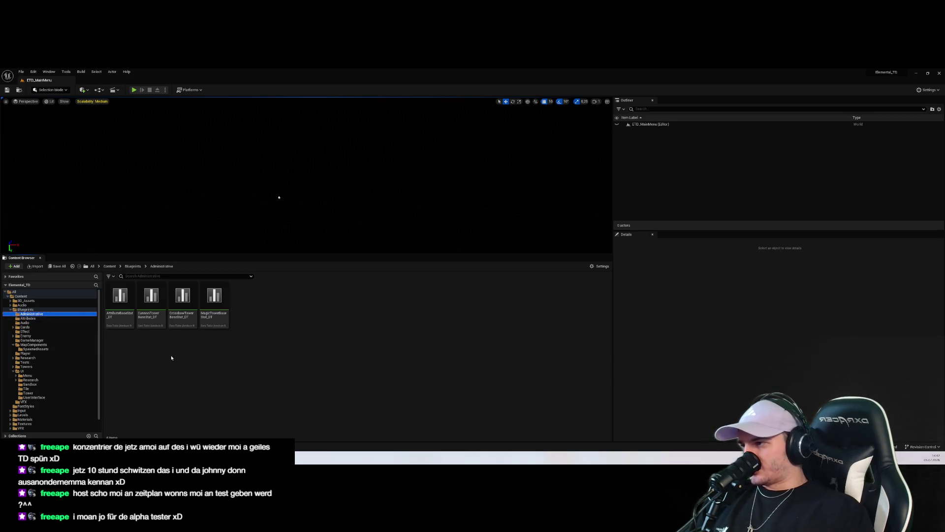
# Step: Locate the GameManager folder and open BP_GameInstance in its Blueprint editor
pyautogui.click(50, 318)
pyautogui.click(47, 331)
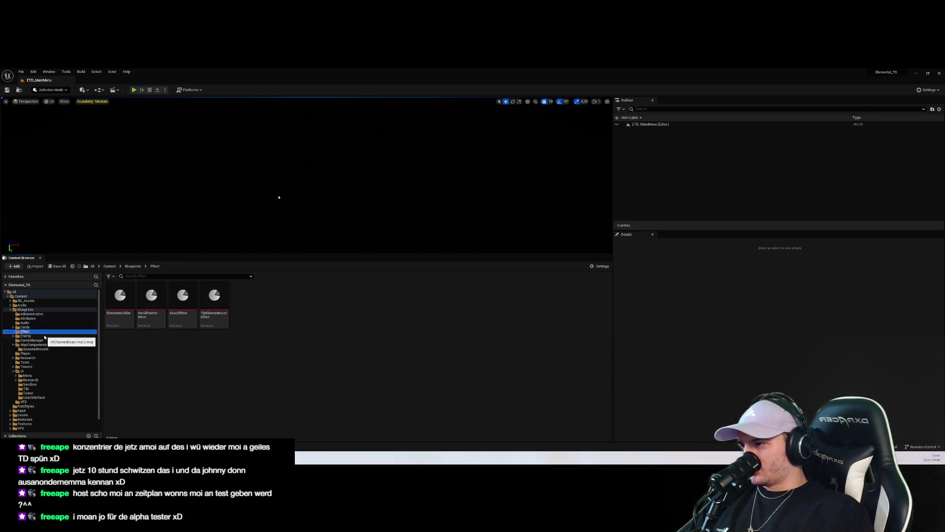
pyautogui.click(45, 337)
pyautogui.press('Up')
pyautogui.press('Up')
pyautogui.press('Up')
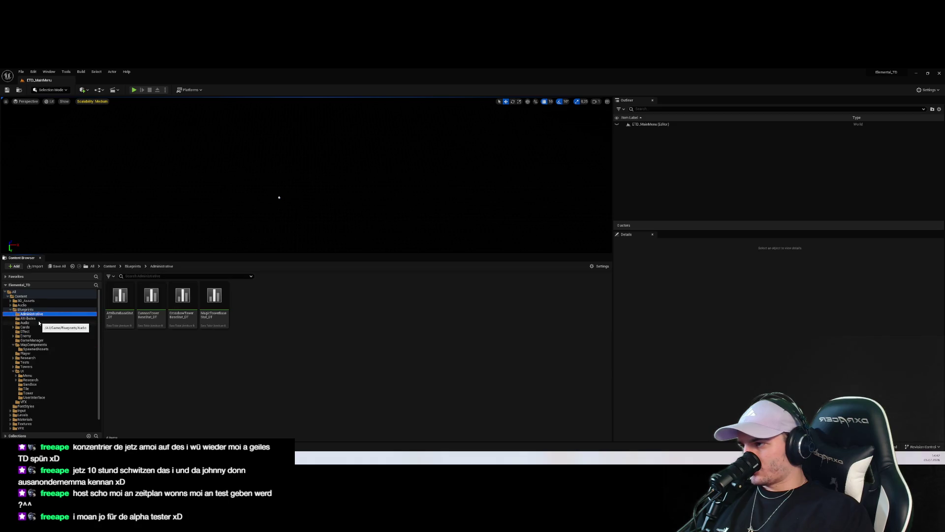
pyautogui.scroll(-1, 48, 332)
pyautogui.click(49, 331)
pyautogui.doubleClick(120, 295)
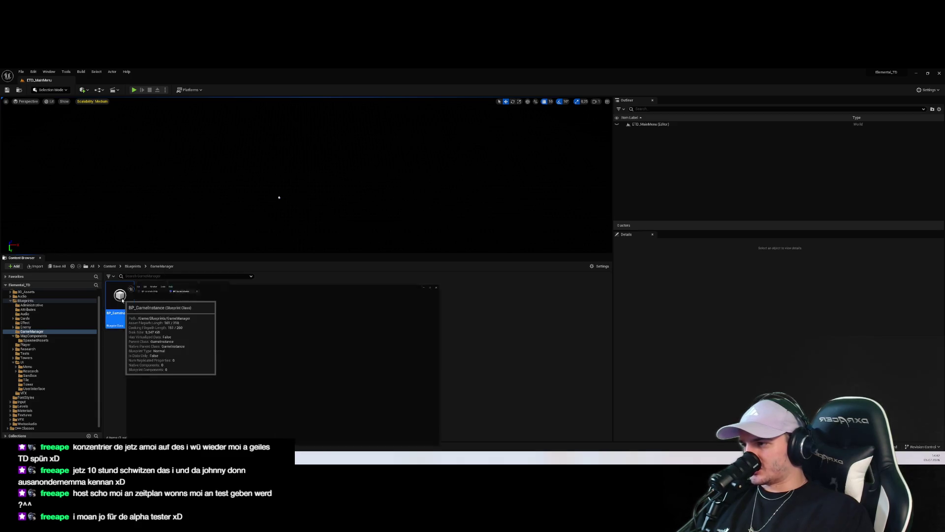
# Step: Open BP_GameInstance2 in the full Blueprint editor, comparing it against BP_GameInstance
pyautogui.doubleClick(152, 295)
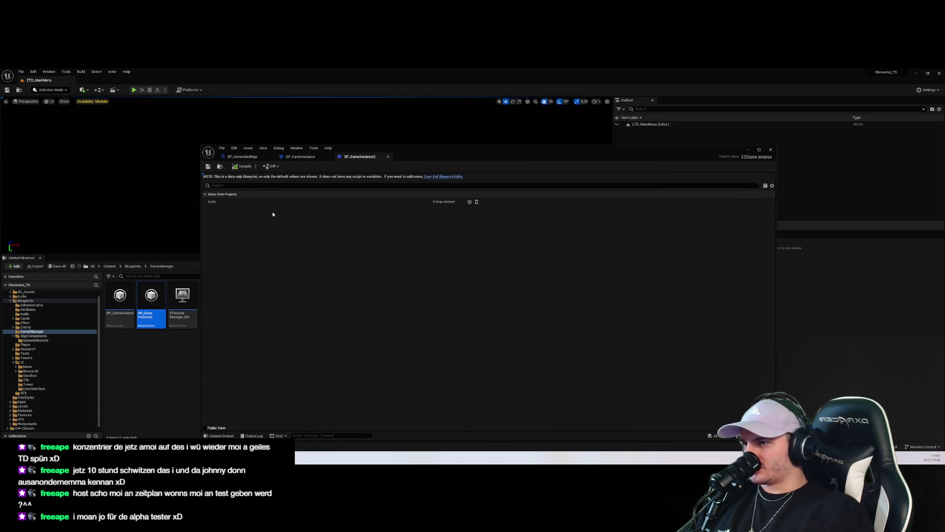
pyautogui.click(300, 156)
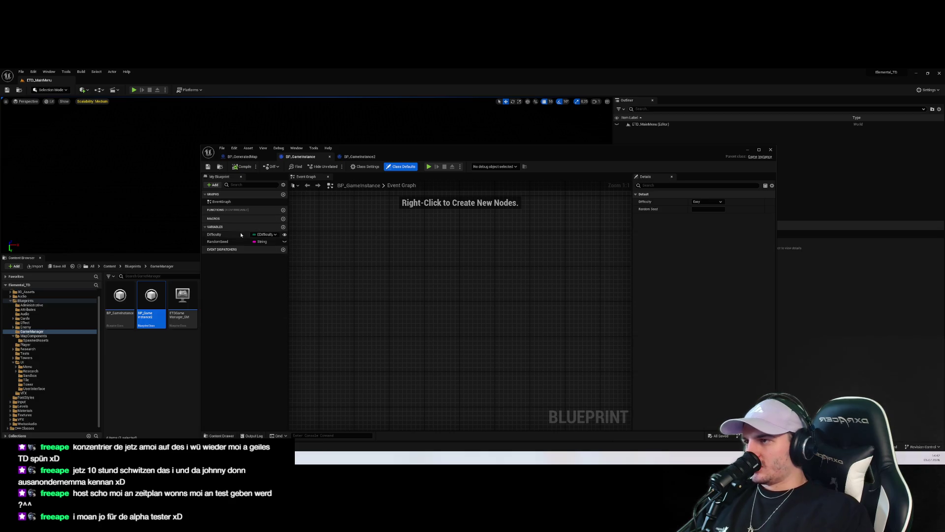
pyautogui.click(358, 156)
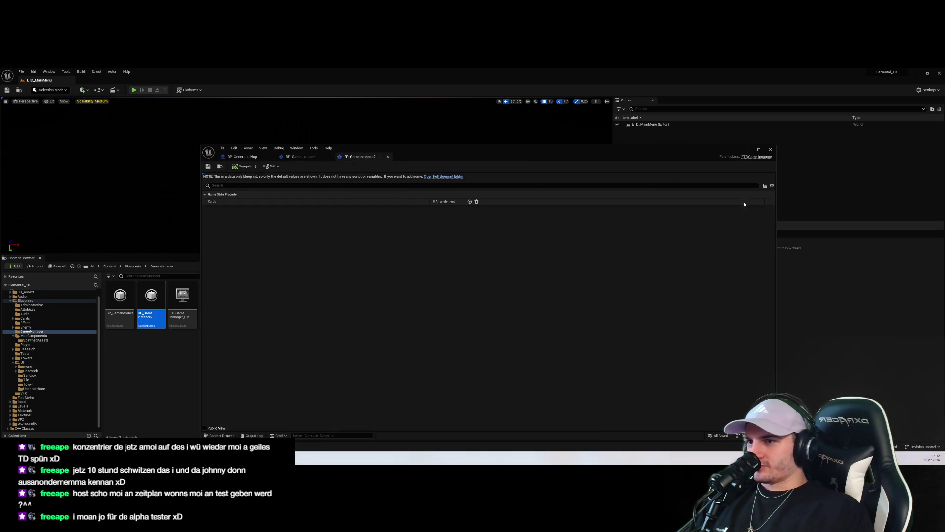
pyautogui.click(298, 157)
pyautogui.click(358, 156)
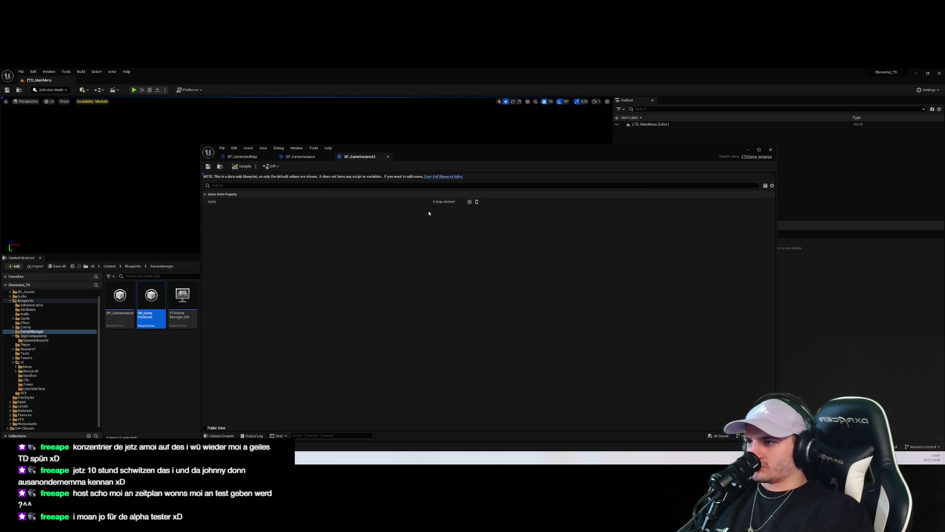
pyautogui.click(438, 177)
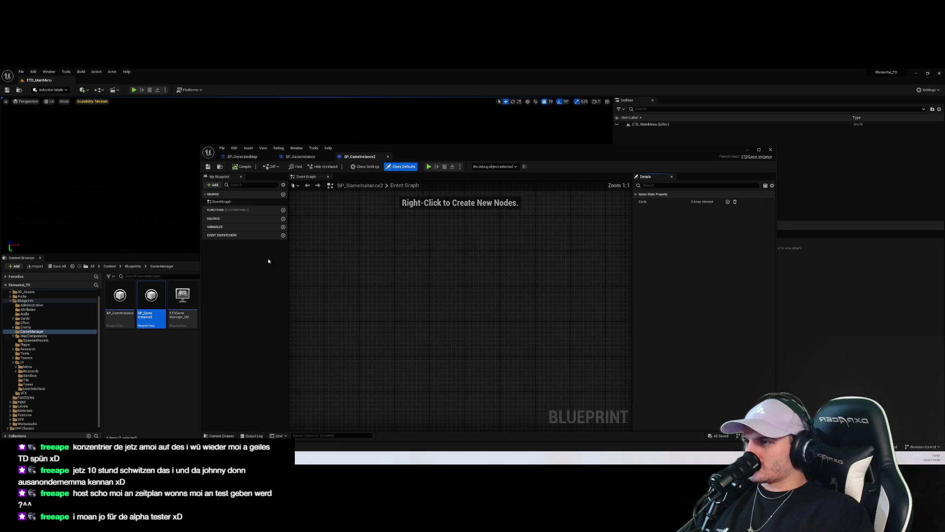
# Step: Add a variable named Difficulty of type EDifficulty to BP_GameInstance2 and save
pyautogui.click(283, 226)
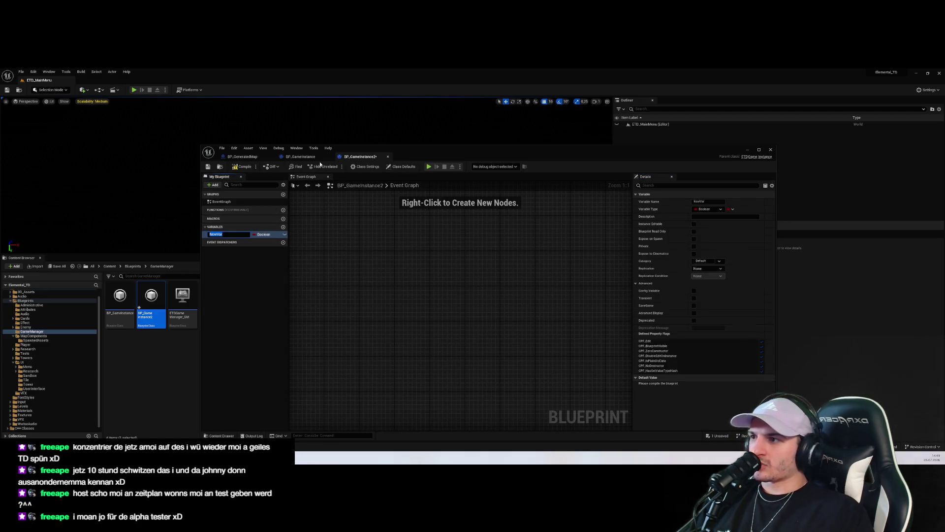
pyautogui.press('Return')
pyautogui.click(219, 234)
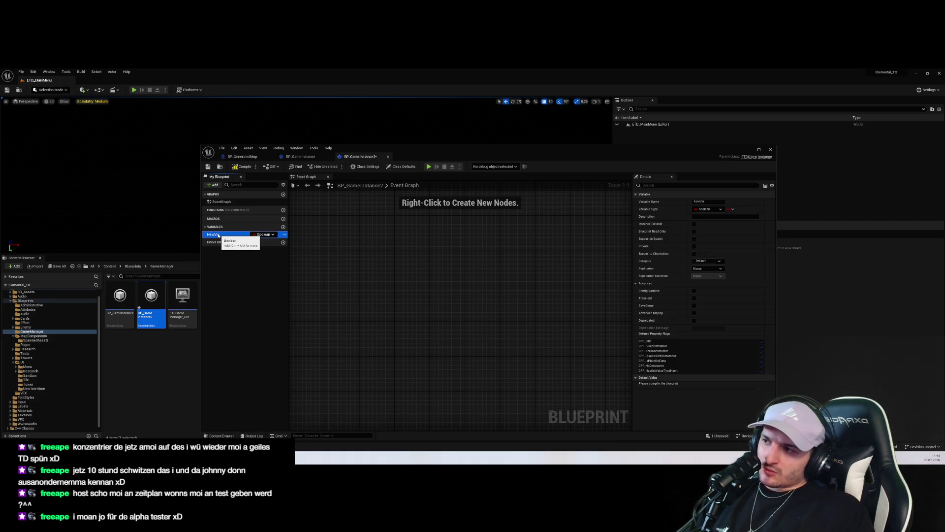
pyautogui.rightClick(233, 238)
pyautogui.click(245, 244)
pyautogui.write('Diffic')
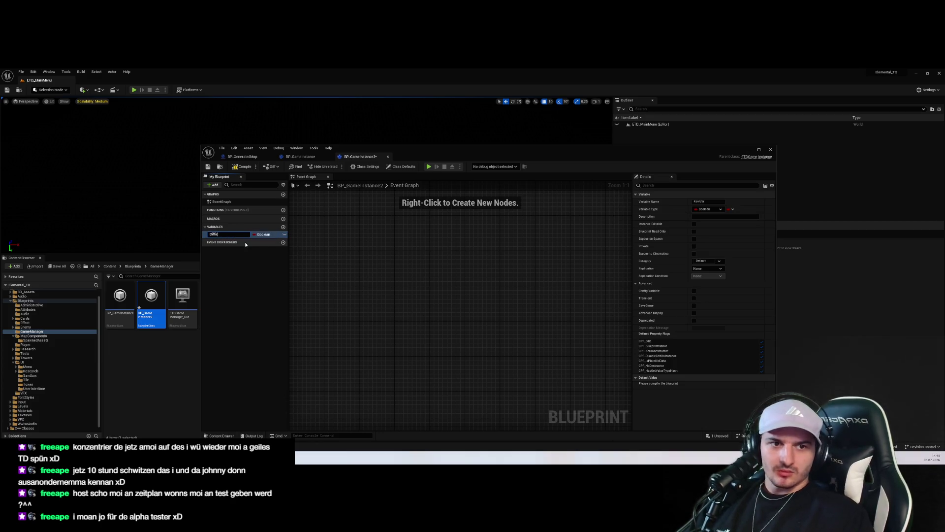
pyautogui.write('ulty')
pyautogui.press('Return')
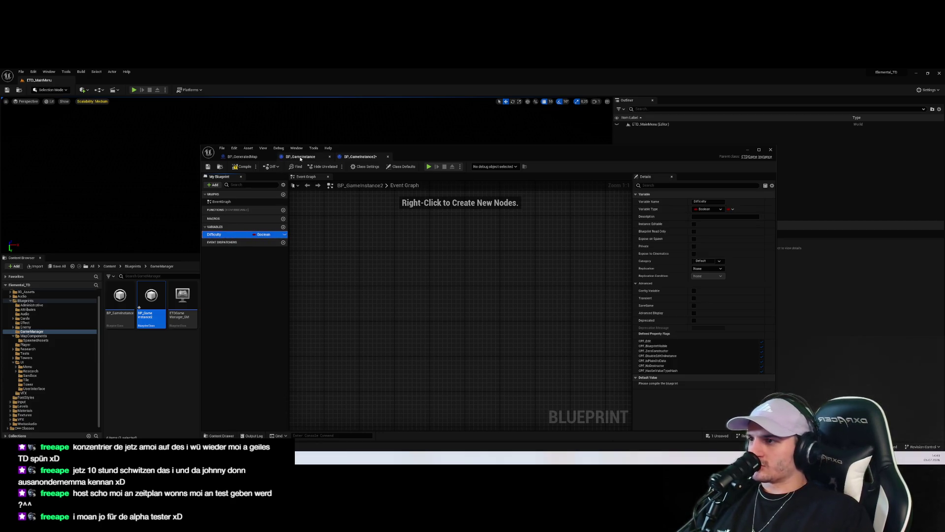
pyautogui.click(268, 235)
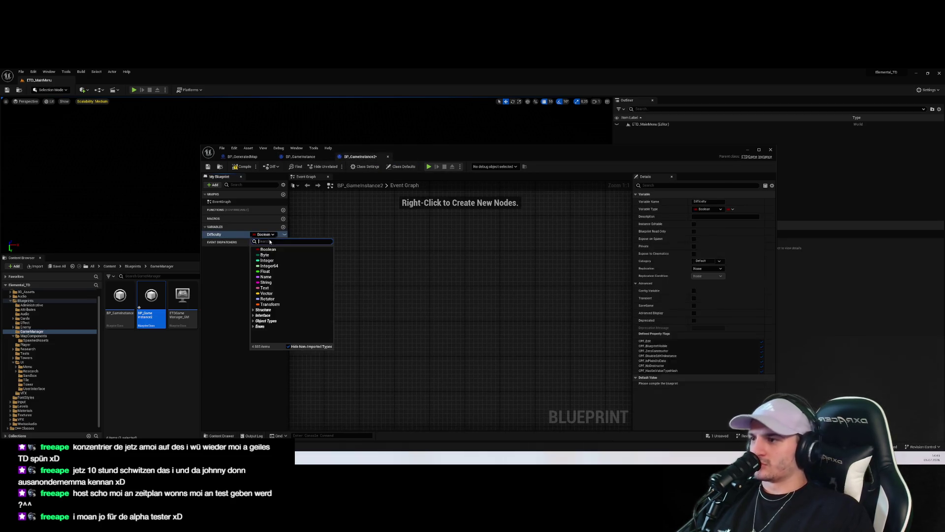
pyautogui.write('Edit')
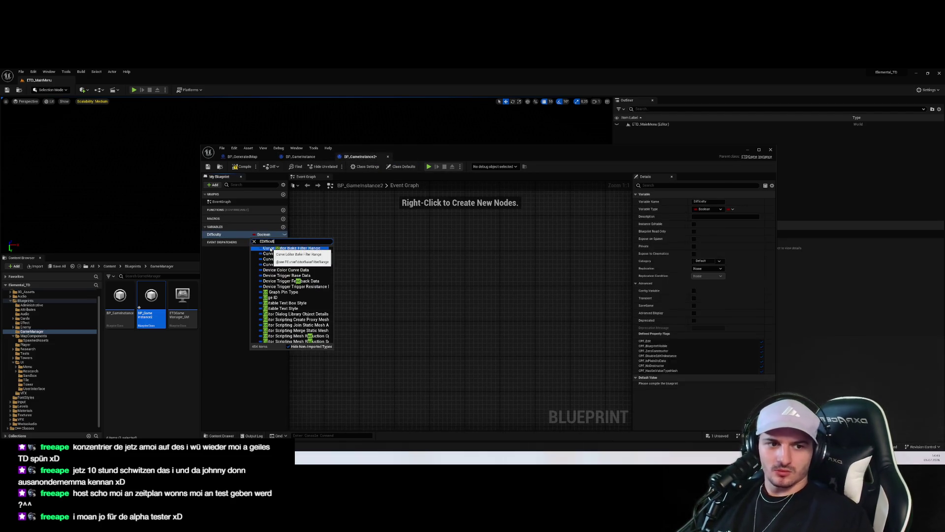
pyautogui.write('y')
pyautogui.click(275, 259)
pyautogui.hotkey('ctrl', 's')
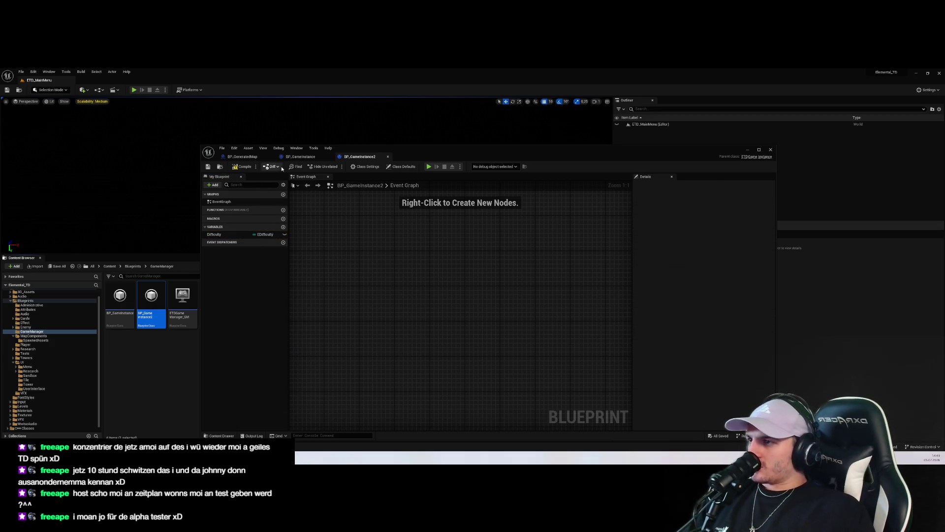
# Step: Add a String variable named RandomSeed, then return to BP_GeneratedMap
pyautogui.click(283, 226)
pyautogui.click(300, 157)
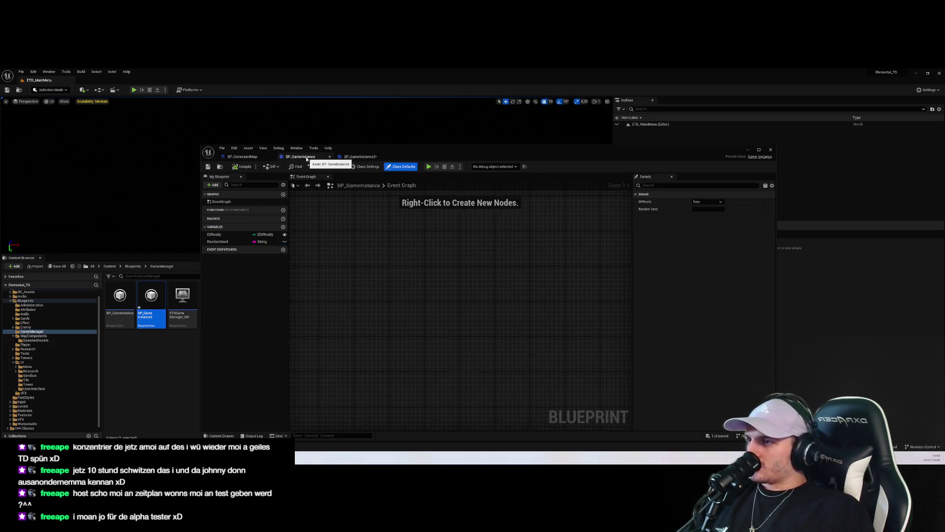
pyautogui.click(355, 157)
pyautogui.click(216, 241)
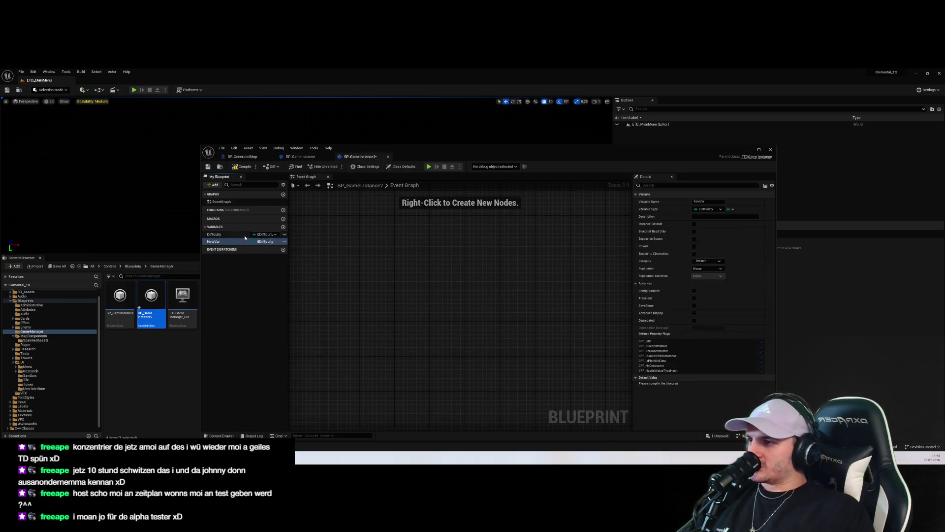
pyautogui.click(216, 243)
pyautogui.write('RandomSee')
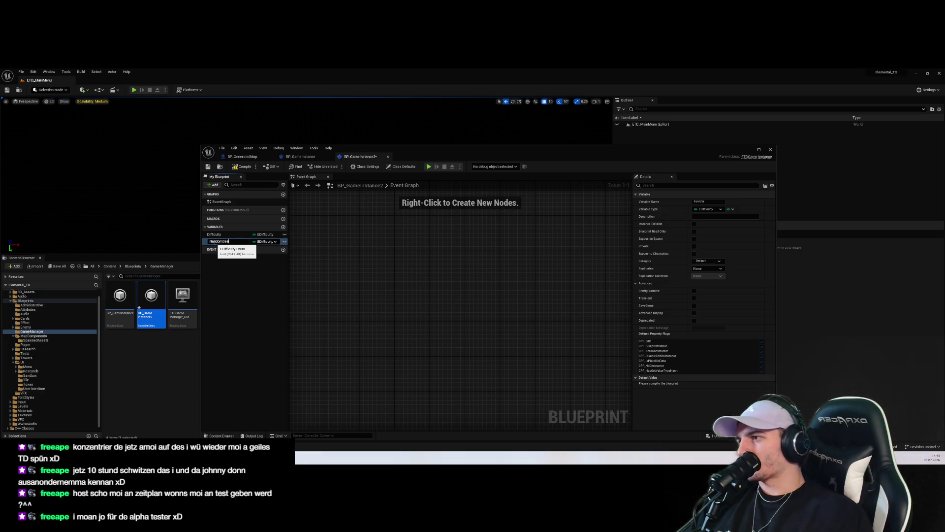
pyautogui.write('d')
pyautogui.press('Return')
pyautogui.click(265, 241)
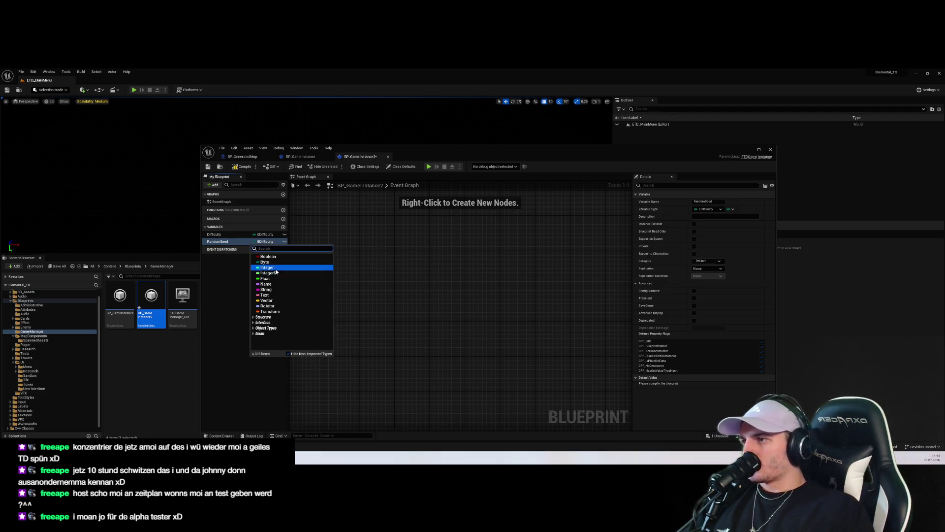
pyautogui.click(268, 289)
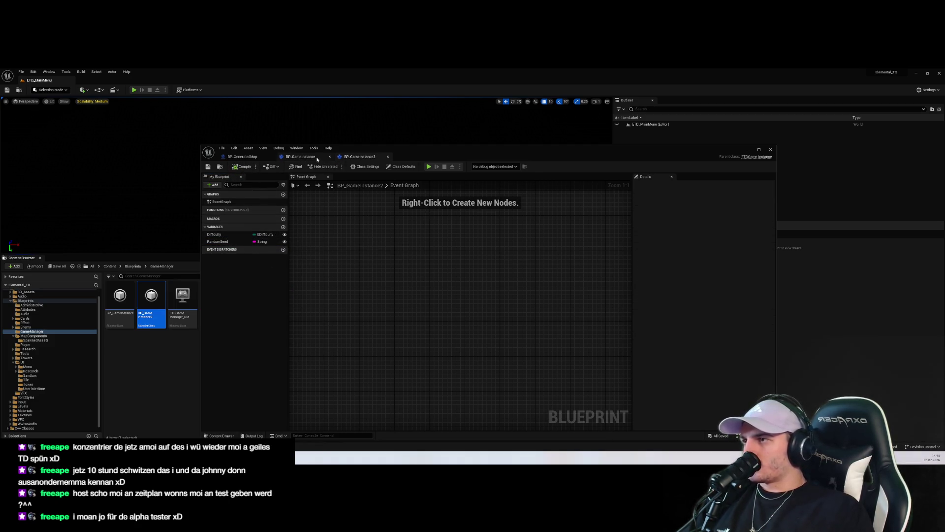
pyautogui.click(242, 156)
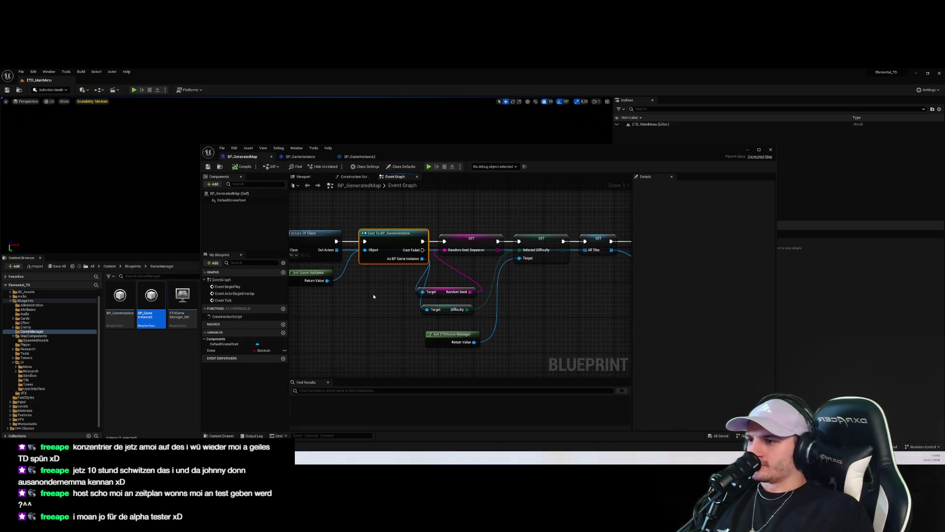
# Step: Place a Cast To BP_GameInstance2 node from Get Game Instance beside Get All Actors
pyautogui.moveTo(379, 268); pyautogui.dragTo(411, 324)
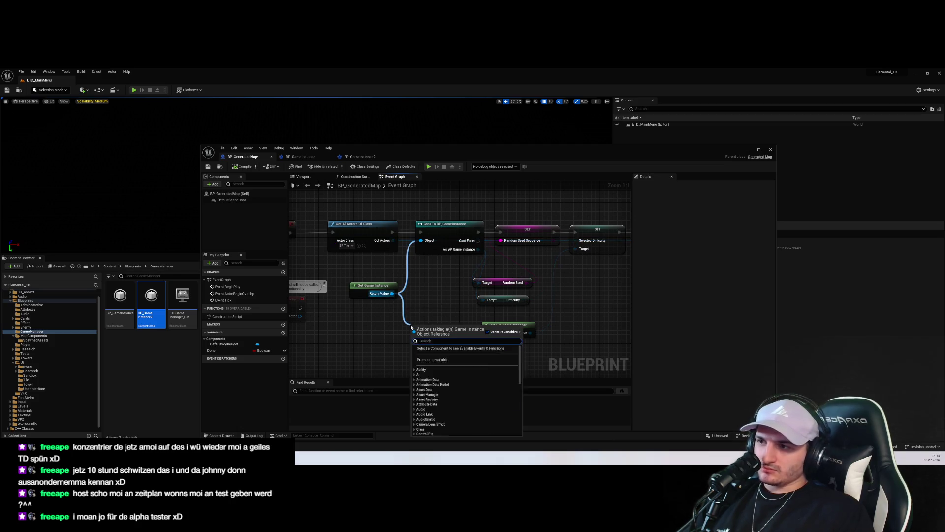
pyautogui.write('cast bp_')
pyautogui.press('Down')
pyautogui.press('Return')
pyautogui.moveTo(418, 326); pyautogui.dragTo(442, 271)
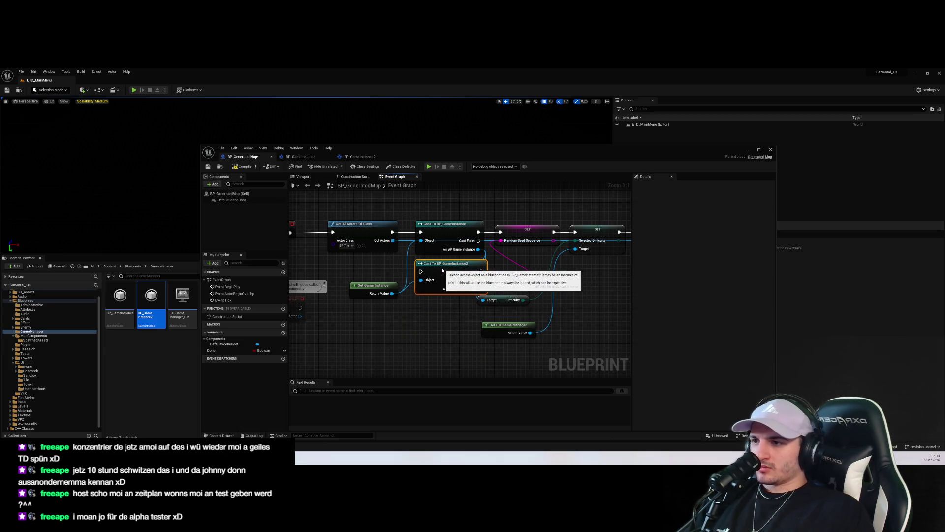
pyautogui.moveTo(446, 224)
pyautogui.mouseDown()
pyautogui.moveTo(445, 199)
pyautogui.moveTo(445, 222)
pyautogui.mouseUp()
pyautogui.moveTo(451, 296); pyautogui.dragTo(450, 288)
pyautogui.moveTo(445, 232); pyautogui.dragTo(449, 192)
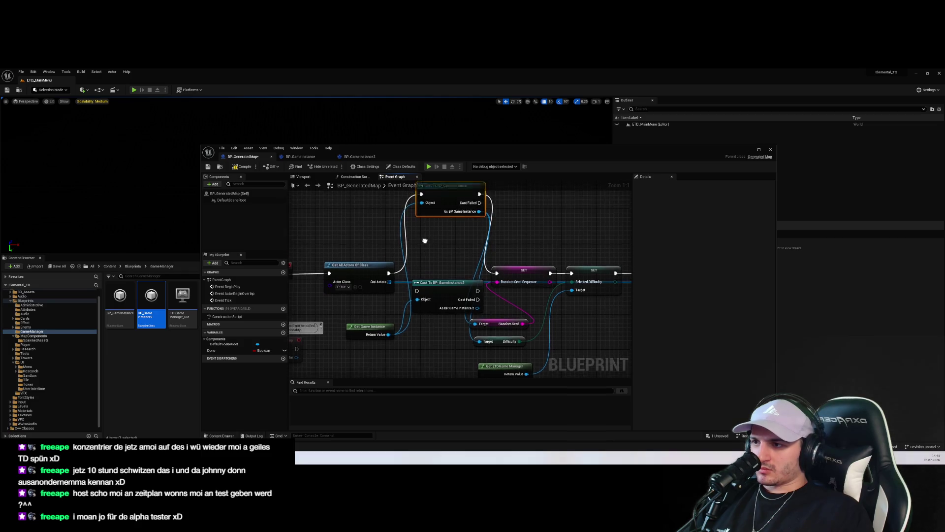
# Step: Disconnect the old Cast To BP_GameInstance node's links to the SET and Target pins
pyautogui.rightClick(416, 194)
pyautogui.press('Escape')
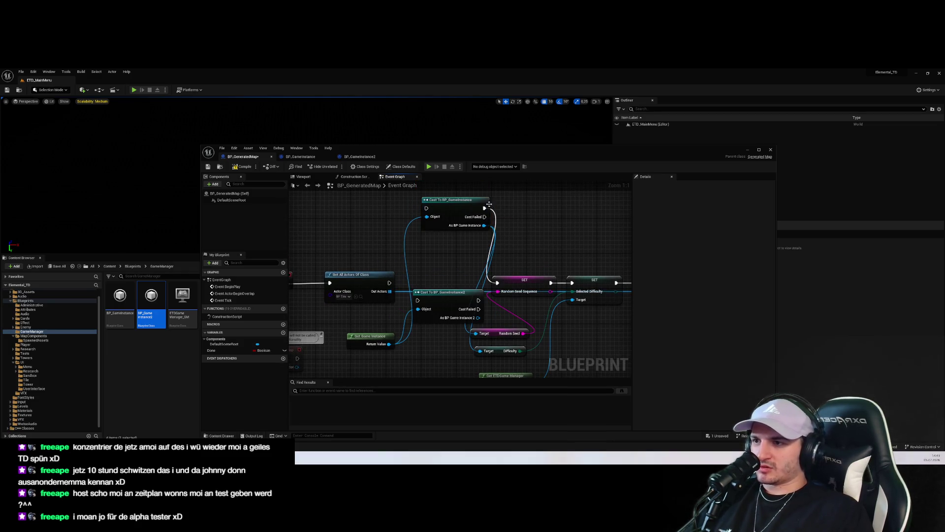
pyautogui.keyDown('alt'); pyautogui.click(485, 207); pyautogui.keyUp('alt')
pyautogui.moveTo(485, 225)
pyautogui.mouseDown()
pyautogui.moveTo(489, 317)
pyautogui.moveTo(475, 331)
pyautogui.moveTo(511, 237)
pyautogui.mouseUp()
pyautogui.moveTo(443, 292); pyautogui.dragTo(446, 247)
# Step: Wire BP_GameInstance2's Random Seed and Difficulty getters into the SET nodes, delete old getters, and Play
pyautogui.moveTo(484, 273)
pyautogui.mouseDown()
pyautogui.moveTo(497, 283)
pyautogui.moveTo(483, 272)
pyautogui.moveTo(458, 302)
pyautogui.mouseUp()
pyautogui.write('random')
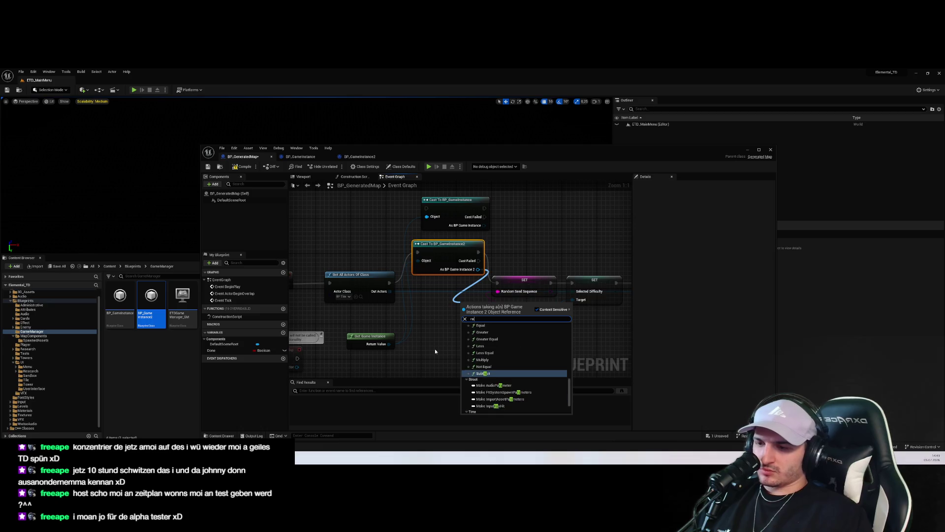
pyautogui.press('Return')
pyautogui.moveTo(514, 307); pyautogui.dragTo(497, 294)
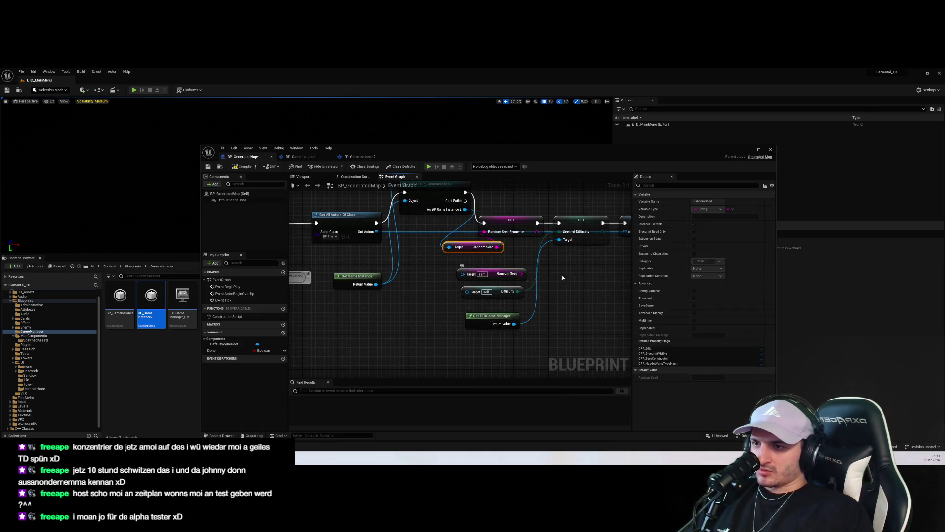
pyautogui.moveTo(438, 222)
pyautogui.mouseDown()
pyautogui.moveTo(404, 266)
pyautogui.moveTo(531, 243)
pyautogui.mouseUp()
pyautogui.write('difficulty')
pyautogui.press('Return')
pyautogui.press('Delete')
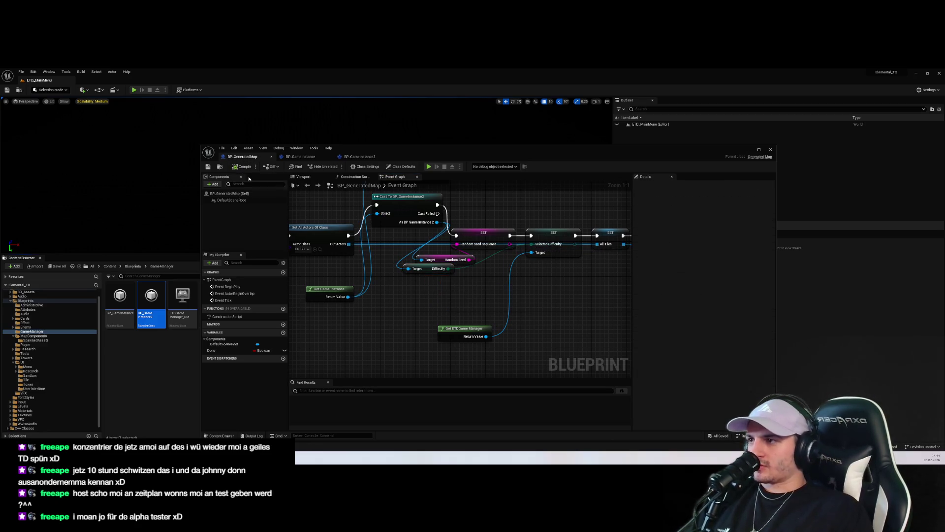
pyautogui.click(134, 90)
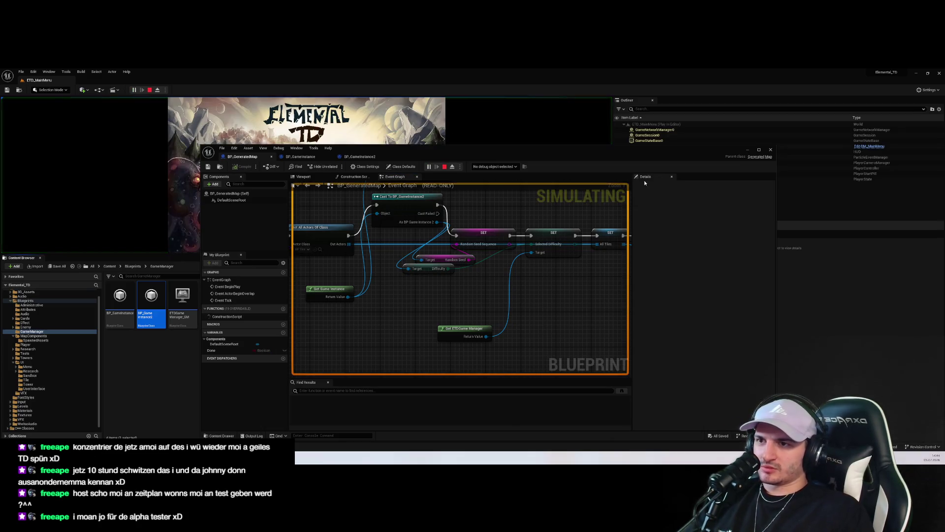
# Step: Start a game from the Sandbox setup and resume past the breakpoint
pyautogui.click(747, 151)
pyautogui.click(296, 219)
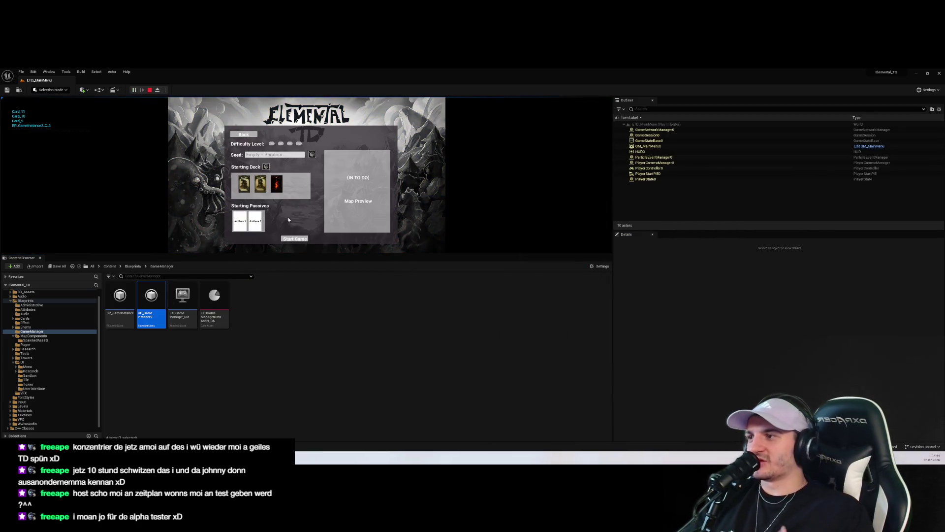
pyautogui.click(293, 239)
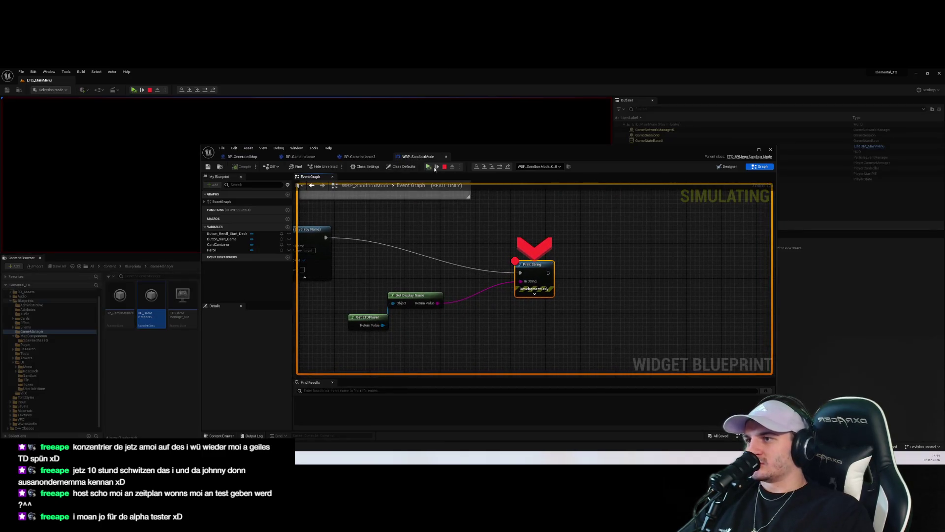
pyautogui.press('F5')
# Step: Enlarge the game viewport and close the tutorial card to reach the Preparation Phase
pyautogui.click(747, 151)
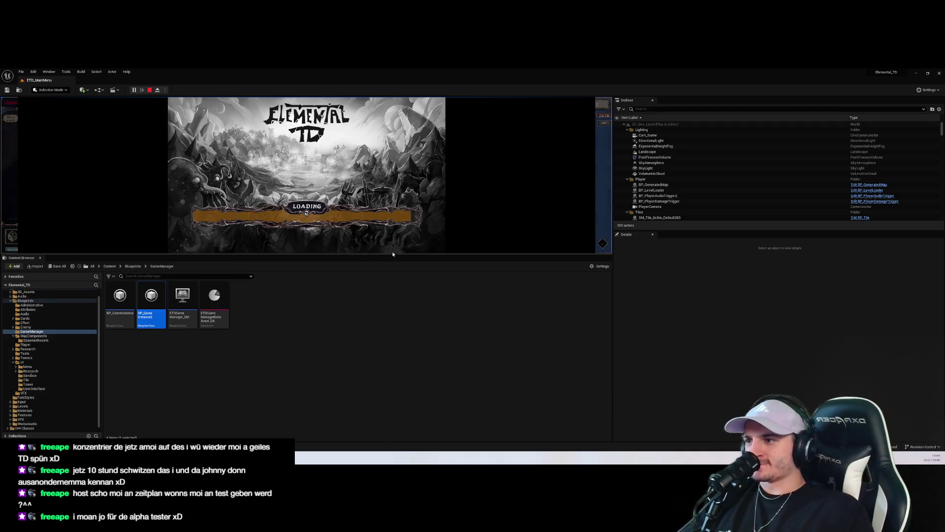
pyautogui.moveTo(390, 255); pyautogui.dragTo(384, 371)
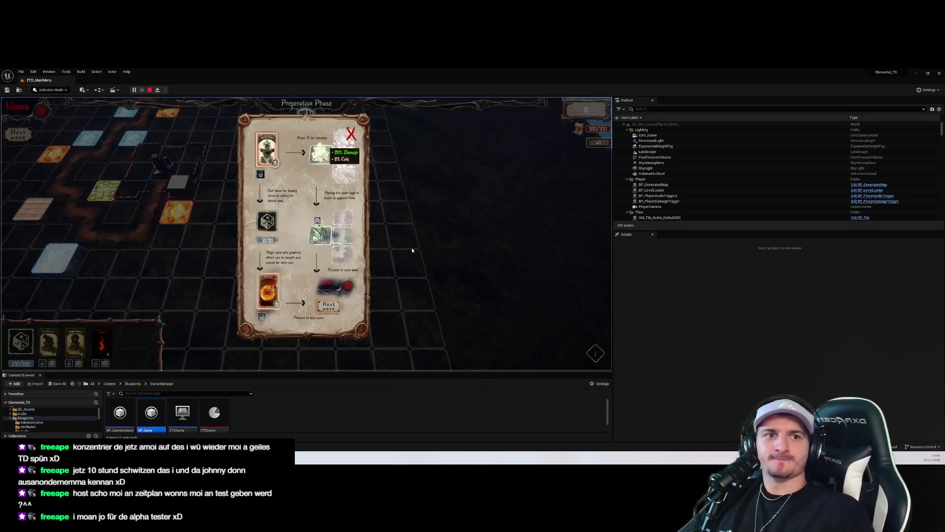
pyautogui.click(351, 133)
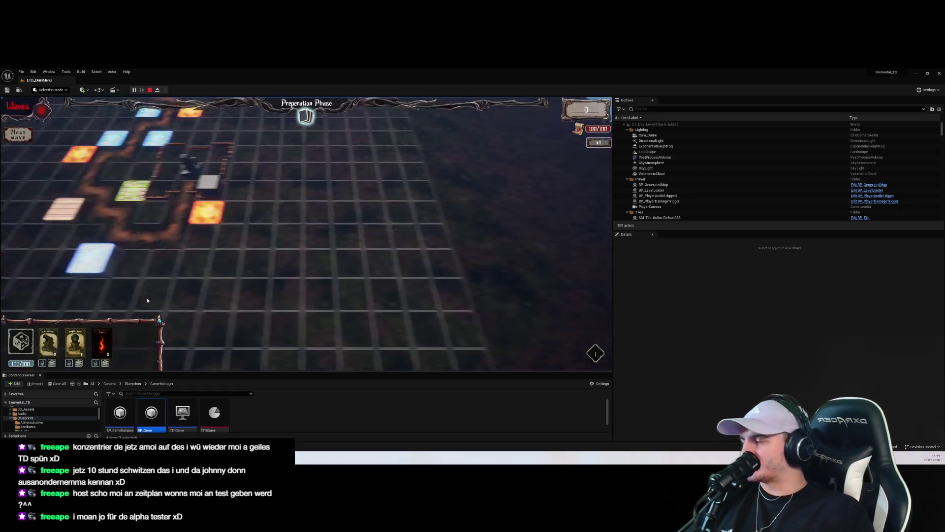
pyautogui.moveTo(44, 343)
pyautogui.moveTo(105, 343)
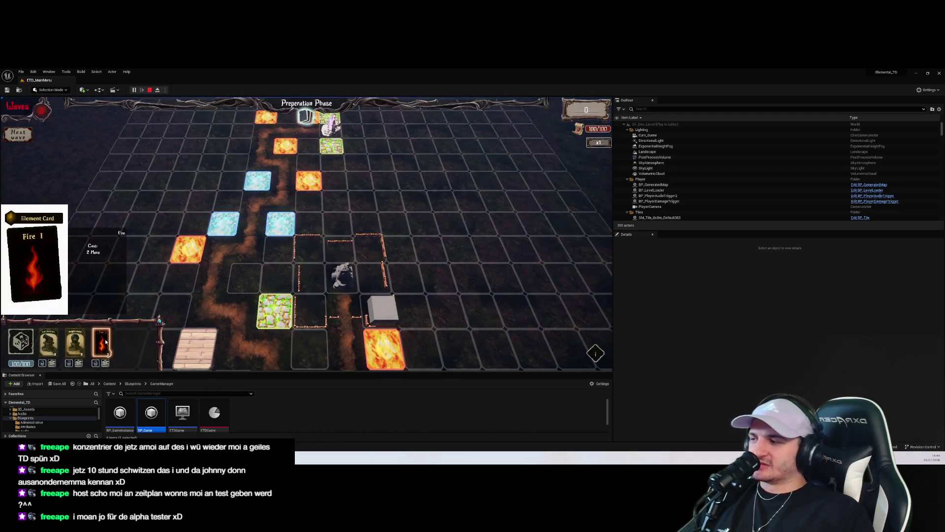
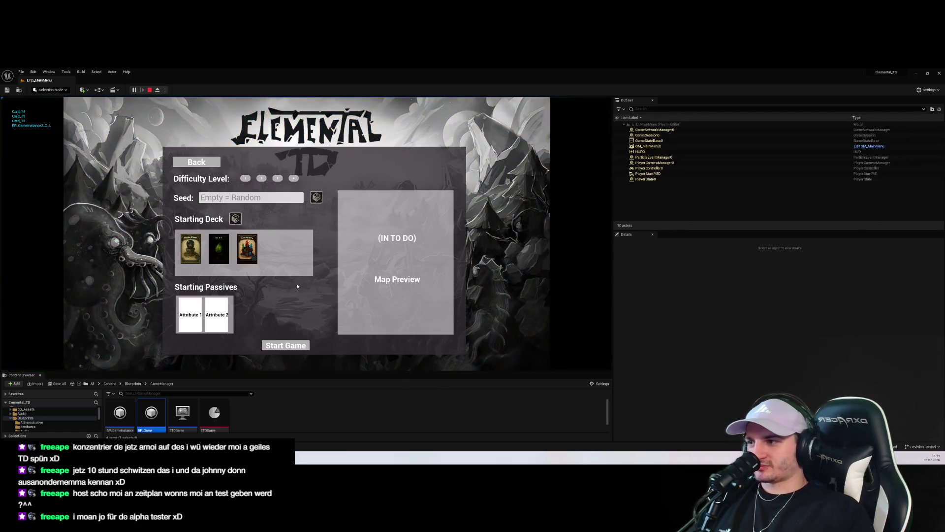
# Step: Snip the sandbox menu panel with Snipping Tool, then Start Game to hit the Print String breakpoint
pyautogui.press('super')
pyautogui.write('snipping tool')
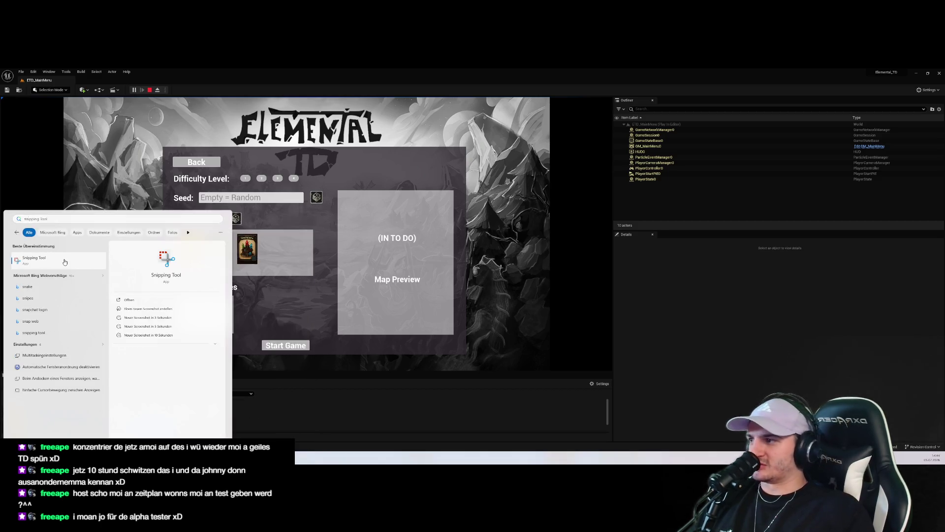
pyautogui.press('Return')
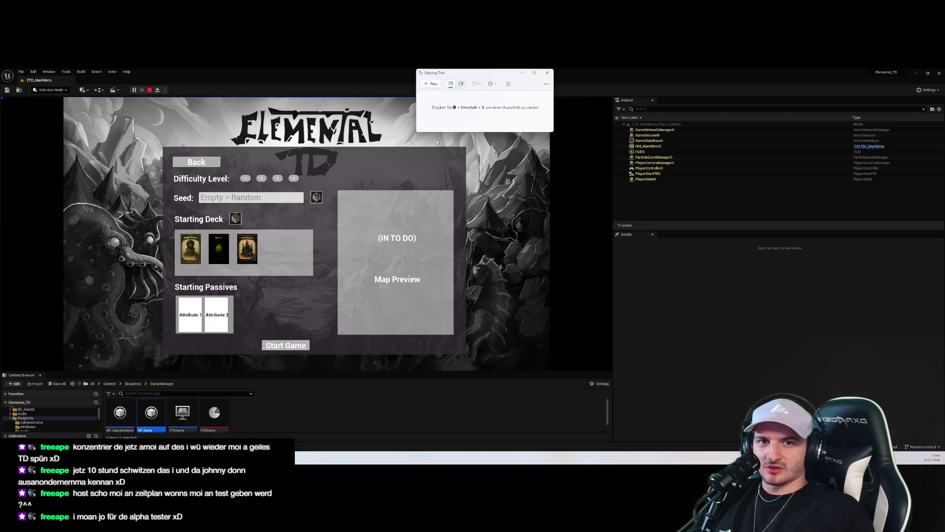
pyautogui.click(431, 83)
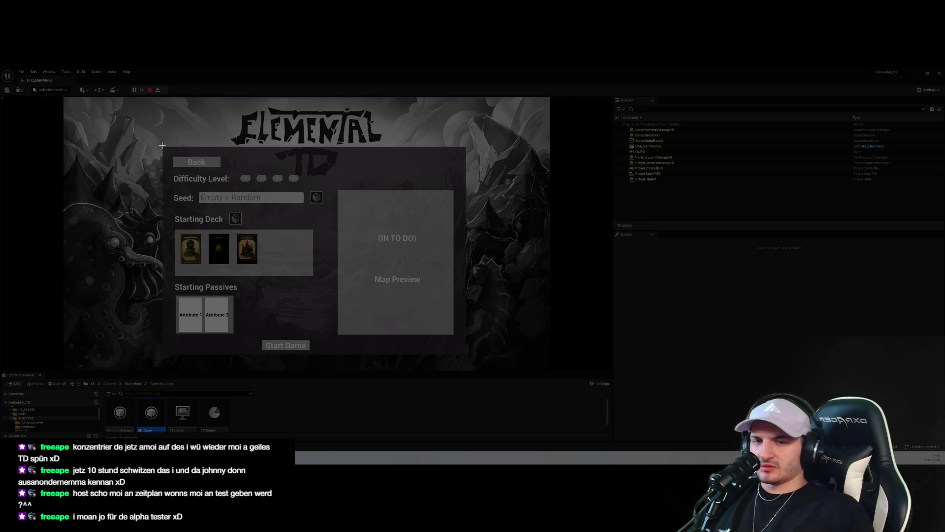
pyautogui.moveTo(165, 144)
pyautogui.mouseDown()
pyautogui.moveTo(436, 358)
pyautogui.moveTo(479, 359)
pyautogui.mouseUp()
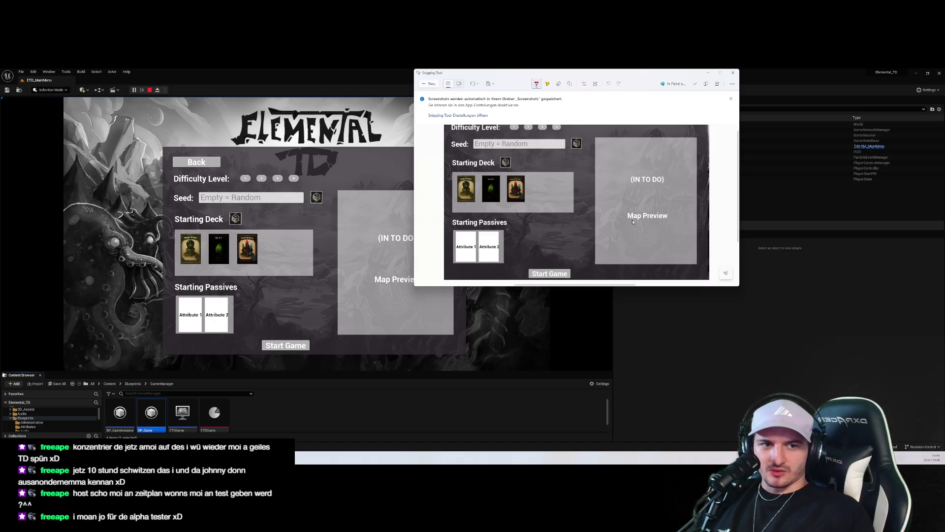
pyautogui.moveTo(582, 73)
pyautogui.mouseDown()
pyautogui.moveTo(709, 152)
pyautogui.moveTo(768, 150)
pyautogui.mouseUp()
pyautogui.click(192, 164)
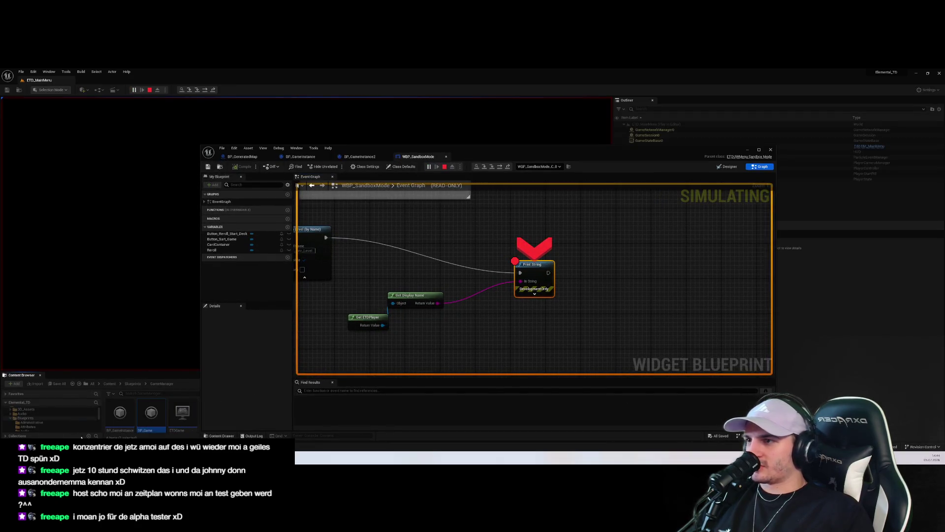
# Step: Resume past the breakpoint and close the WBP_SandboxMode blueprint editor
pyautogui.click(428, 166)
pyautogui.click(571, 158)
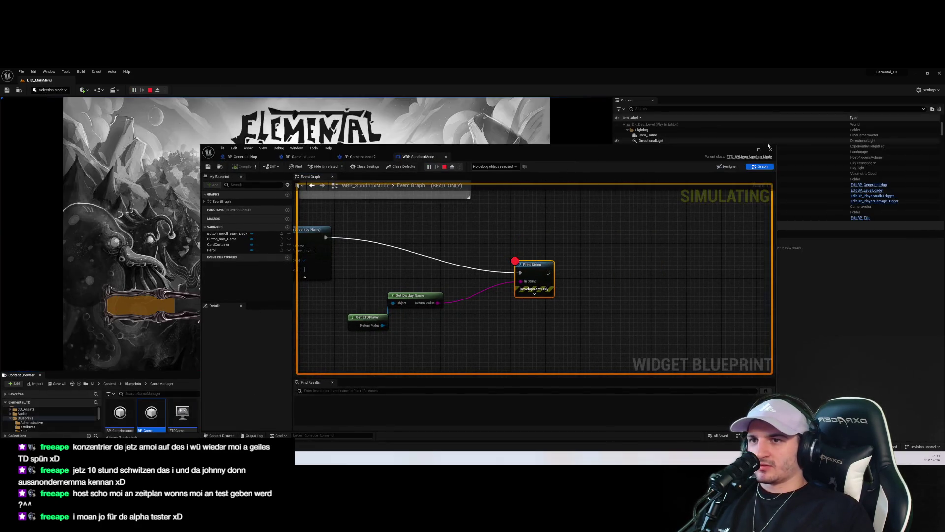
pyautogui.click(767, 148)
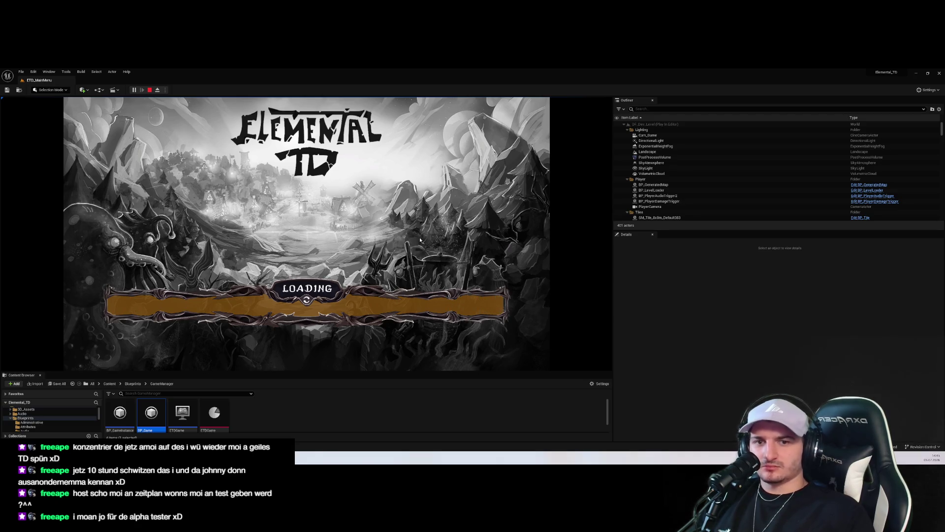
# Step: Dismiss the Preparation Phase tutorial, place the first hand card on the grid, and stop play
pyautogui.click(349, 135)
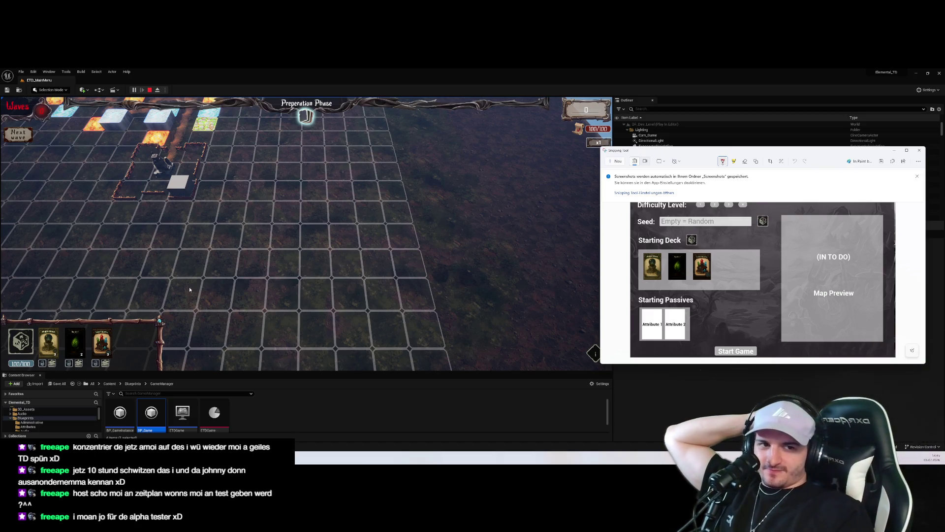
pyautogui.click(48, 341)
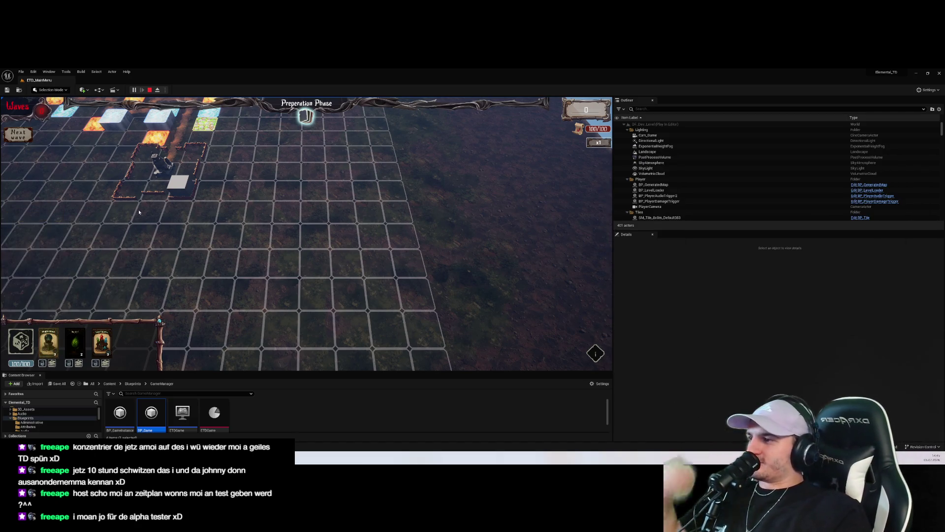
pyautogui.moveTo(48, 341)
pyautogui.mouseDown()
pyautogui.moveTo(140, 197)
pyautogui.moveTo(261, 228)
pyautogui.moveTo(256, 246)
pyautogui.mouseUp()
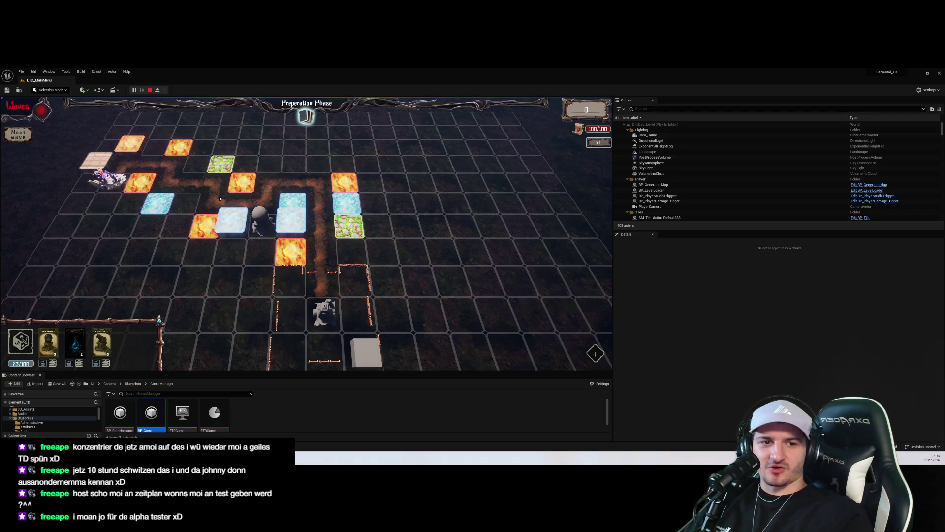
pyautogui.click(149, 91)
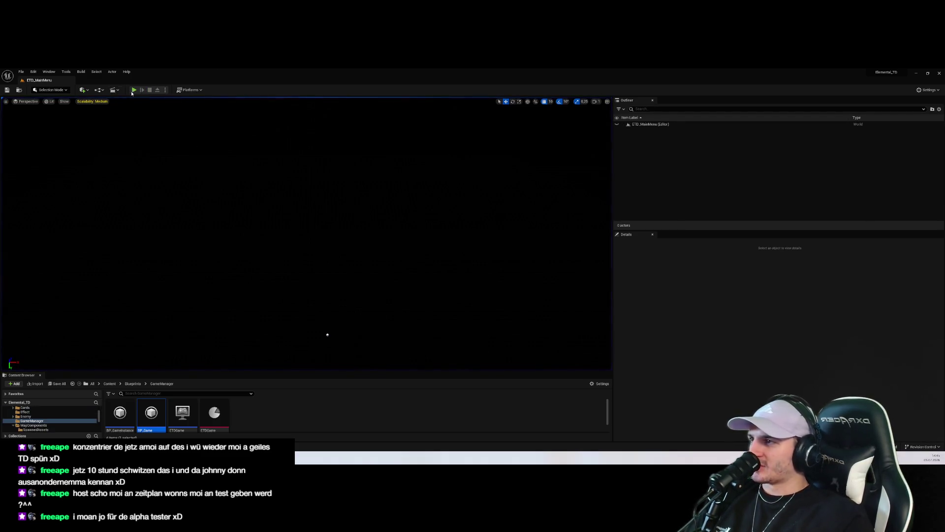
# Step: Play again, Start Game from the sandbox menu, resume the breakpoint, and minimize the blueprint
pyautogui.click(141, 88)
pyautogui.click(309, 301)
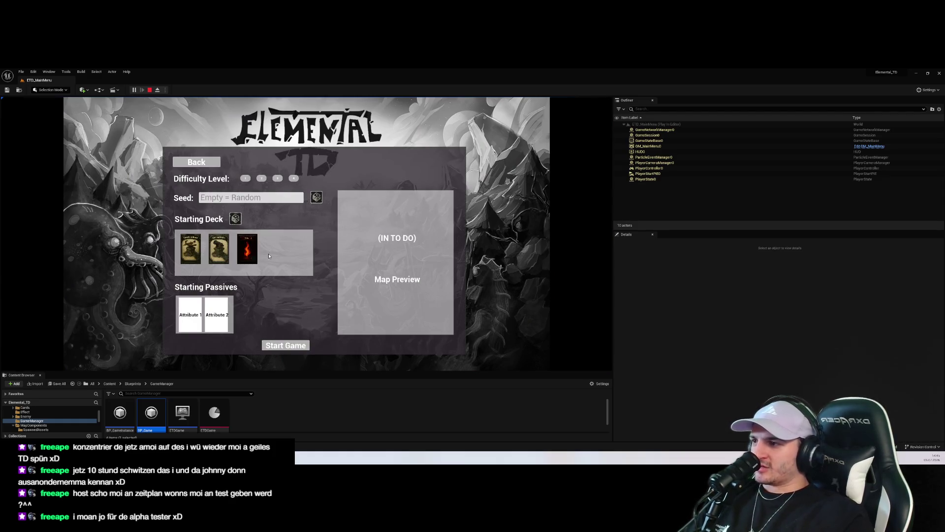
pyautogui.click(292, 348)
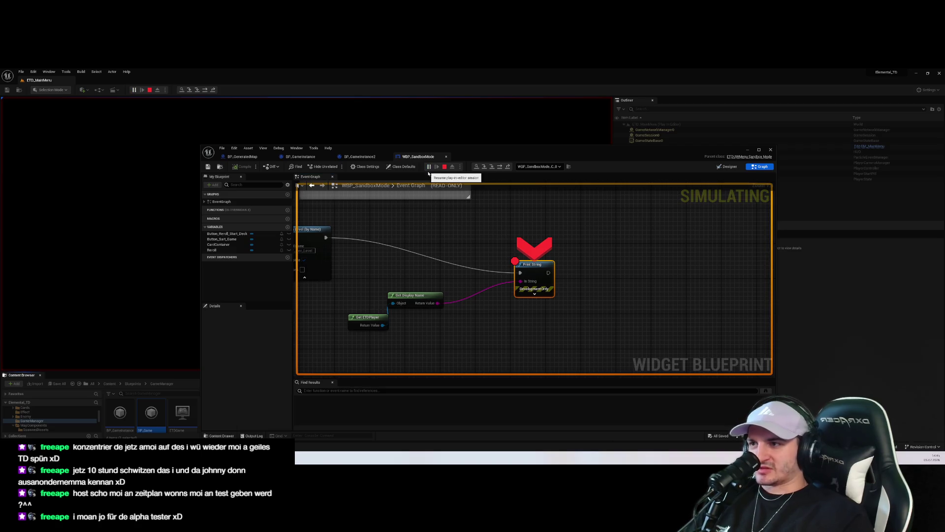
pyautogui.click(429, 167)
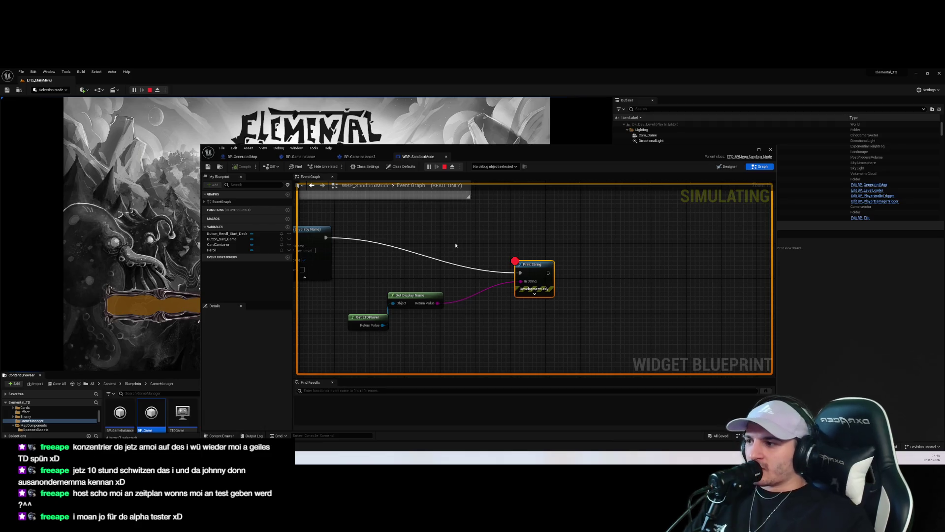
pyautogui.click(747, 151)
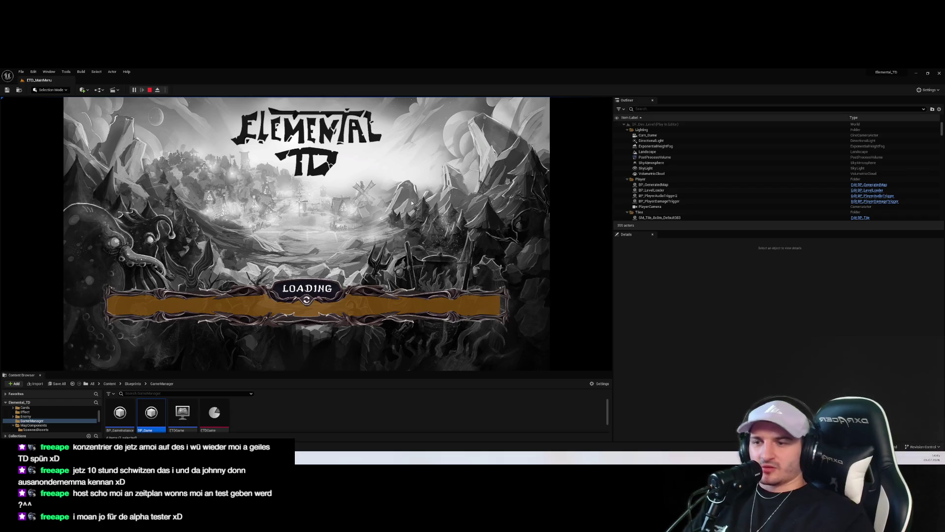
# Step: Dismiss the tutorial, place two hand cards as towers on the board, and stop play
pyautogui.click(351, 134)
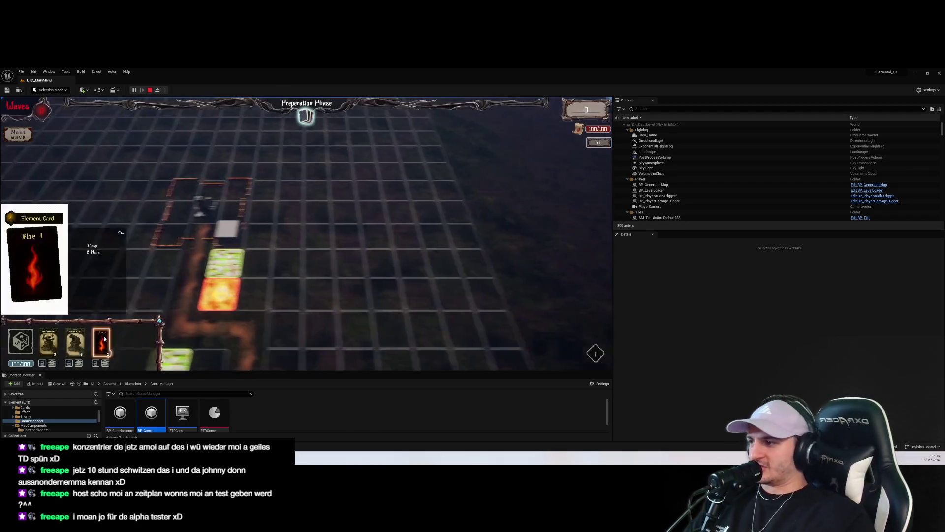
pyautogui.moveTo(48, 341)
pyautogui.mouseDown()
pyautogui.moveTo(205, 205)
pyautogui.moveTo(292, 288)
pyautogui.mouseUp()
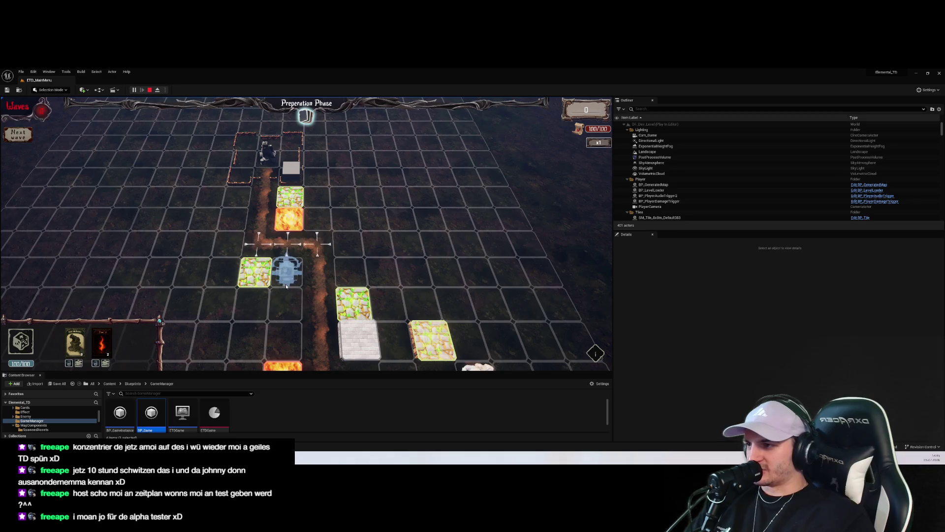
pyautogui.moveTo(75, 342)
pyautogui.mouseDown()
pyautogui.moveTo(64, 268)
pyautogui.moveTo(190, 337)
pyautogui.moveTo(300, 366)
pyautogui.moveTo(333, 225)
pyautogui.mouseUp()
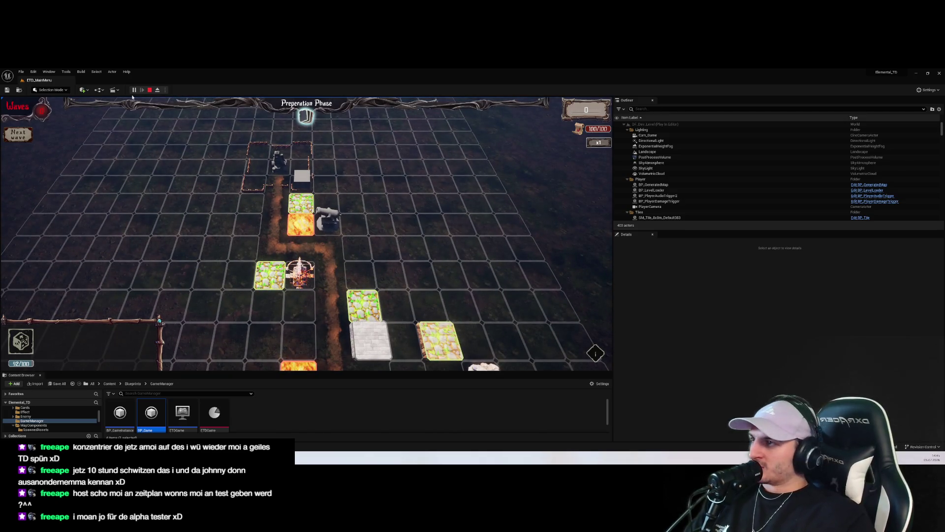
pyautogui.click(150, 90)
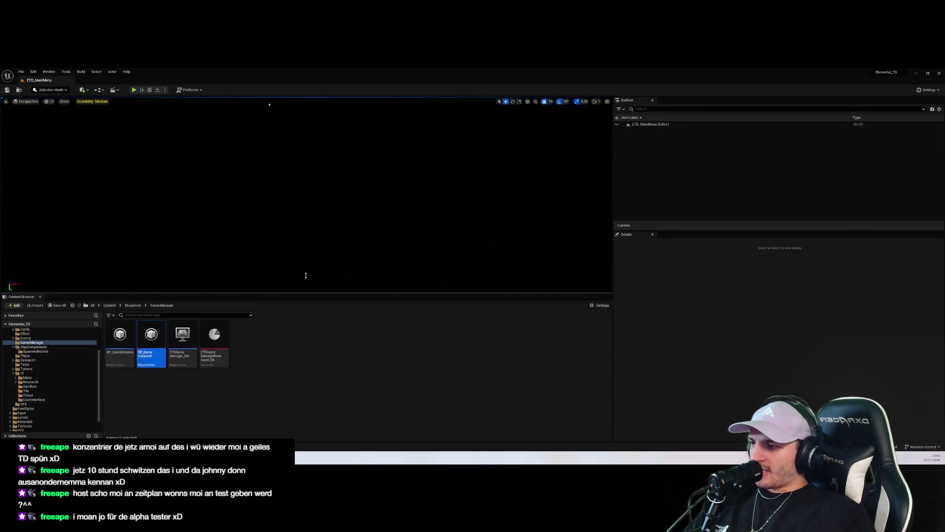
# Step: Open the WBP_SandboxMode widget blueprint from the UI > Menu > SubMenu folder
pyautogui.click(89, 332)
pyautogui.click(44, 398)
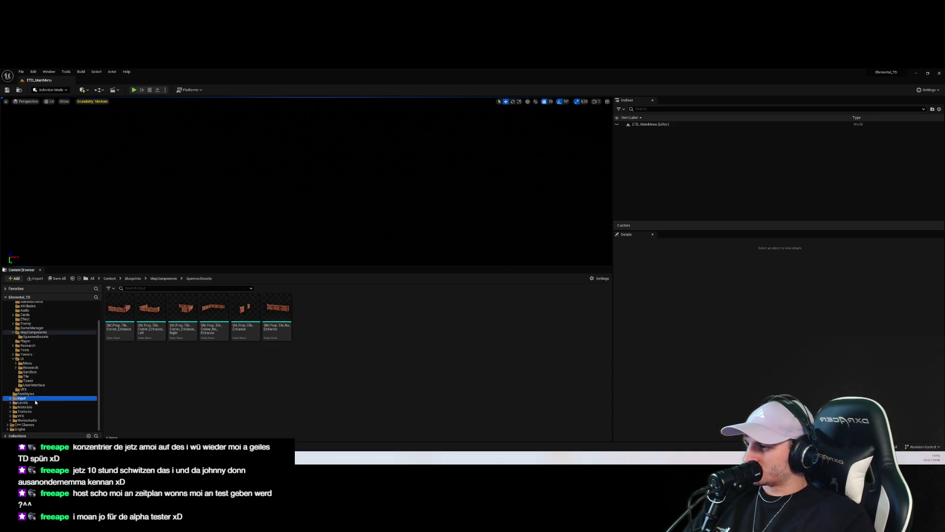
pyautogui.click(42, 371)
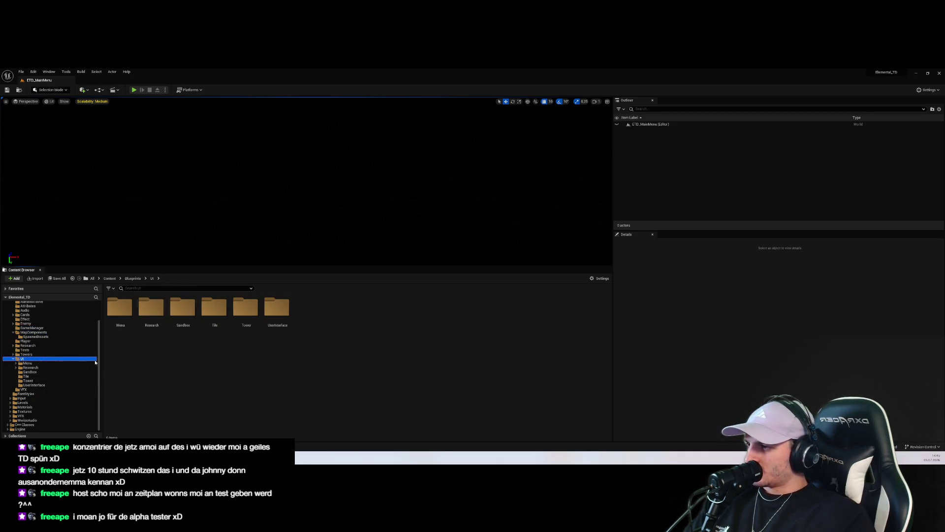
pyautogui.click(34, 376)
pyautogui.click(29, 371)
pyautogui.click(27, 362)
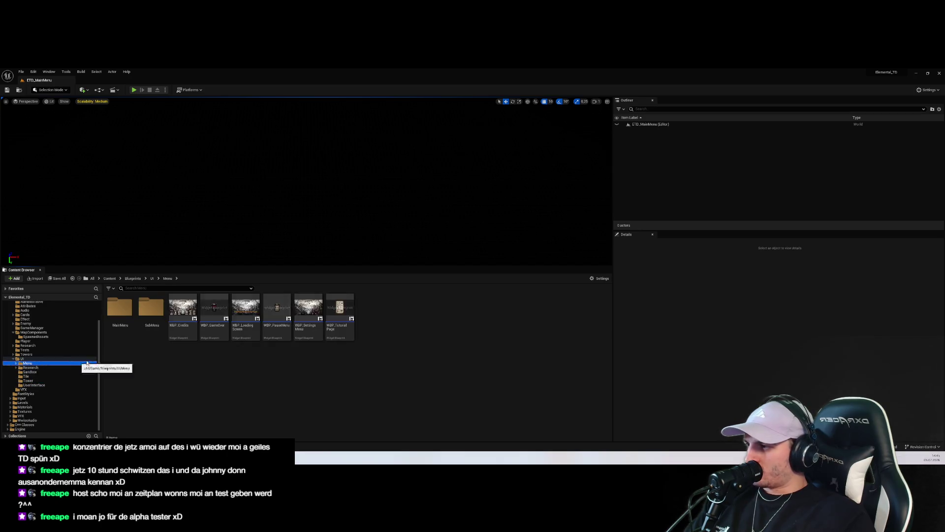
pyautogui.click(16, 363)
pyautogui.click(34, 372)
pyautogui.doubleClick(152, 310)
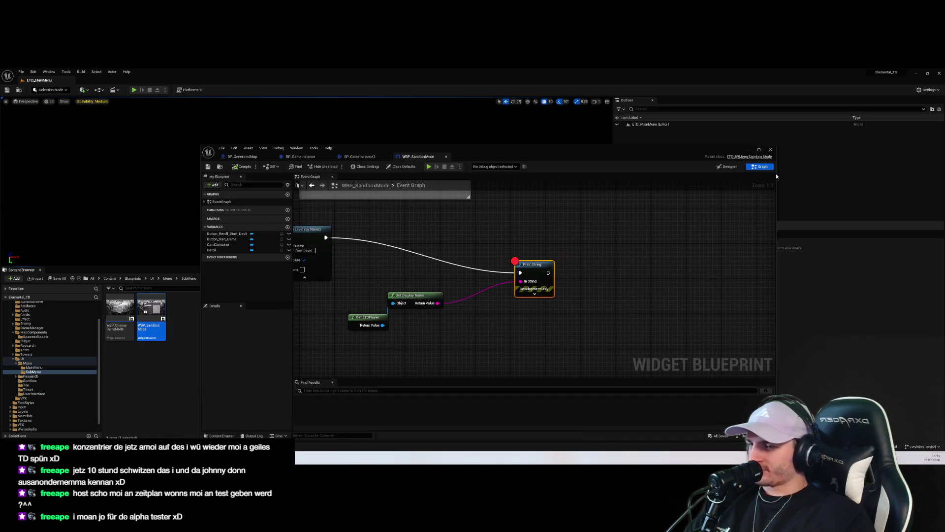
# Step: In the Event Graph, delete the Print String and Get Display Name debug nodes
pyautogui.click(728, 166)
pyautogui.scroll(5, 477, 301)
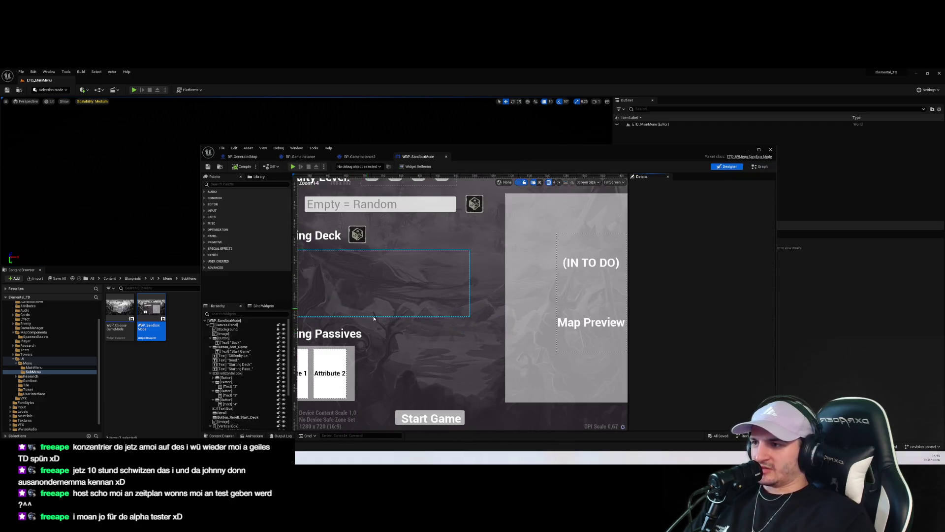
pyautogui.scroll(1, 476, 300)
pyautogui.click(759, 166)
pyautogui.scroll(-4, 426, 300)
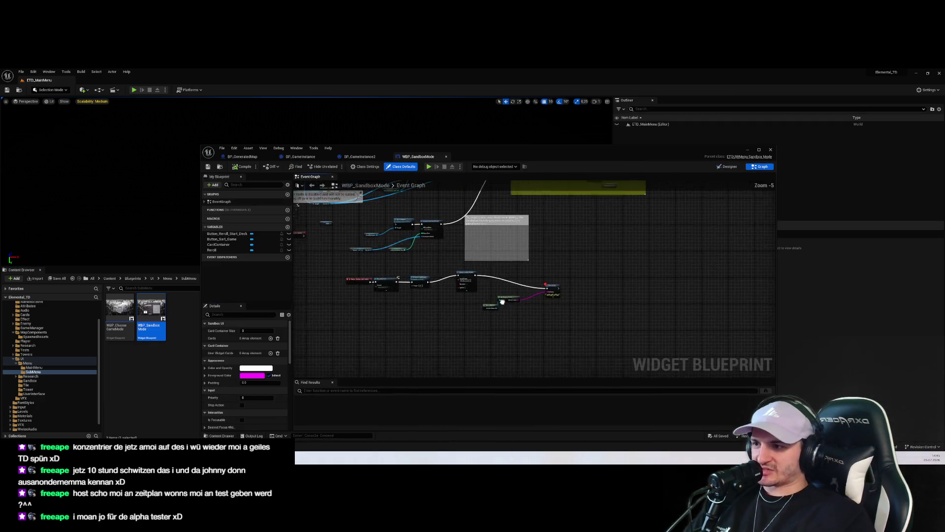
pyautogui.scroll(5, 426, 300)
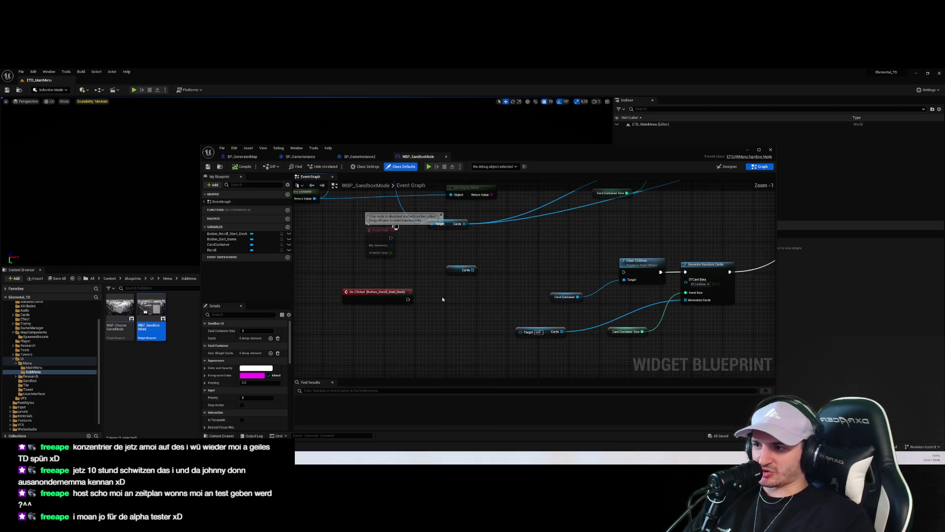
pyautogui.scroll(-4, 442, 299)
pyautogui.scroll(3, 443, 258)
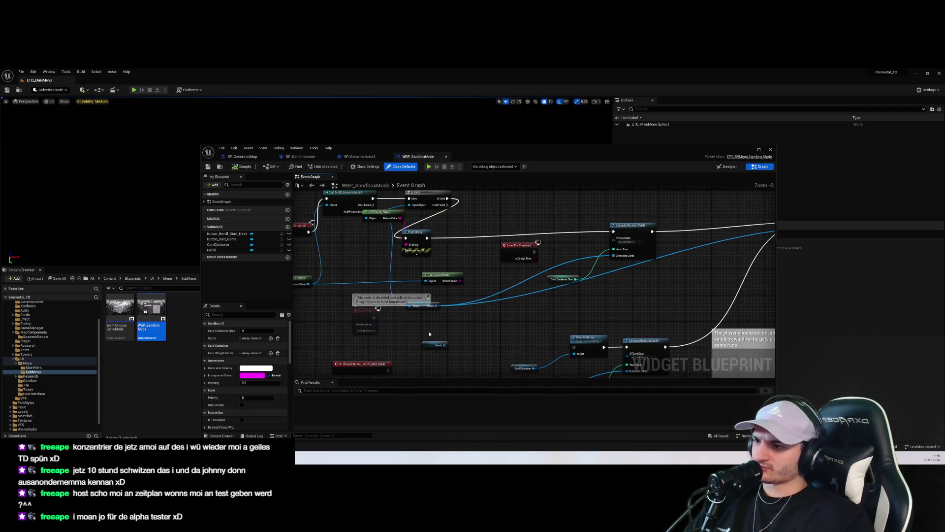
pyautogui.click(442, 258)
pyautogui.press('Delete')
pyautogui.click(416, 239)
pyautogui.press('Delete')
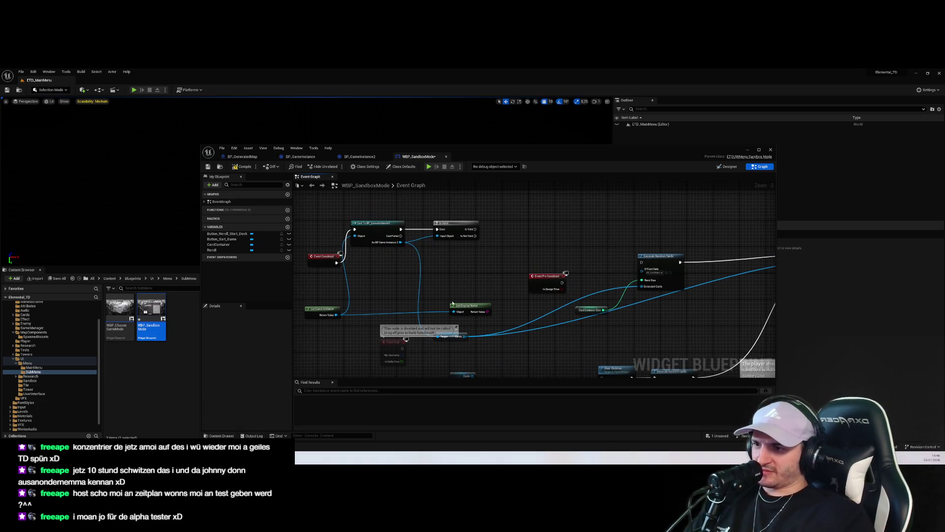
pyautogui.press('Delete')
# Step: Wire Is Valid into Generate Random Cards and delete the unused Event Pre Construct node
pyautogui.moveTo(475, 229)
pyautogui.mouseDown()
pyautogui.moveTo(554, 266)
pyautogui.moveTo(641, 262)
pyautogui.mouseUp()
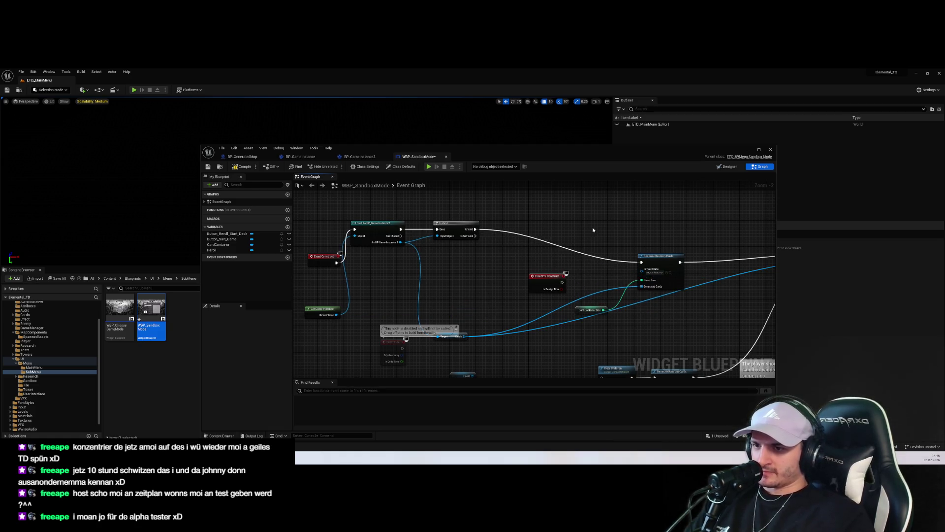
pyautogui.press('Delete')
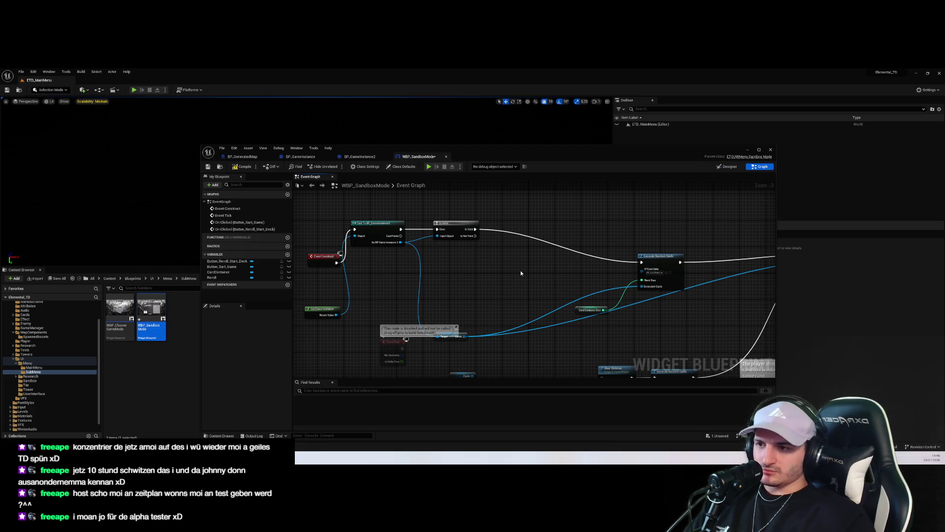
pyautogui.scroll(-1, 513, 290)
pyautogui.scroll(4, 513, 291)
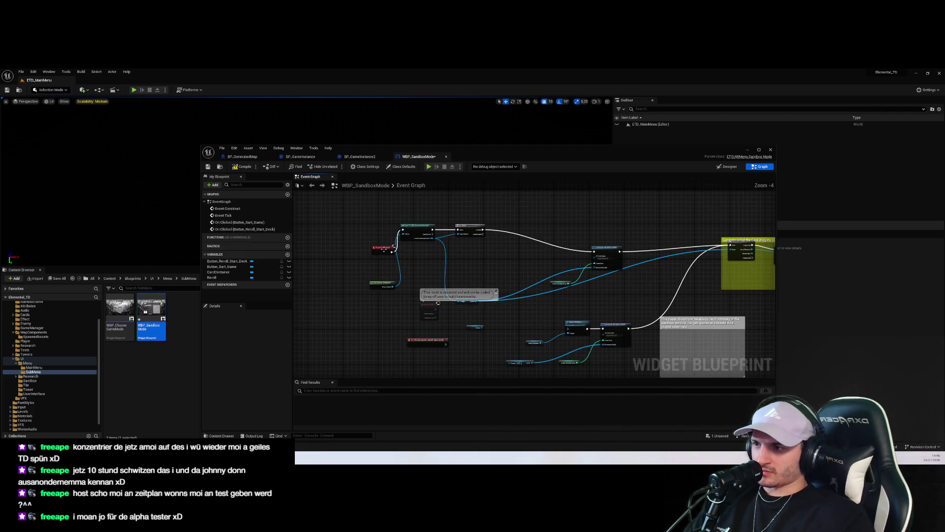
pyautogui.click(404, 238)
# Step: Pack Event Construct, Get Game Instance, Cast, Is Valid, Generate Random Cards and Cards nodes together
pyautogui.moveTo(410, 238); pyautogui.dragTo(368, 237)
pyautogui.moveTo(405, 357); pyautogui.dragTo(359, 270)
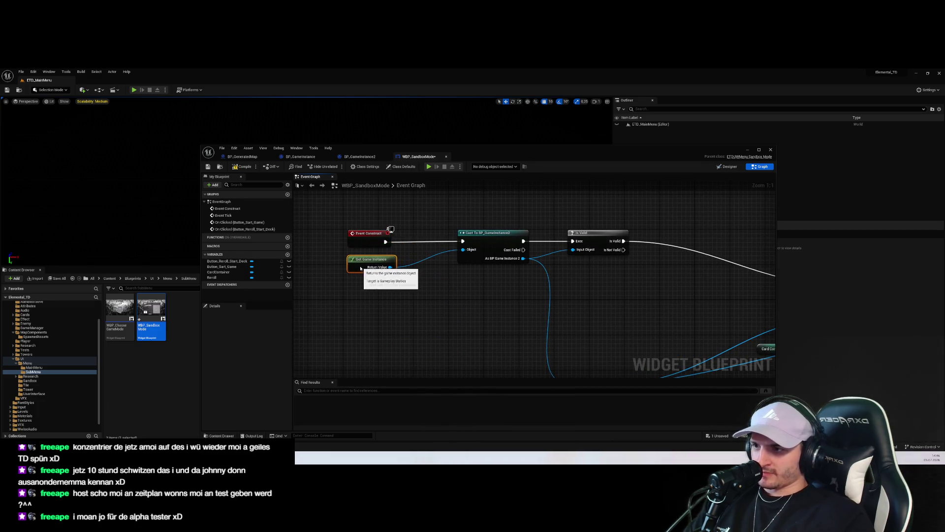
pyautogui.moveTo(492, 233); pyautogui.dragTo(444, 232)
pyautogui.moveTo(586, 230); pyautogui.dragTo(510, 232)
pyautogui.scroll(-2, 533, 295)
pyautogui.moveTo(710, 289); pyautogui.dragTo(499, 255)
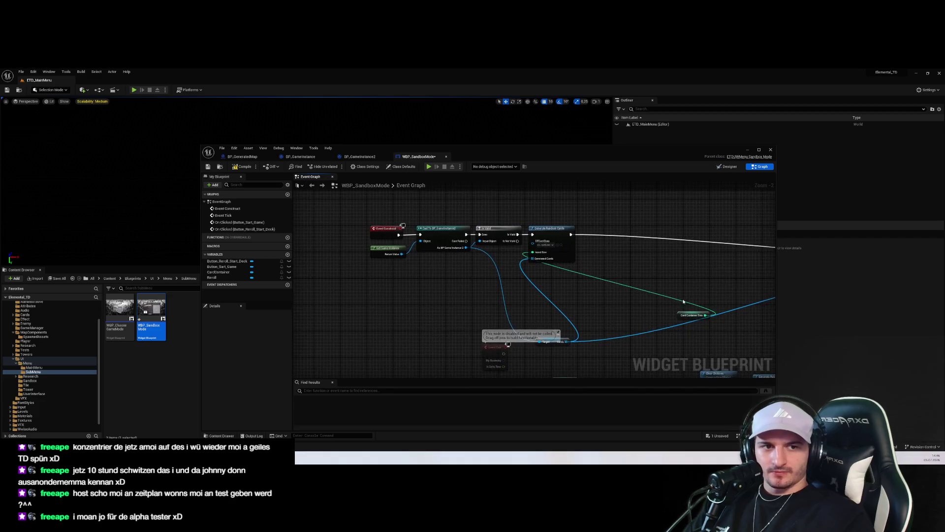
pyautogui.scroll(2, 681, 299)
pyautogui.moveTo(687, 316)
pyautogui.mouseDown()
pyautogui.moveTo(468, 269)
pyautogui.moveTo(433, 239)
pyautogui.mouseUp()
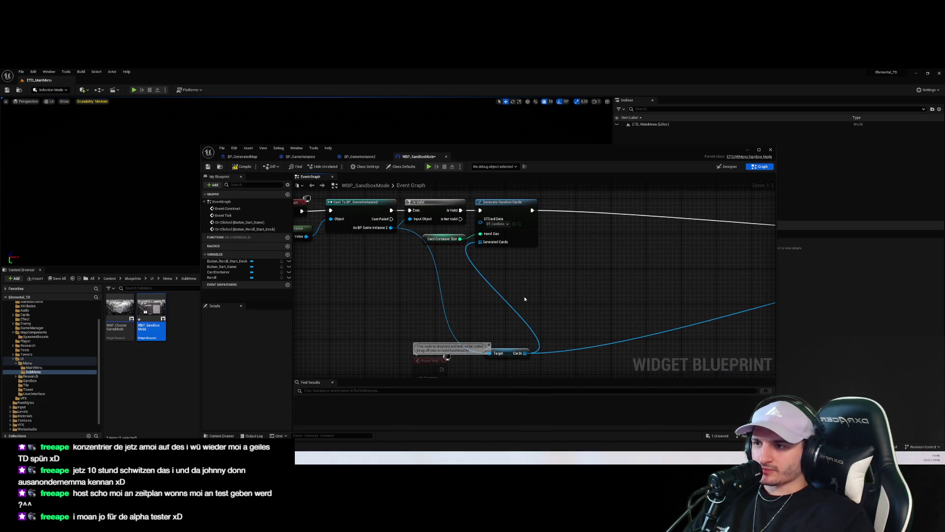
pyautogui.moveTo(515, 339)
pyautogui.mouseDown()
pyautogui.moveTo(470, 270)
pyautogui.moveTo(521, 274)
pyautogui.mouseUp()
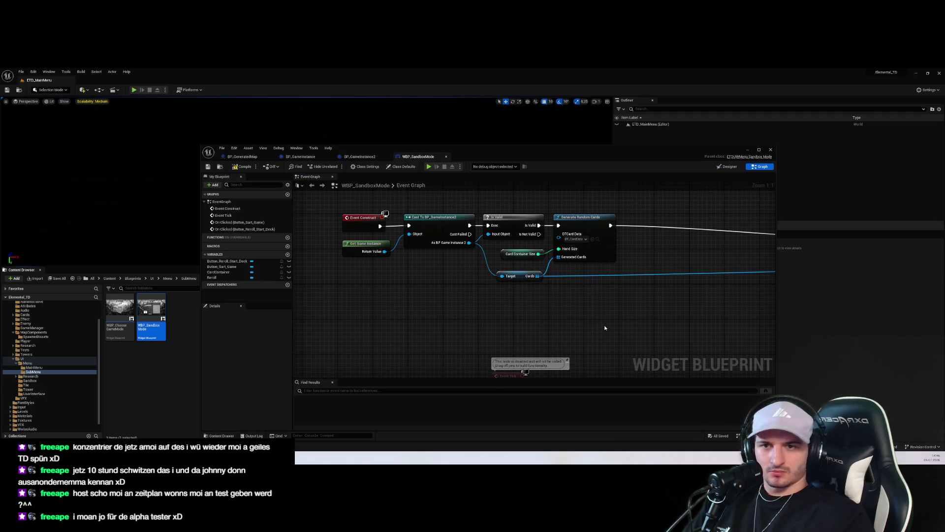
# Step: Tighten the card-widget comment: move SET, Add Child, Card Container, delete debug prints, shrink the box
pyautogui.scroll(-3, 603, 325)
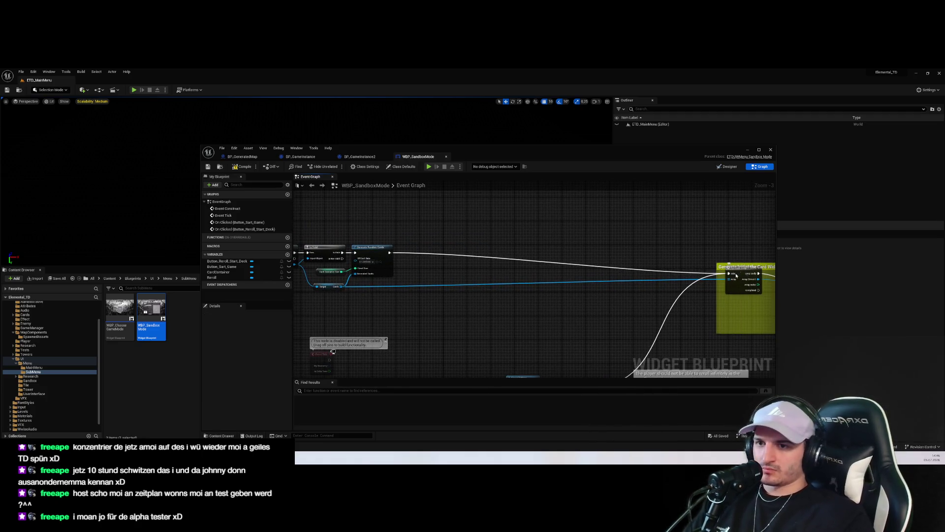
pyautogui.scroll(-4, 611, 291)
pyautogui.click(597, 266)
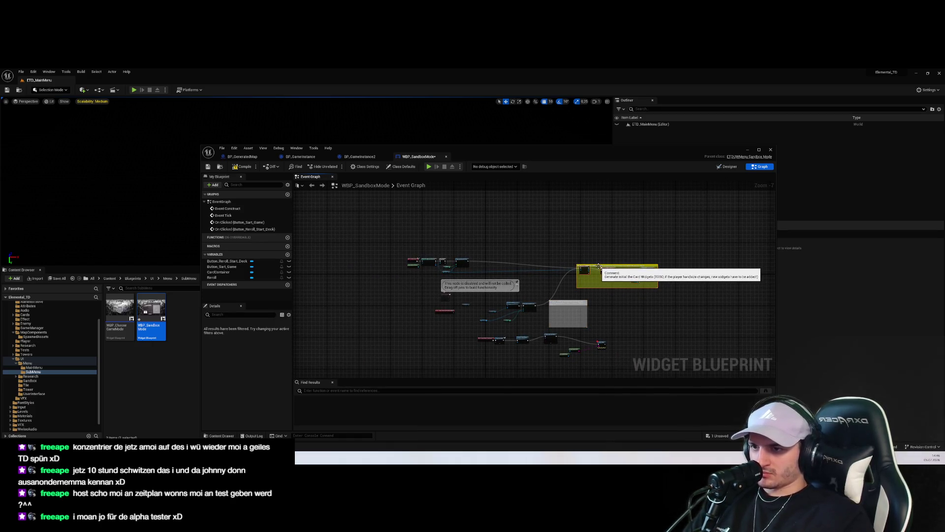
pyautogui.scroll(8, 584, 268)
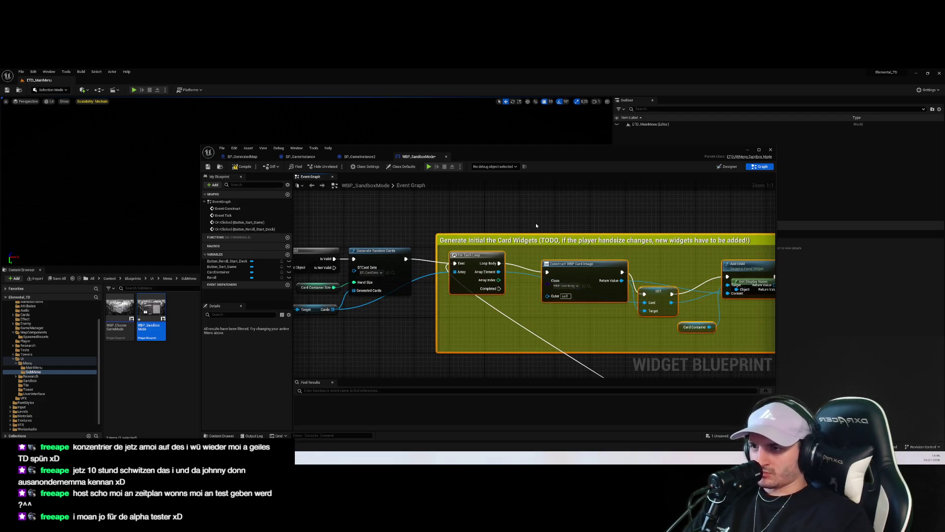
pyautogui.moveTo(510, 247)
pyautogui.mouseDown()
pyautogui.moveTo(457, 252)
pyautogui.moveTo(524, 261)
pyautogui.mouseUp()
pyautogui.click(606, 300)
pyautogui.moveTo(607, 300); pyautogui.dragTo(598, 268)
pyautogui.moveTo(684, 266); pyautogui.dragTo(648, 254)
pyautogui.moveTo(717, 290); pyautogui.dragTo(639, 290)
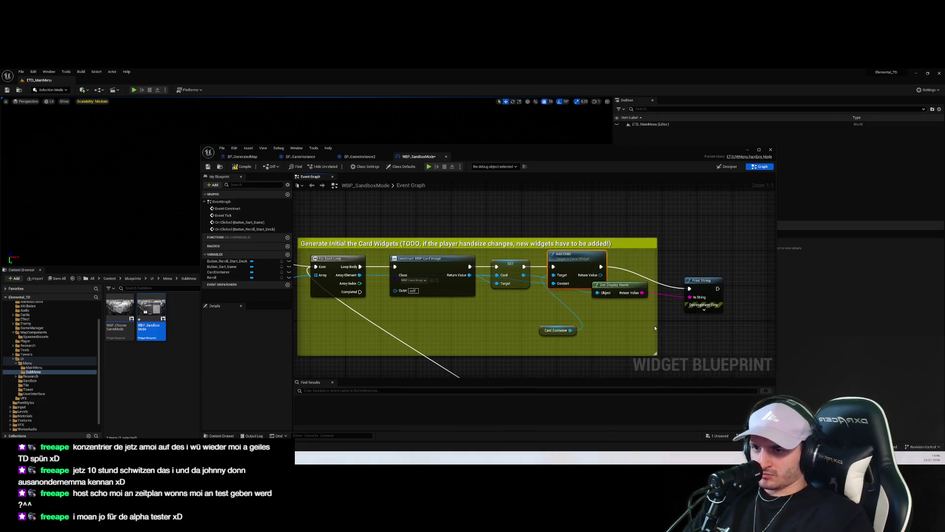
pyautogui.moveTo(728, 320); pyautogui.dragTo(616, 278)
pyautogui.press('Delete')
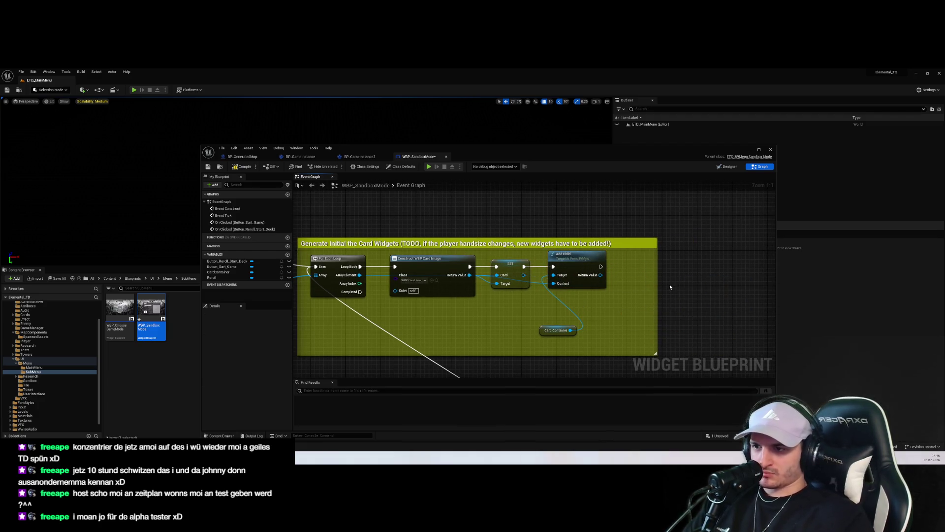
pyautogui.moveTo(539, 331); pyautogui.dragTo(503, 309)
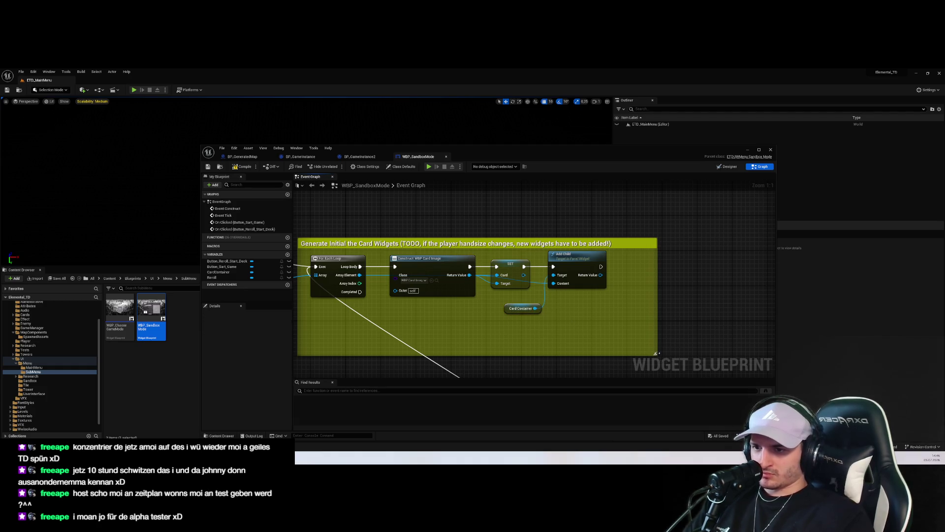
pyautogui.moveTo(656, 353); pyautogui.dragTo(617, 333)
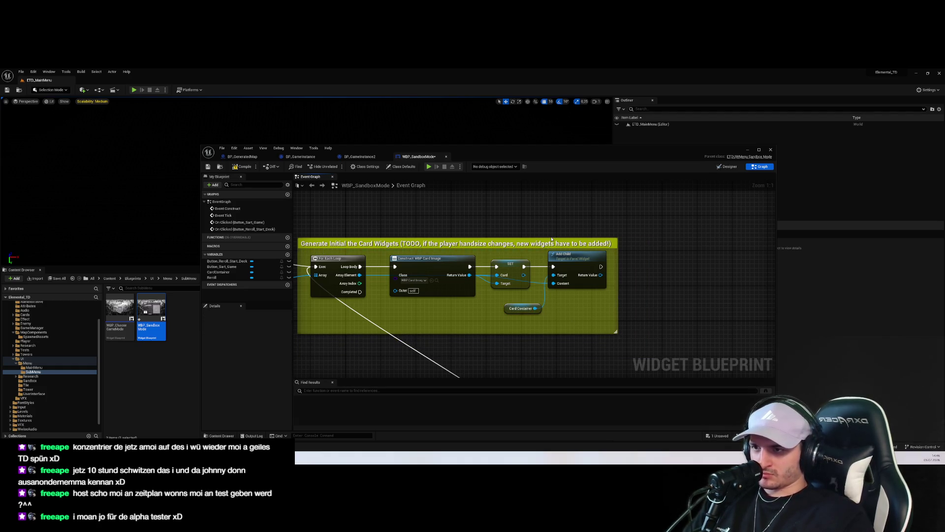
# Step: Move the reroll OnClicked node up-left and delete the unused Event Tick node
pyautogui.moveTo(483, 342); pyautogui.dragTo(558, 346)
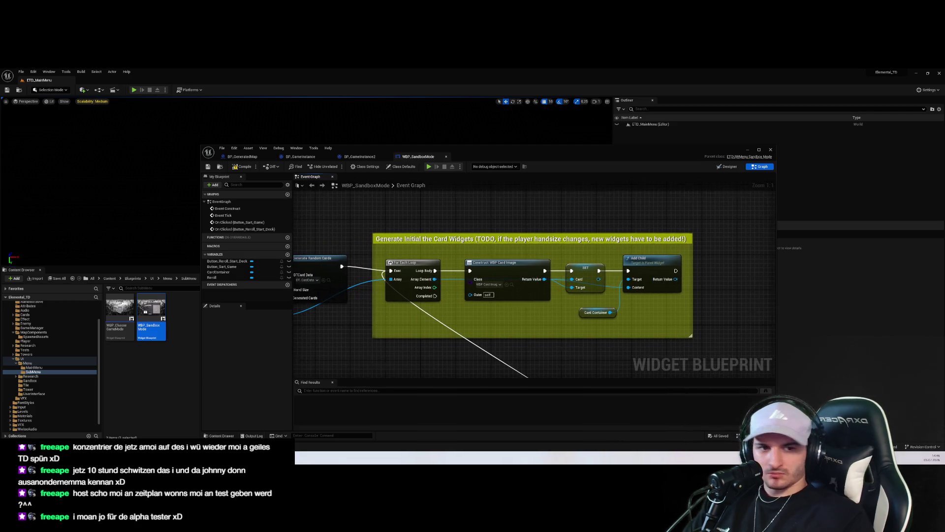
pyautogui.scroll(-4, 558, 346)
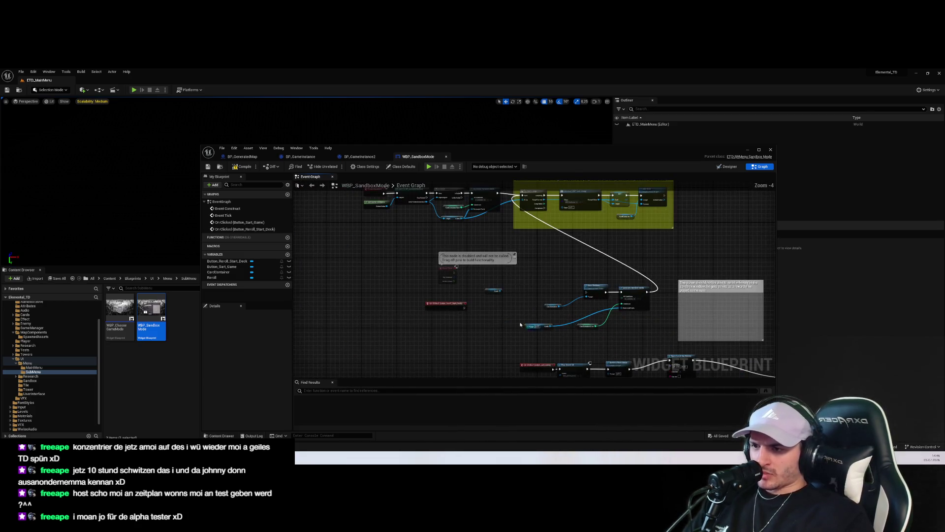
pyautogui.moveTo(530, 325); pyautogui.dragTo(558, 349)
pyautogui.moveTo(472, 327); pyautogui.dragTo(410, 252)
pyautogui.click(481, 294)
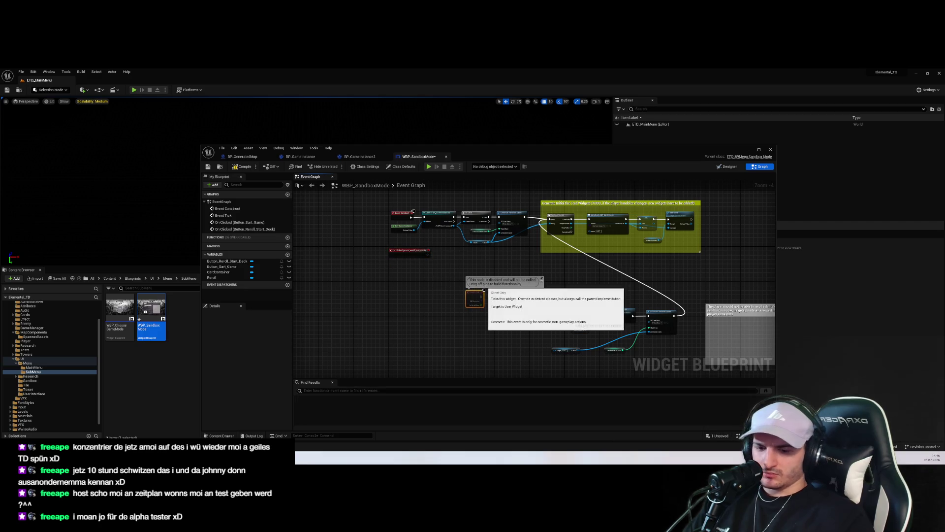
pyautogui.press('Delete')
# Step: Connect the reroll button's OnClicked event to Clear Children
pyautogui.scroll(2, 590, 345)
pyautogui.click(564, 338)
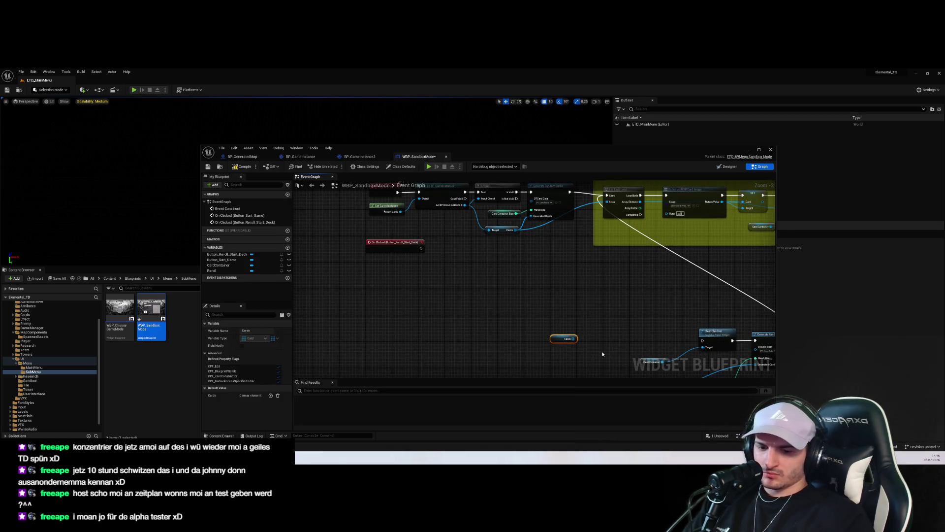
pyautogui.scroll(-2, 602, 354)
pyautogui.moveTo(544, 344)
pyautogui.mouseDown()
pyautogui.moveTo(654, 300)
pyautogui.moveTo(507, 254)
pyautogui.mouseUp()
pyautogui.scroll(4, 401, 206)
pyautogui.moveTo(446, 277)
pyautogui.mouseDown()
pyautogui.moveTo(528, 306)
pyautogui.moveTo(503, 275)
pyautogui.moveTo(510, 317)
pyautogui.moveTo(529, 303)
pyautogui.moveTo(512, 279)
pyautogui.mouseUp()
pyautogui.click(499, 275)
pyautogui.scroll(-1, 543, 235)
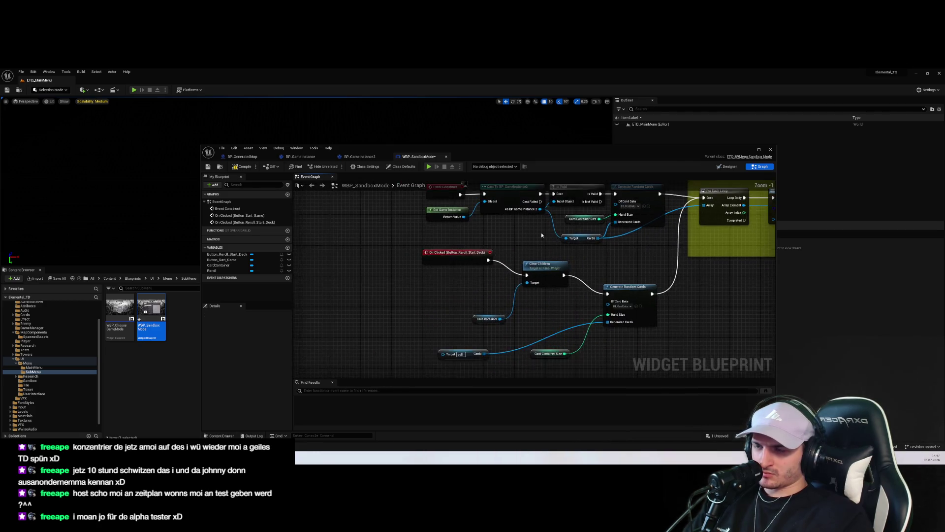
# Step: Copy and paste the Get Game Instance and Cast nodes next to the reroll chain
pyautogui.moveTo(492, 197); pyautogui.dragTo(414, 233)
pyautogui.hotkey('ctrl', 'c')
pyautogui.hotkey('ctrl', 'v')
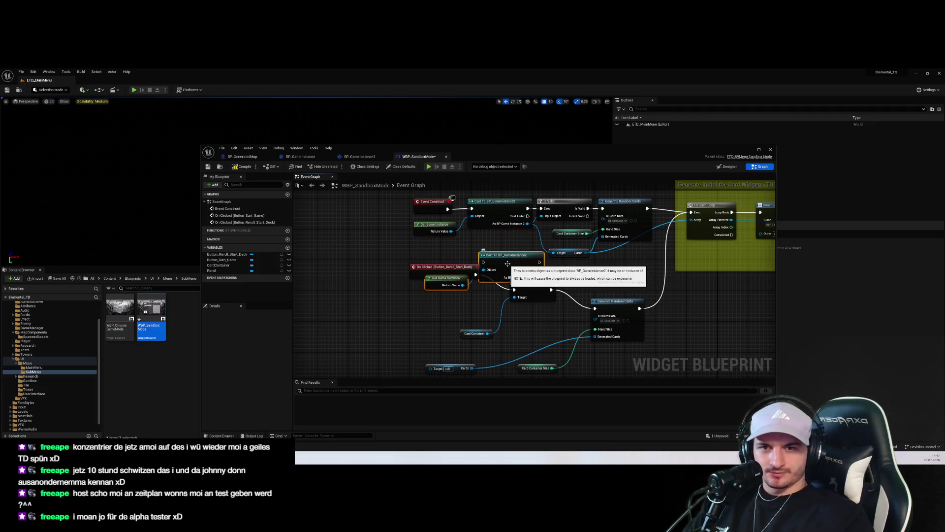
pyautogui.moveTo(463, 266)
pyautogui.mouseDown()
pyautogui.moveTo(476, 281)
pyautogui.moveTo(451, 255)
pyautogui.mouseUp()
pyautogui.moveTo(484, 298); pyautogui.dragTo(457, 277)
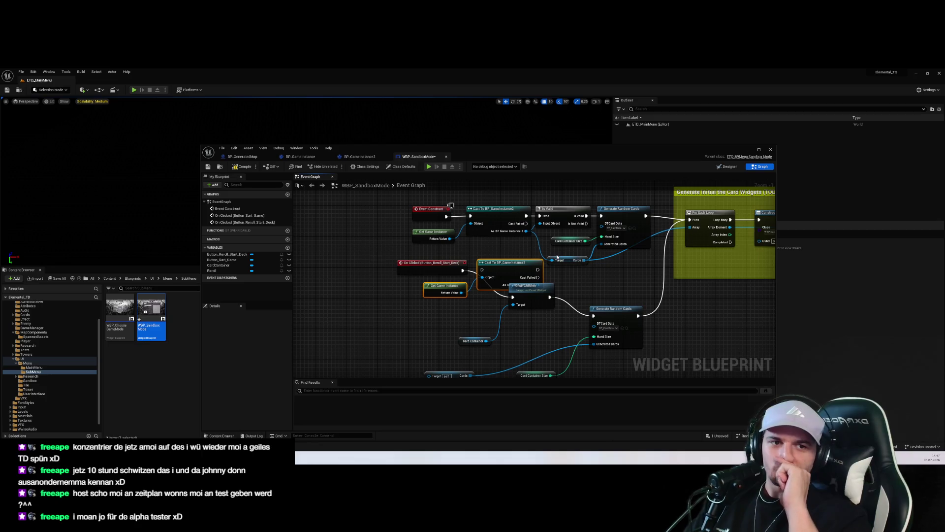
pyautogui.moveTo(536, 233); pyautogui.dragTo(523, 281)
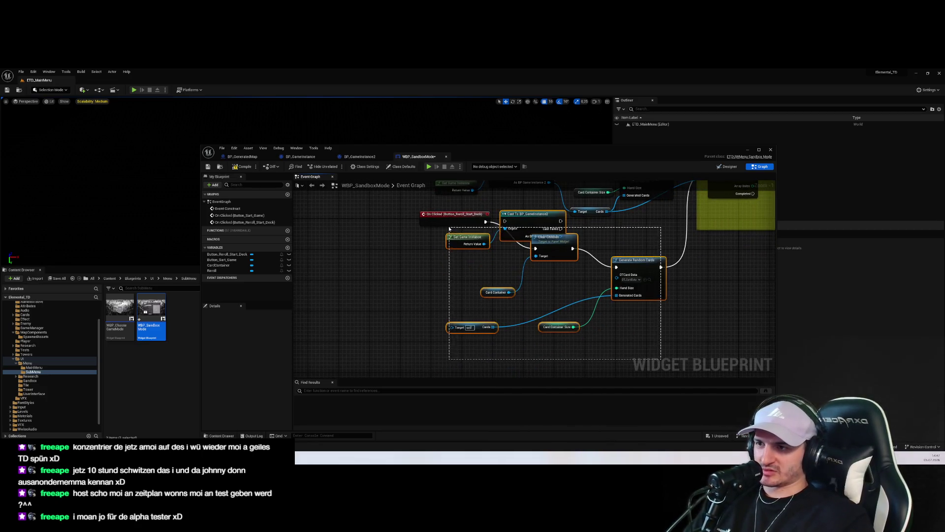
pyautogui.moveTo(451, 234)
pyautogui.mouseDown()
pyautogui.moveTo(457, 304)
pyautogui.moveTo(444, 245)
pyautogui.mouseUp()
pyautogui.scroll(1, 486, 305)
# Step: Wire the pasted Cast node into Clear Children, placing Clear Children and Generate Random Cards alongside
pyautogui.moveTo(522, 259)
pyautogui.mouseDown()
pyautogui.moveTo(574, 246)
pyautogui.moveTo(562, 262)
pyautogui.moveTo(554, 257)
pyautogui.mouseUp()
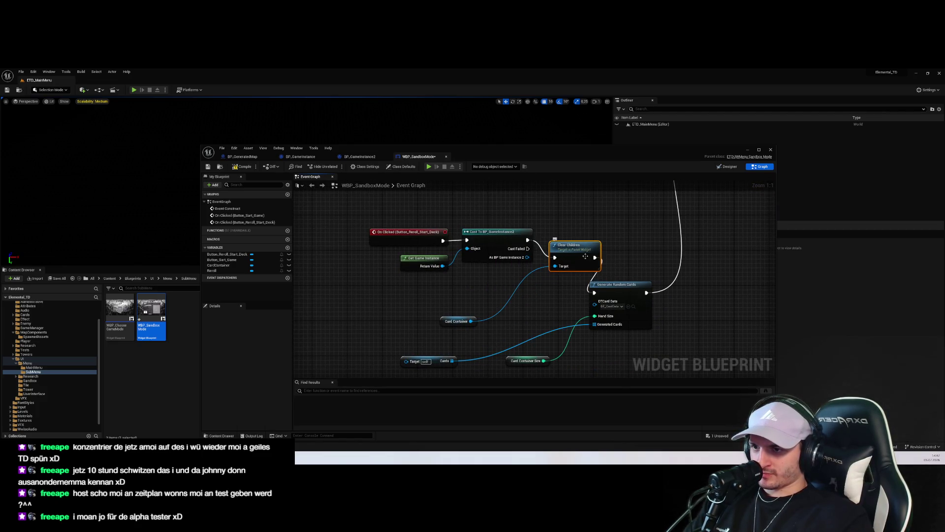
pyautogui.moveTo(616, 284); pyautogui.dragTo(648, 285)
pyautogui.moveTo(570, 327); pyautogui.dragTo(539, 286)
pyautogui.rightClick(431, 278)
pyautogui.moveTo(492, 261)
pyautogui.mouseDown()
pyautogui.moveTo(386, 298)
pyautogui.moveTo(339, 292)
pyautogui.mouseUp()
pyautogui.click(339, 292)
# Step: Feed the cast game instance's Cards into Generated Cards and delete the old self Cards getter
pyautogui.moveTo(496, 216)
pyautogui.mouseDown()
pyautogui.moveTo(463, 246)
pyautogui.moveTo(594, 284)
pyautogui.mouseUp()
pyautogui.write('card')
pyautogui.click(501, 284)
pyautogui.click(398, 321)
pyautogui.press('Delete')
pyautogui.scroll(-2, 466, 331)
pyautogui.scroll(-1, 465, 330)
pyautogui.moveTo(582, 327)
pyautogui.mouseDown()
pyautogui.moveTo(544, 268)
pyautogui.moveTo(589, 287)
pyautogui.mouseUp()
# Step: Reposition the card-widget comment, the lower On Clicked chain and CardContainerSize node, then save
pyautogui.scroll(-1, 572, 316)
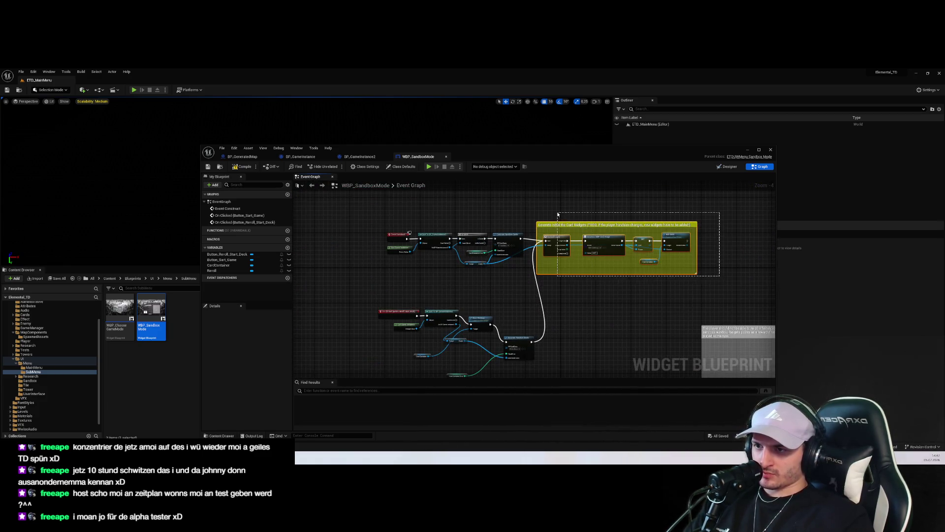
pyautogui.moveTo(571, 228); pyautogui.dragTo(597, 260)
pyautogui.moveTo(374, 301); pyautogui.dragTo(542, 375)
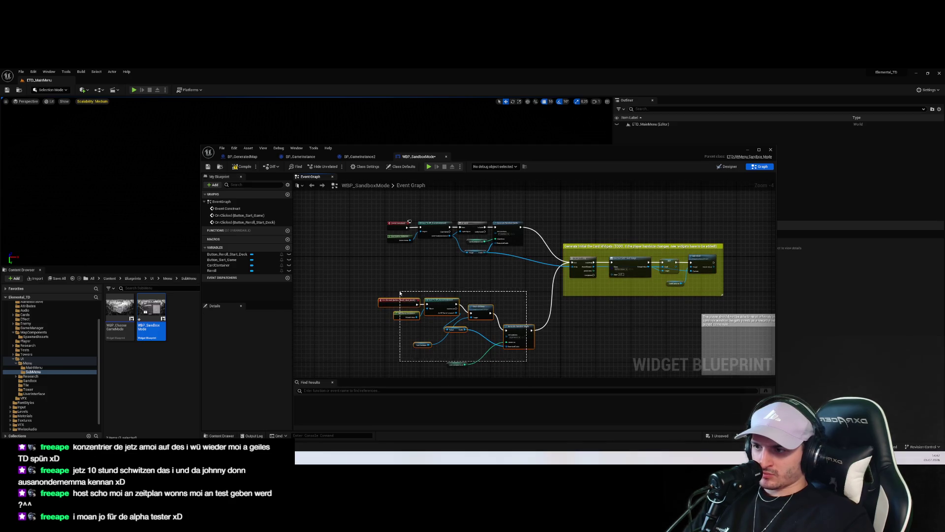
pyautogui.moveTo(404, 305); pyautogui.dragTo(408, 269)
pyautogui.click(457, 344)
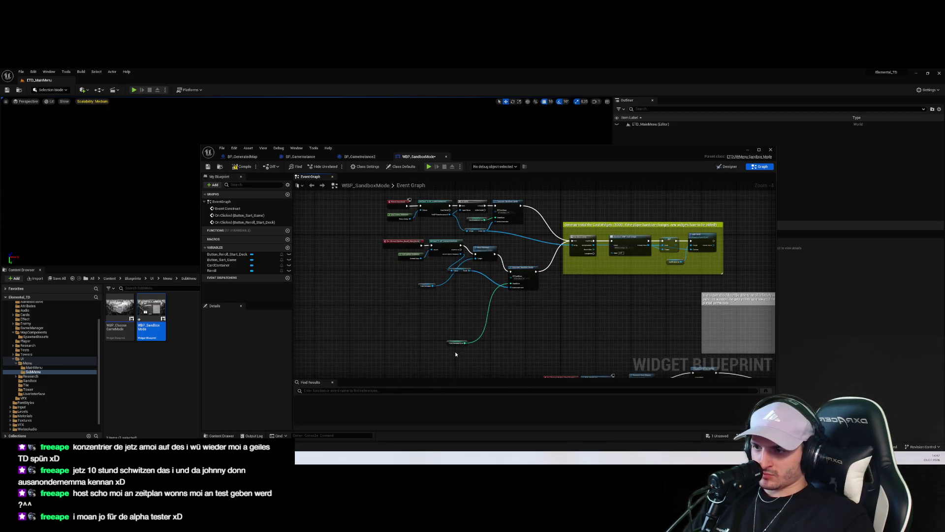
pyautogui.moveTo(457, 344); pyautogui.dragTo(457, 298)
pyautogui.click(534, 359)
pyautogui.scroll(4, 546, 344)
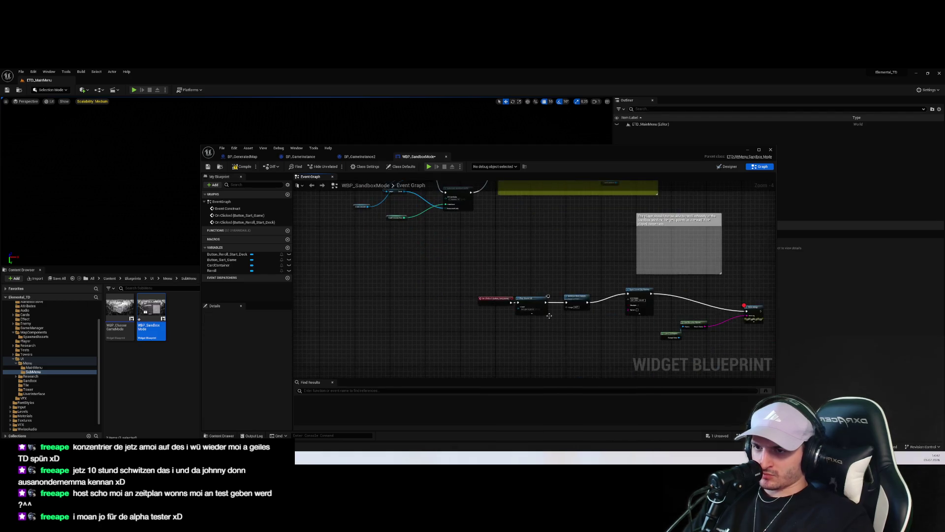
pyautogui.hotkey('ctrl', 's')
# Step: Delete leftover unused nodes, shift the chain and comment left, save, and minimize the editor
pyautogui.scroll(-5, 533, 330)
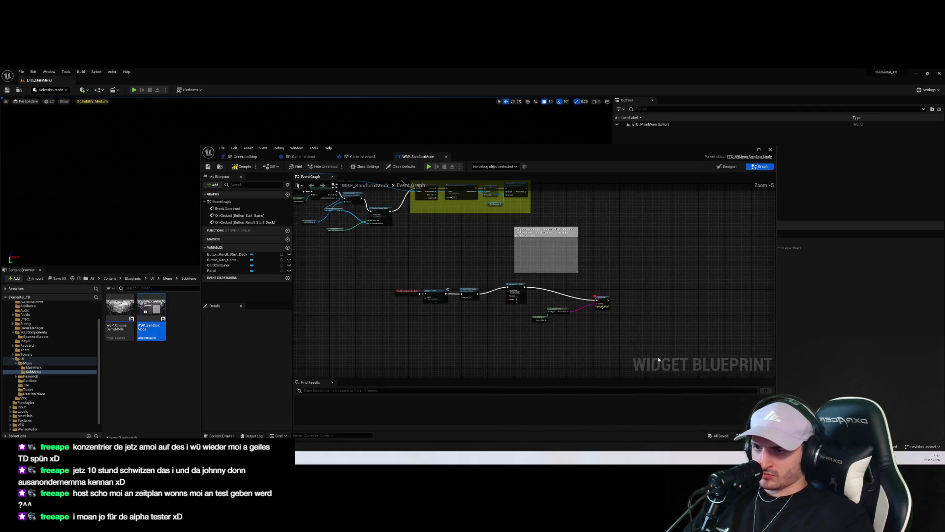
pyautogui.press('Delete')
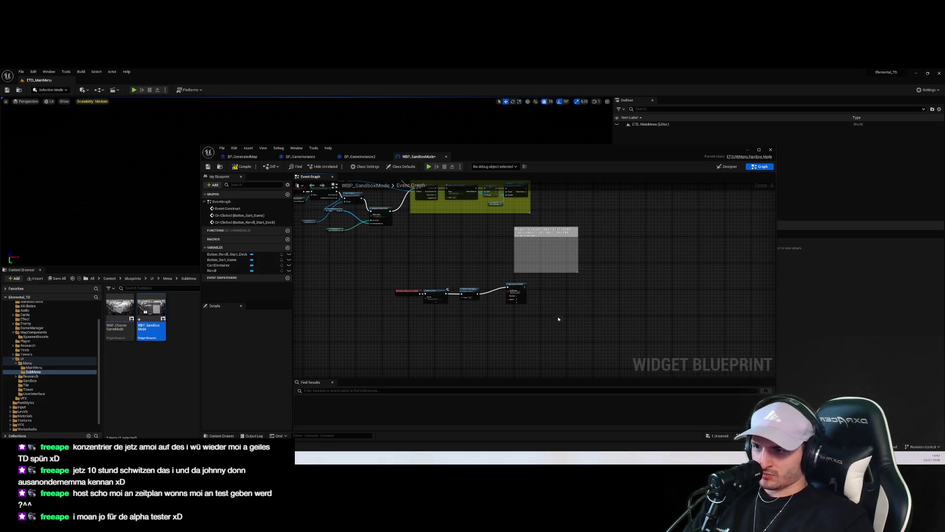
pyautogui.press('Home')
pyautogui.moveTo(528, 309); pyautogui.dragTo(404, 269)
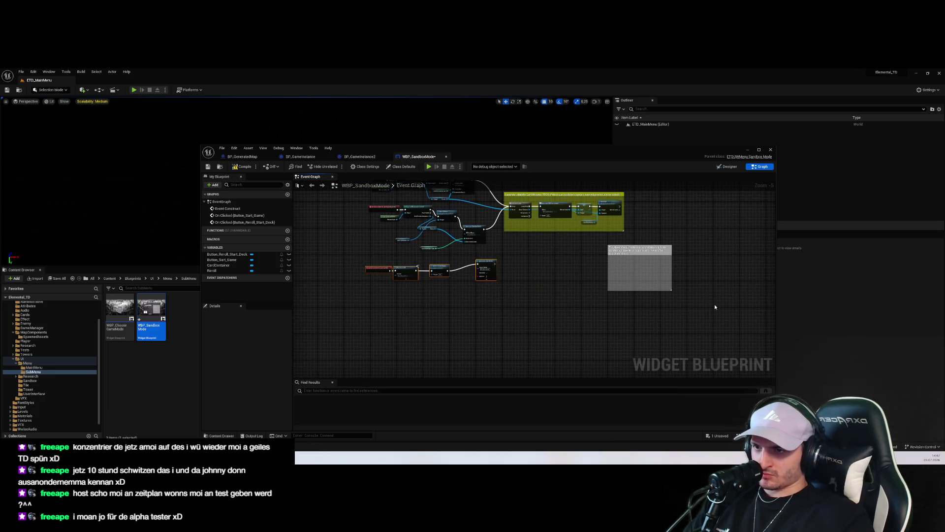
pyautogui.moveTo(624, 252); pyautogui.dragTo(538, 249)
pyautogui.click(622, 258)
pyautogui.press('Home')
pyautogui.hotkey('ctrl', 's')
pyautogui.click(747, 150)
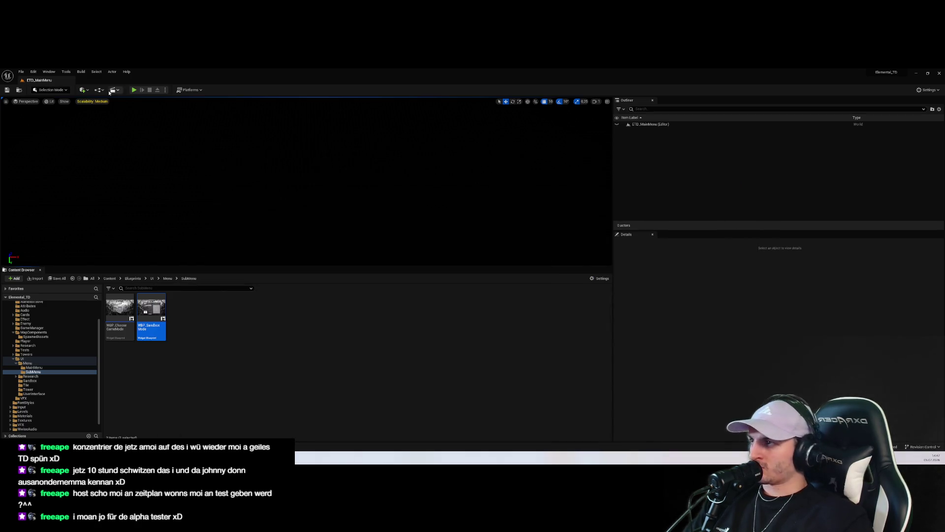
# Step: Play Endless Mode (Sandbox), reroll the starting deck four times, and Start Game
pyautogui.click(134, 89)
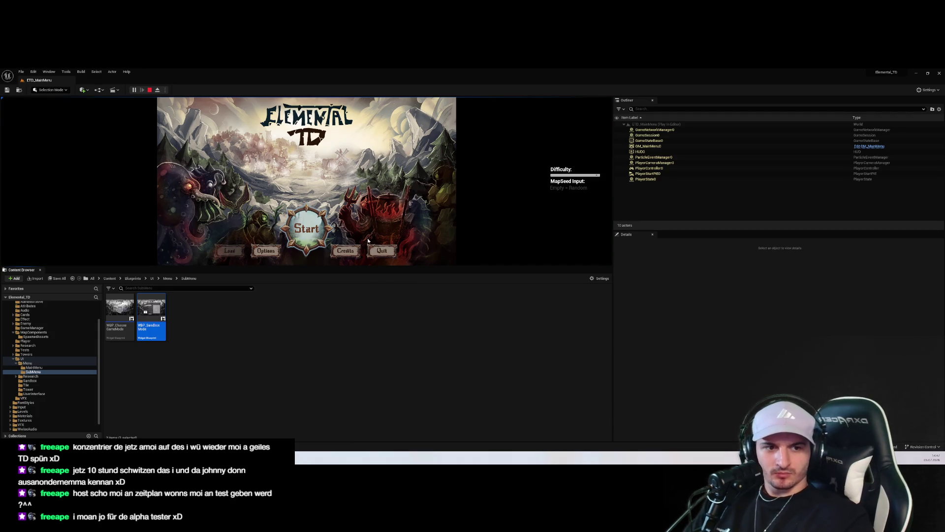
pyautogui.click(306, 229)
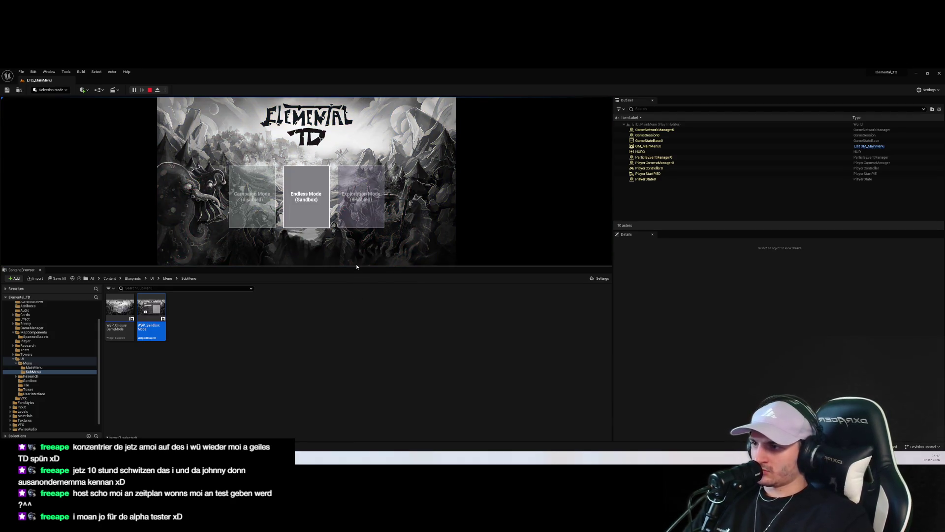
pyautogui.moveTo(357, 269); pyautogui.dragTo(356, 377)
pyautogui.click(301, 295)
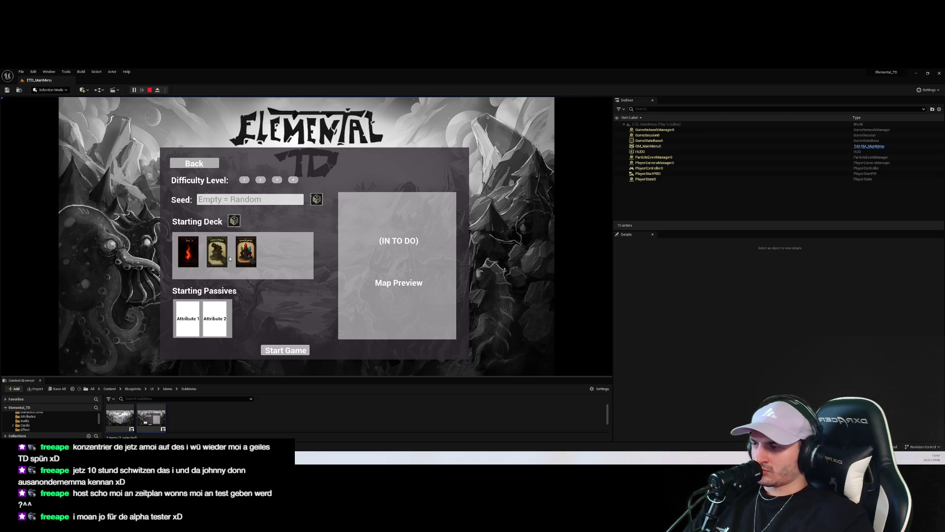
pyautogui.click(234, 222)
pyautogui.click(234, 223)
pyautogui.click(234, 222)
pyautogui.click(234, 222)
pyautogui.click(235, 221)
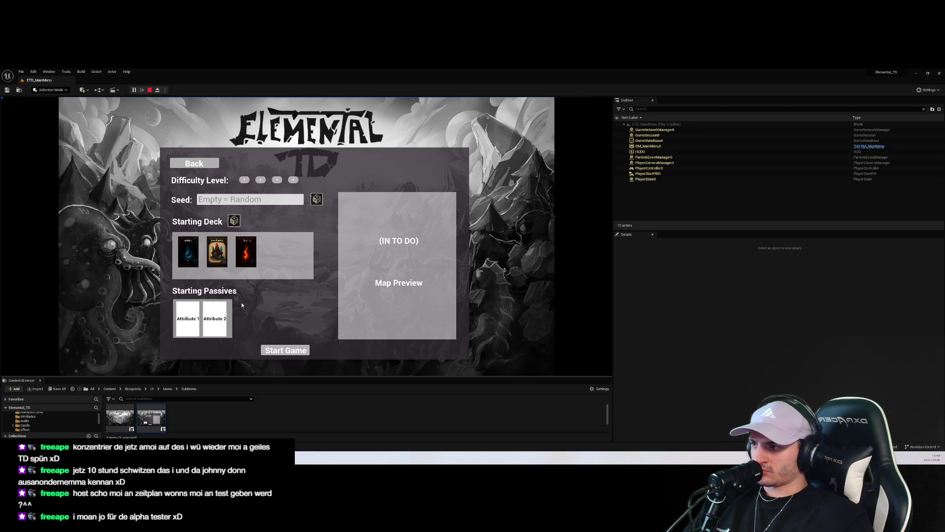
pyautogui.click(238, 224)
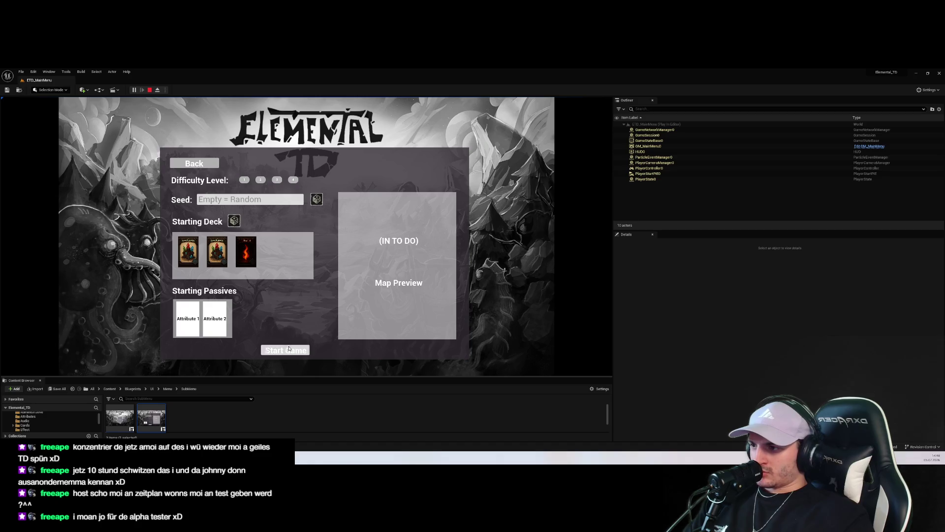
pyautogui.click(286, 350)
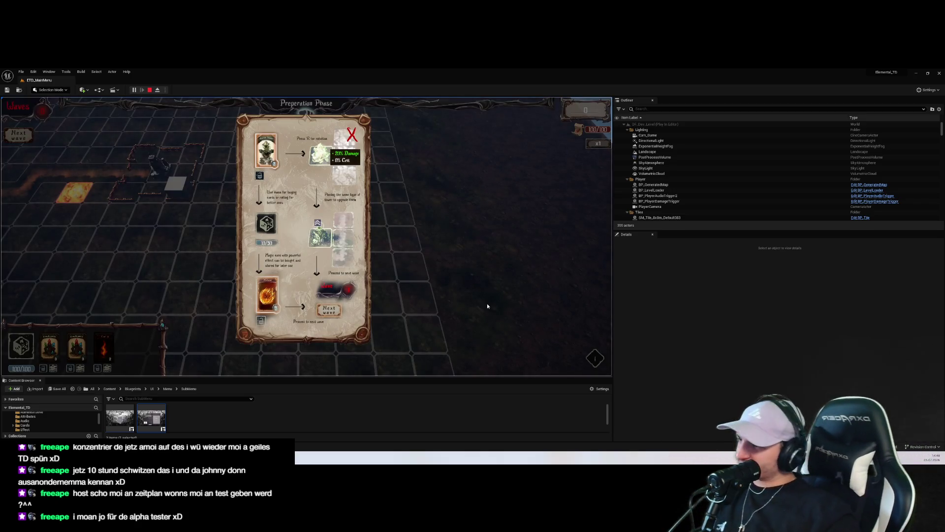
# Step: Close the Preparation Phase tutorial and zoom the camera out over the grid and path
pyautogui.click(351, 135)
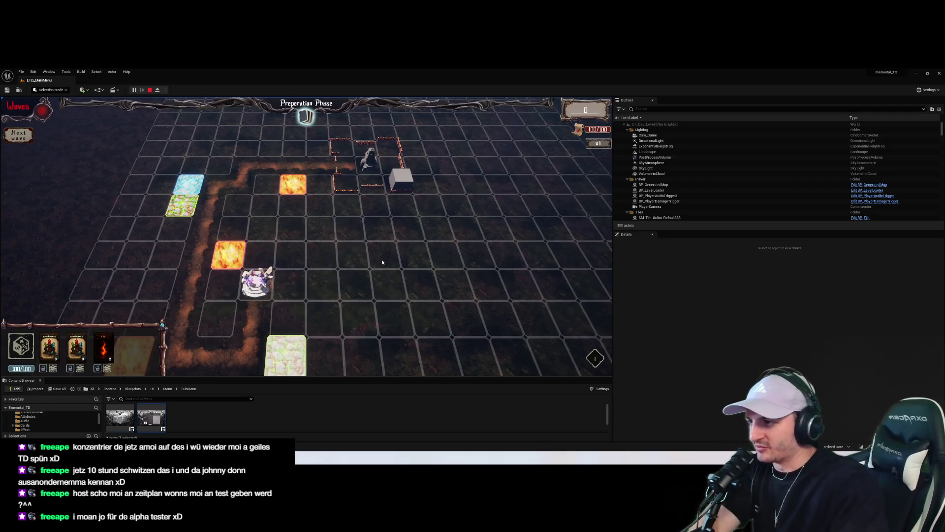
pyautogui.scroll(-2, 384, 265)
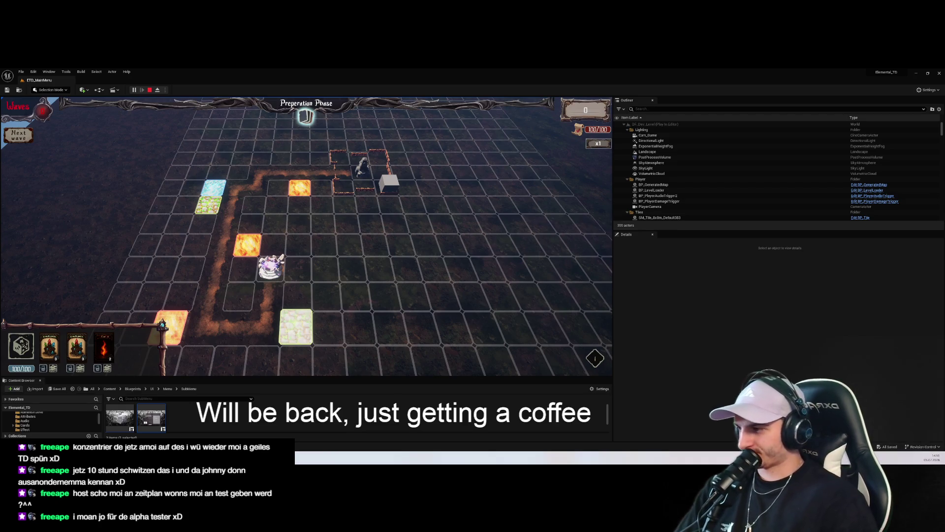
pyautogui.moveTo(63, 446)
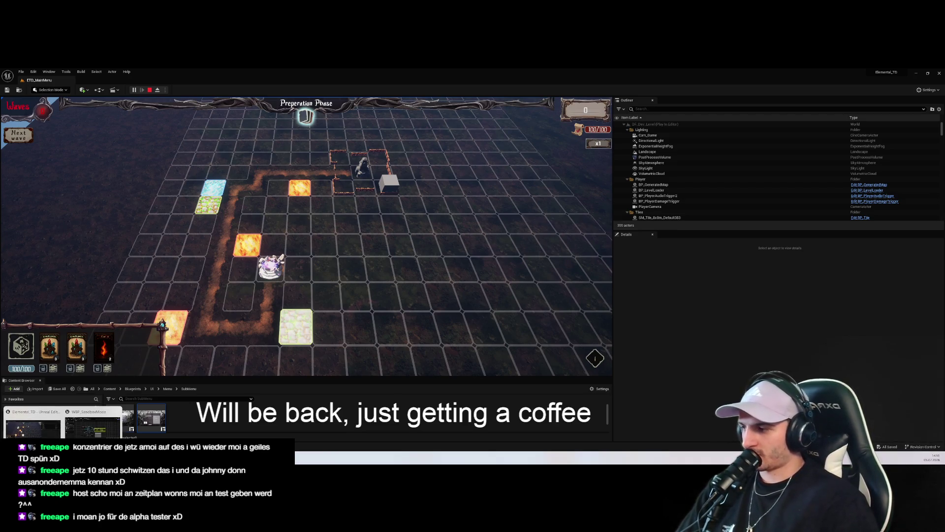
pyautogui.hotkey('alt', 'Tab')
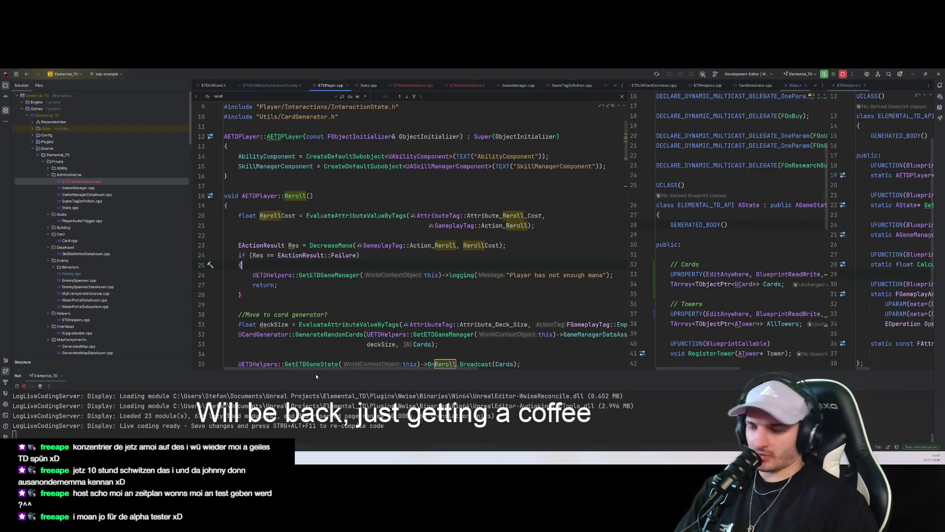
pyautogui.click(912, 74)
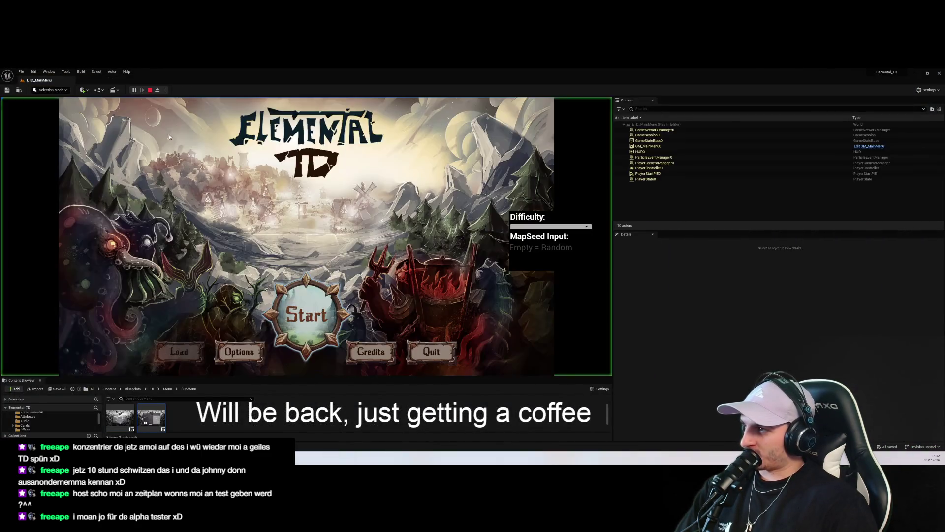
# Step: Restart the game, open sandbox setup, reroll the starting deck once, then stop the play-test
pyautogui.click(280, 320)
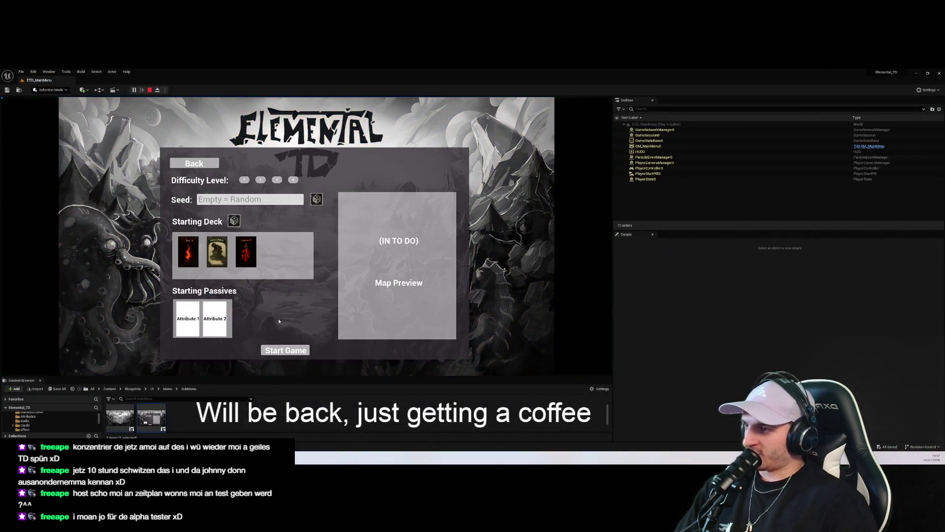
pyautogui.click(230, 223)
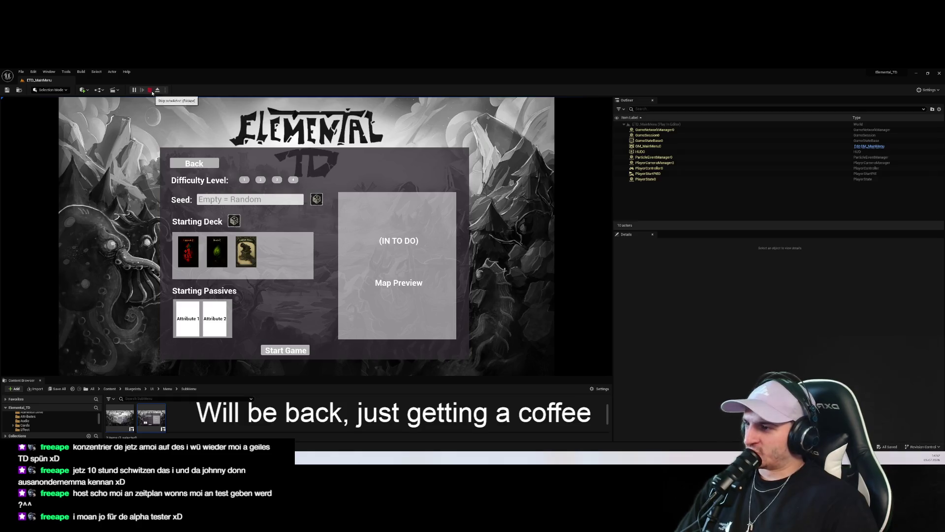
pyautogui.click(150, 90)
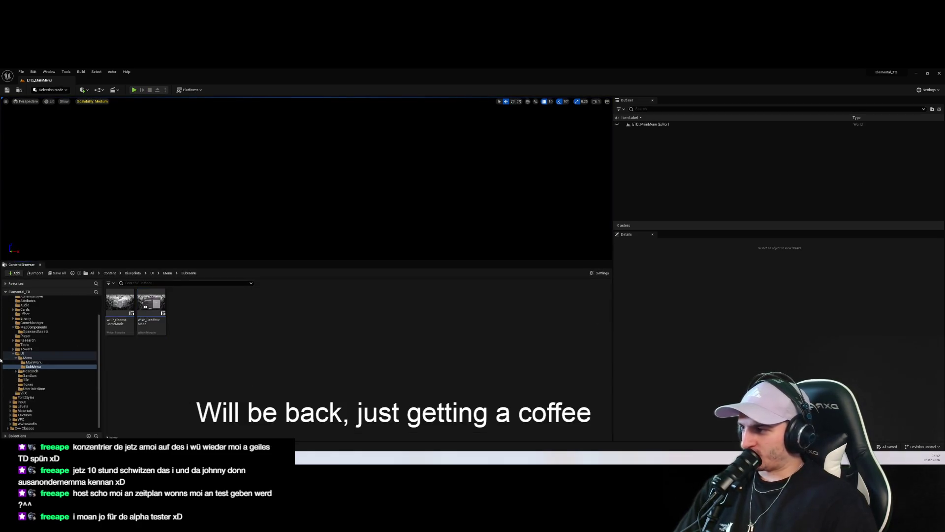
# Step: Browse from the top-level Content folder through Blueprints to the Levels folder
pyautogui.scroll(2, 49, 345)
pyautogui.click(36, 301)
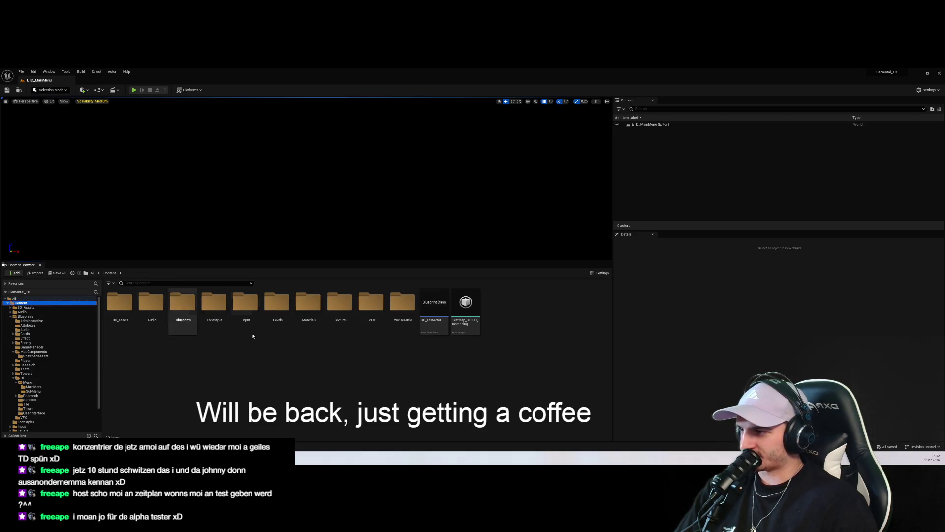
pyautogui.click(44, 315)
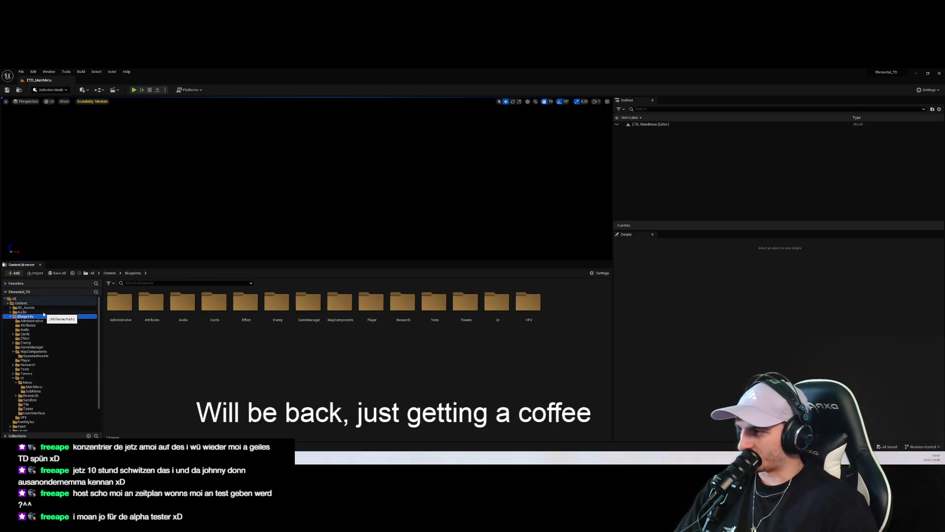
pyautogui.click(23, 430)
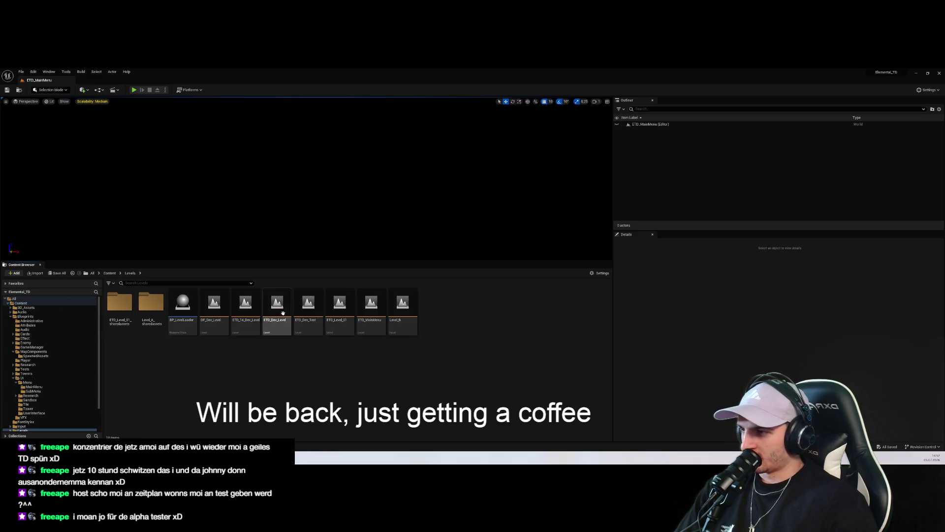